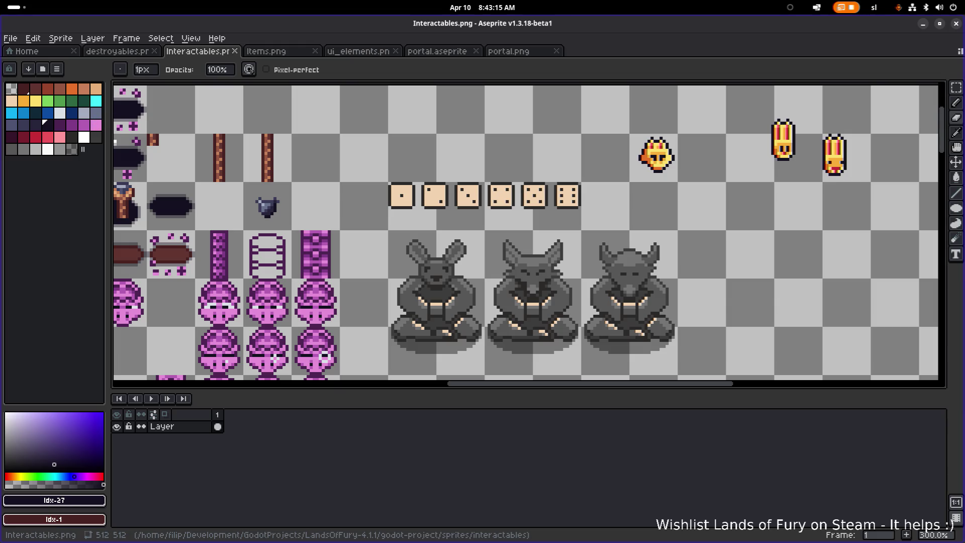
Switch from Aseprite to the LandsOfFury-4.1.1 Godot project window.
key(alt+Tab)
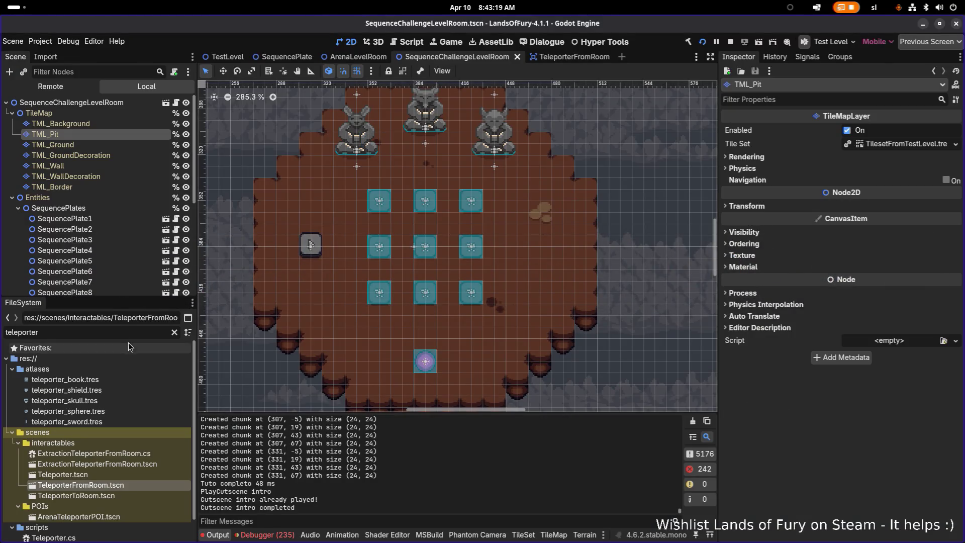
Filter the FileSystem for 'elderg' and open the Elderglade.tres map resource.
key(BackSpace)
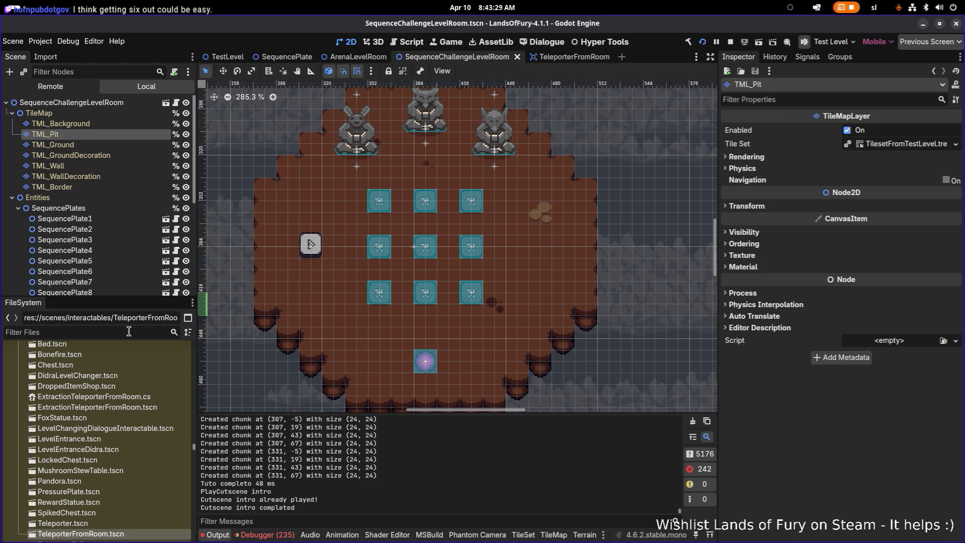
click(129, 331)
text(eldergl)
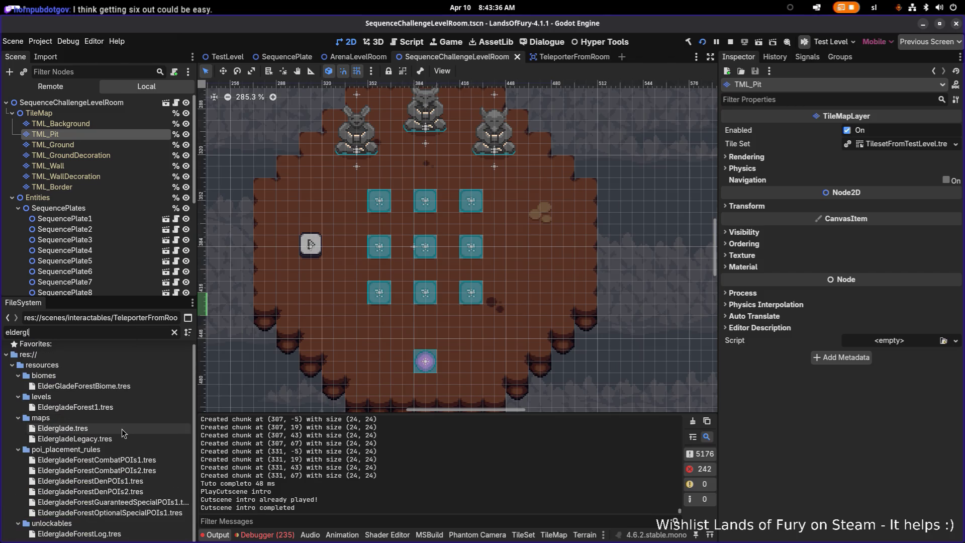
click(63, 428)
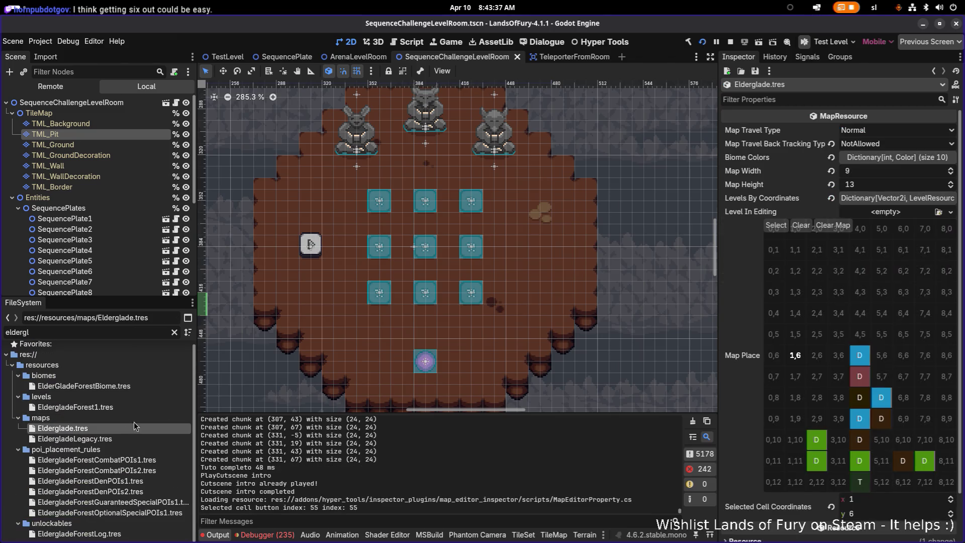
Copy cell 4,10's CavernousDepths1 level value and paste it into cell 4,11.
click(862, 442)
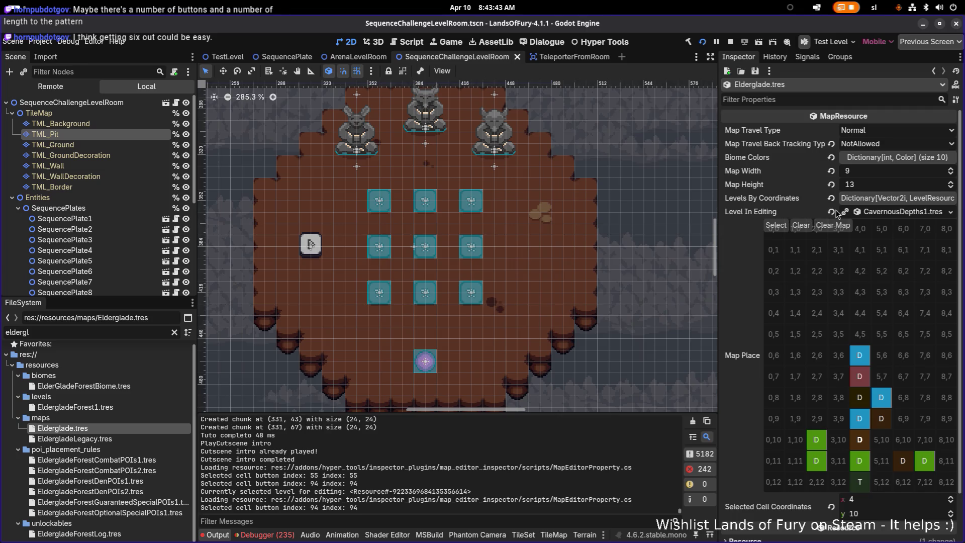
right_click(875, 213)
click(899, 332)
click(862, 461)
right_click(820, 210)
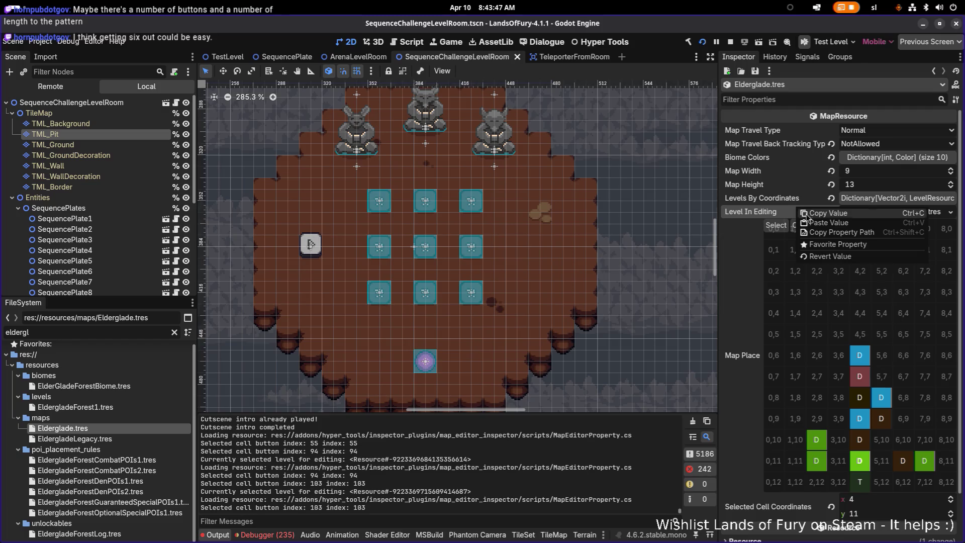
click(834, 228)
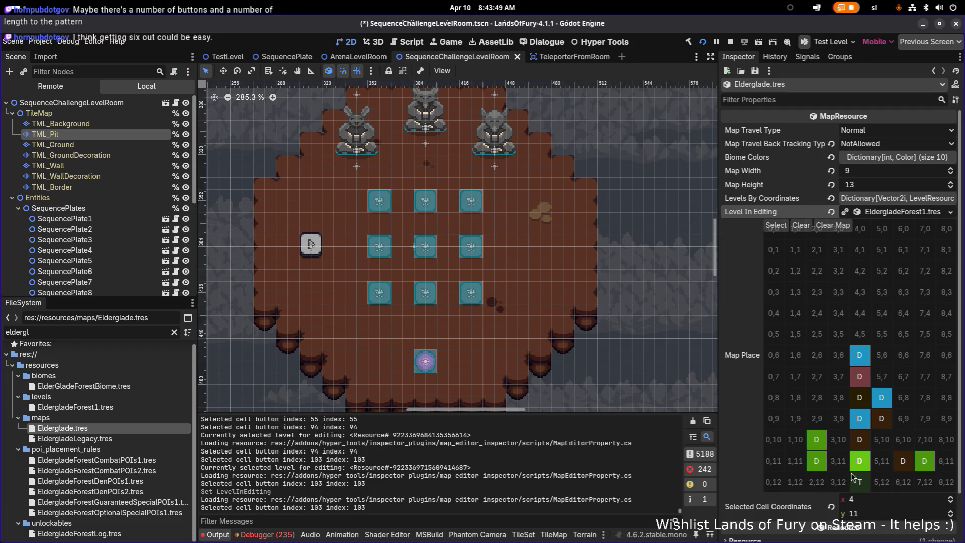
Recheck cell 4,11, paste CavernousDepths1 into it again, and save the scene.
click(884, 462)
click(868, 458)
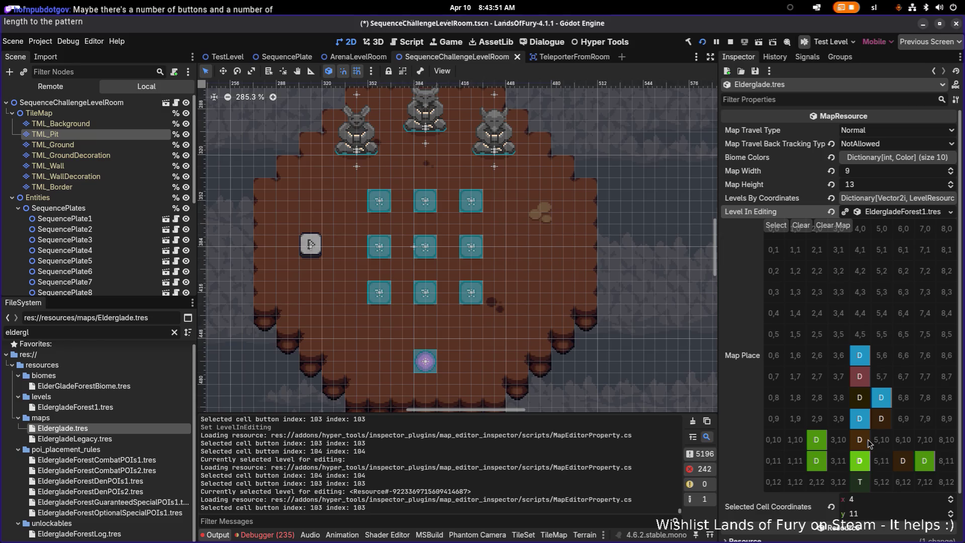
click(868, 442)
right_click(793, 213)
click(804, 230)
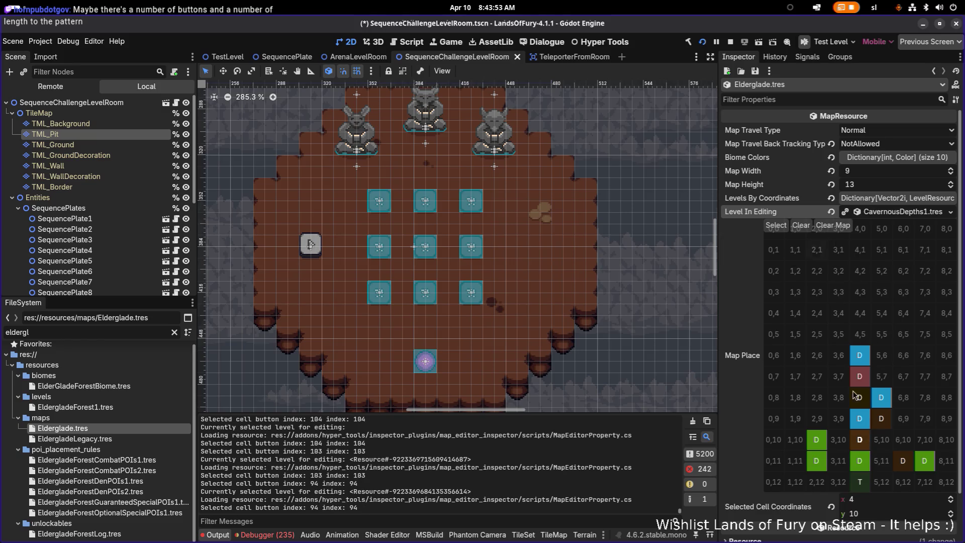
right_click(799, 213)
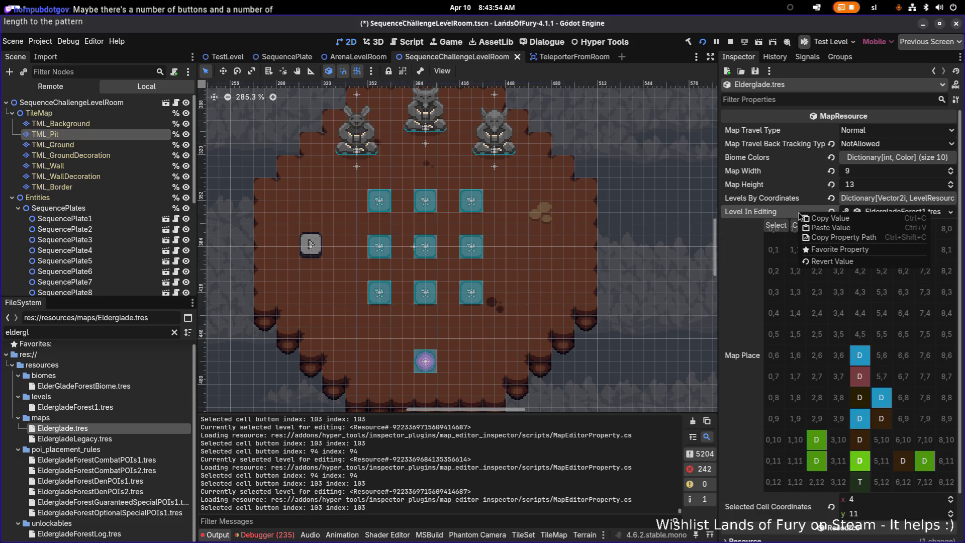
click(819, 232)
key(ctrl+s)
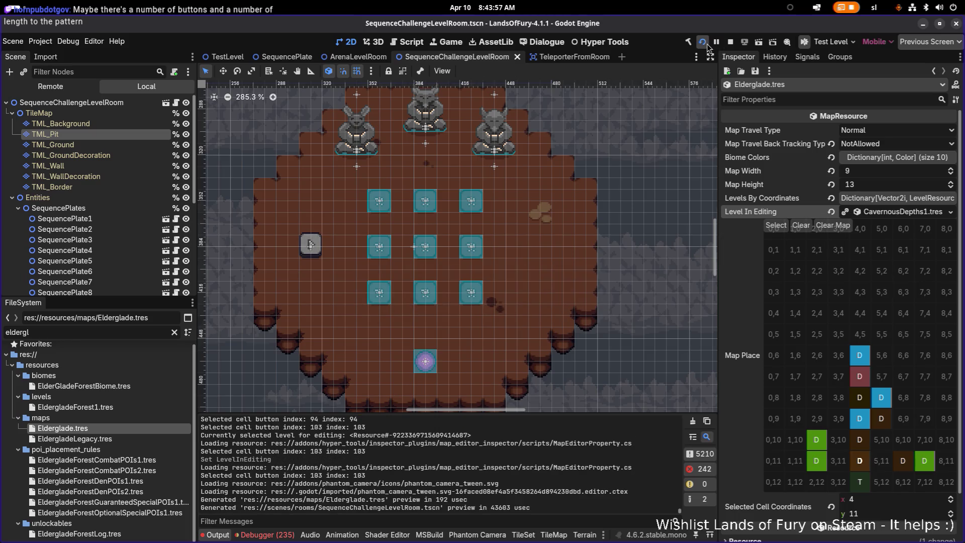
Run the project, press Start on the main menu, and load the first save profile.
click(702, 42)
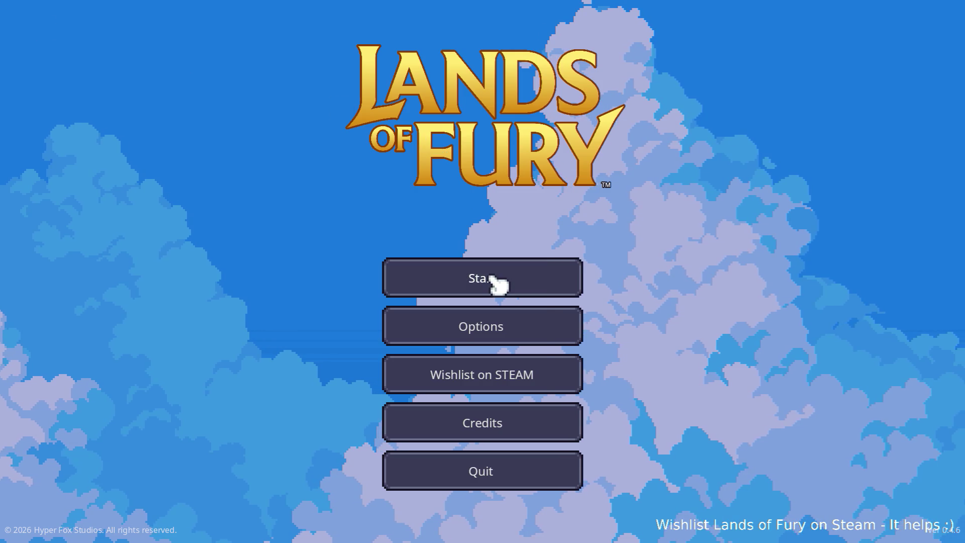
click(485, 279)
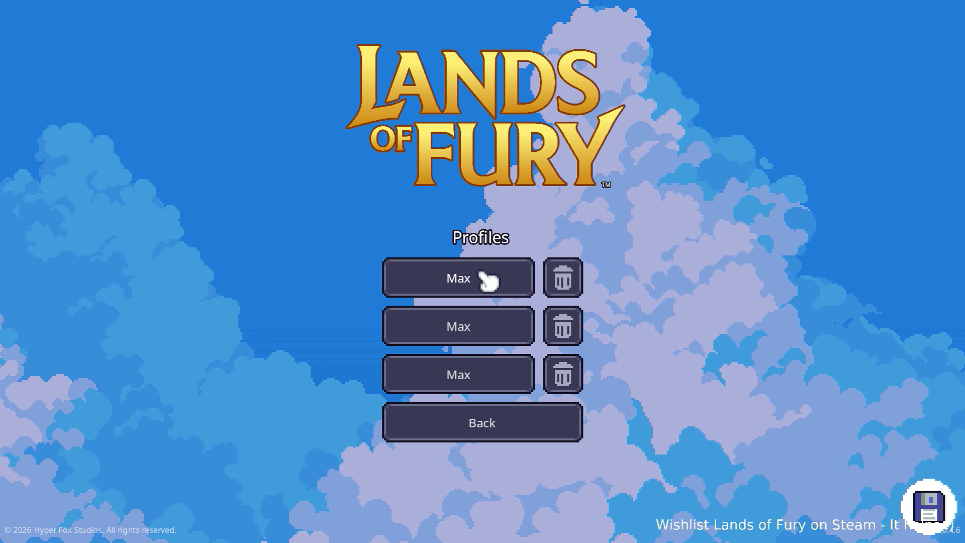
click(486, 279)
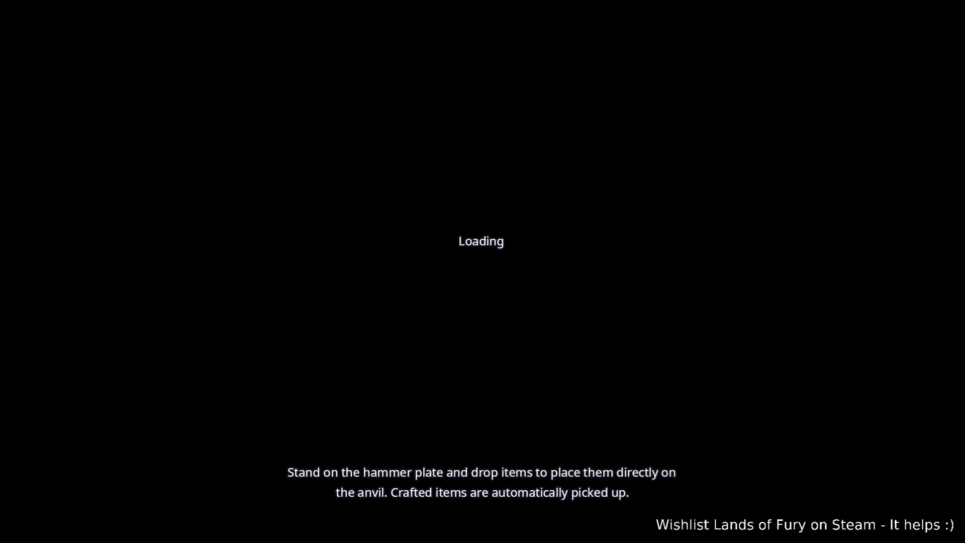
Walk north to the purple pillar and use it to teleport out of The Glade.
key(w)
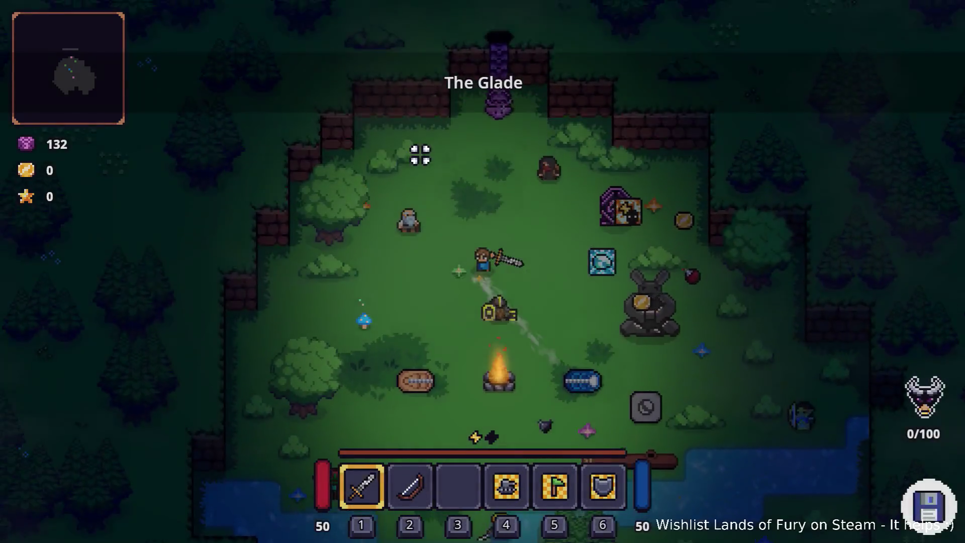
key(e)
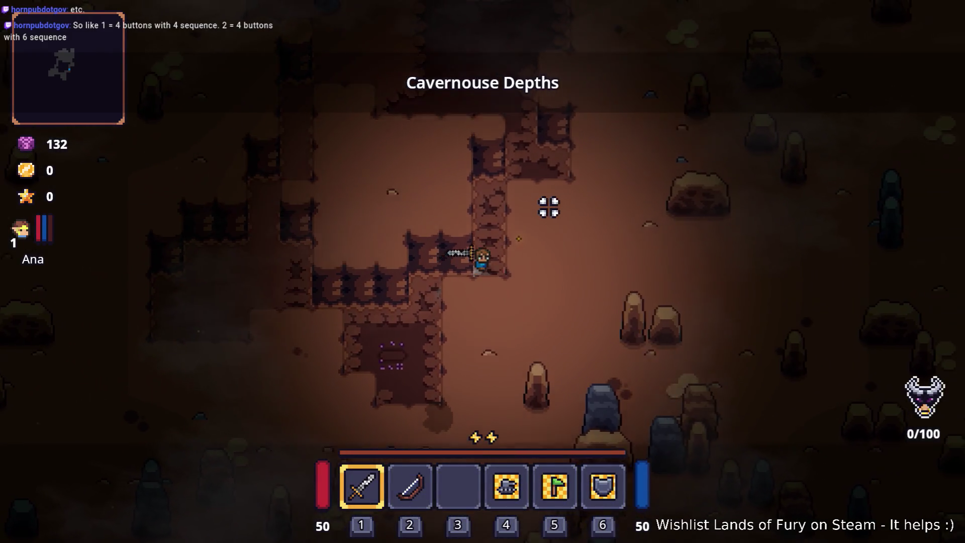
Walk north-west through the cave toward the raptors and attack them.
key(w)
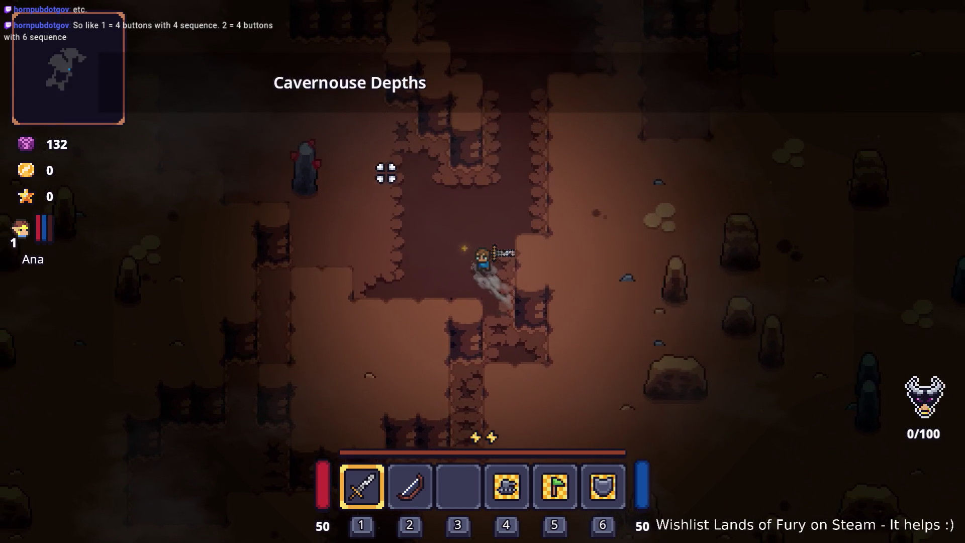
key(w)
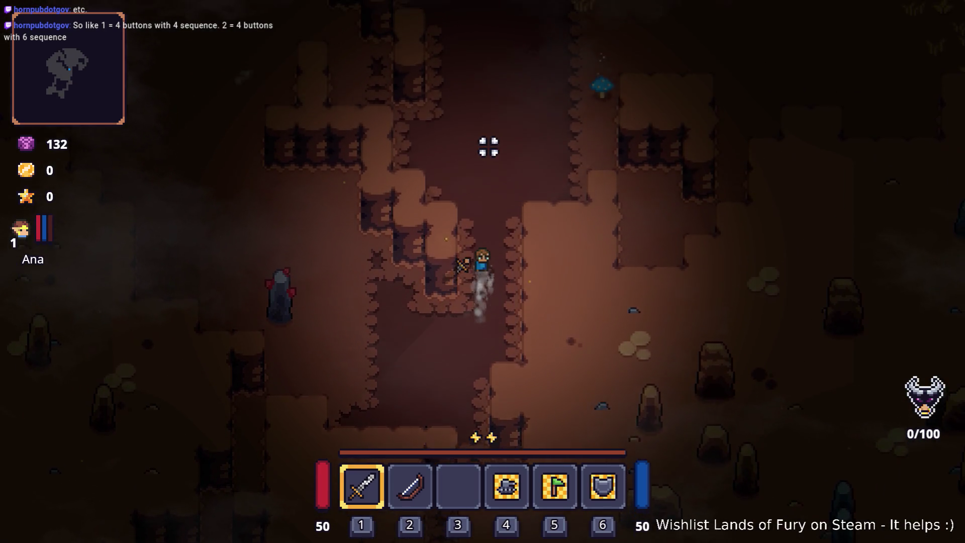
key(w)
key(a)
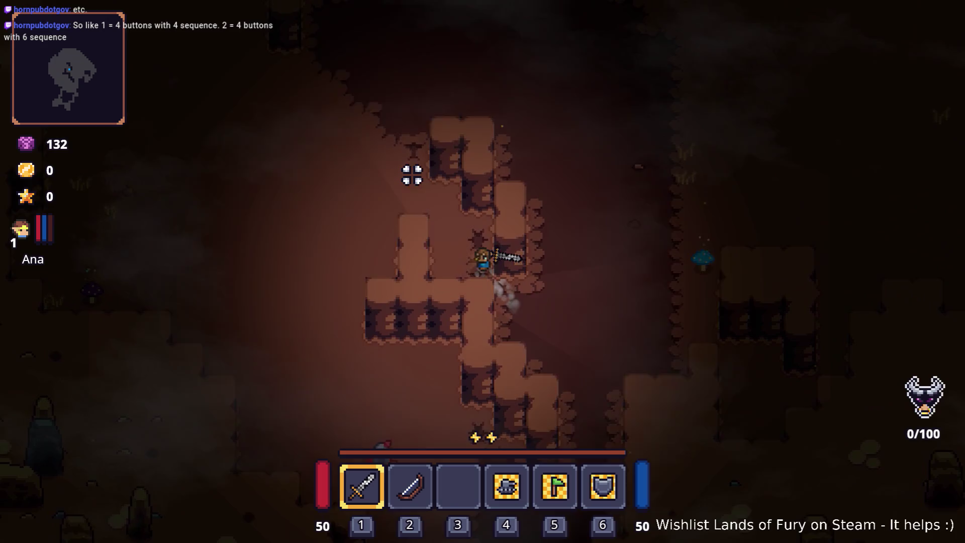
key(w)
key(a)
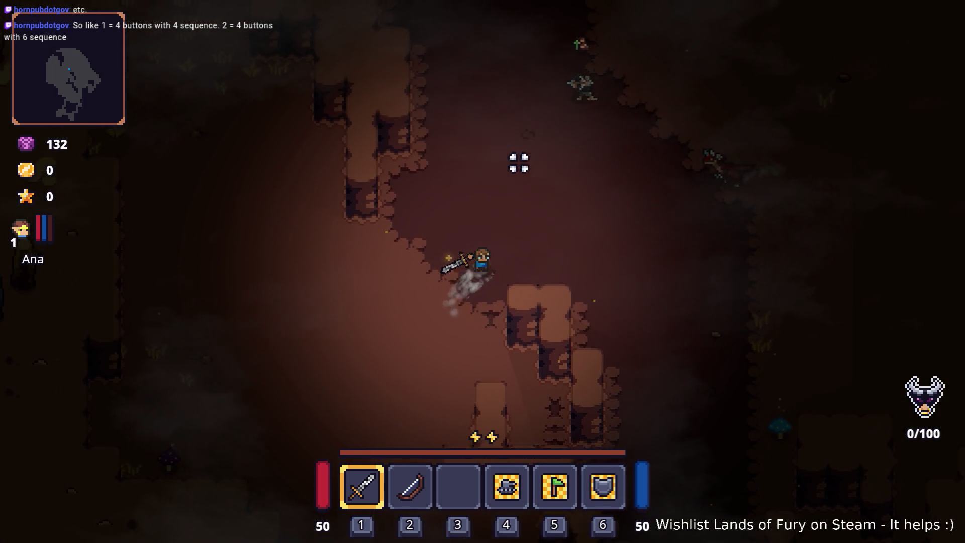
key(w)
key(d)
click(582, 168)
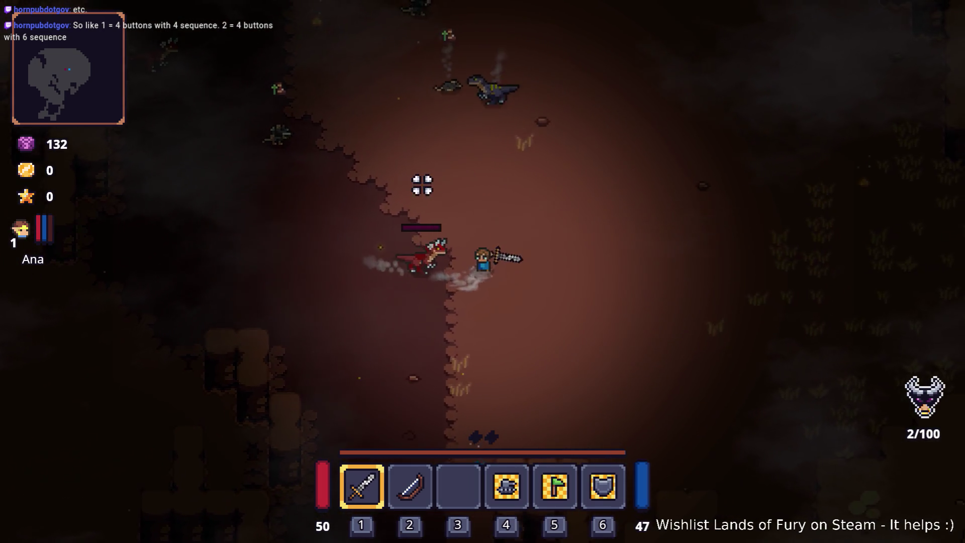
Run east through the cave, swinging the sword at the chasing raptors.
key(d)
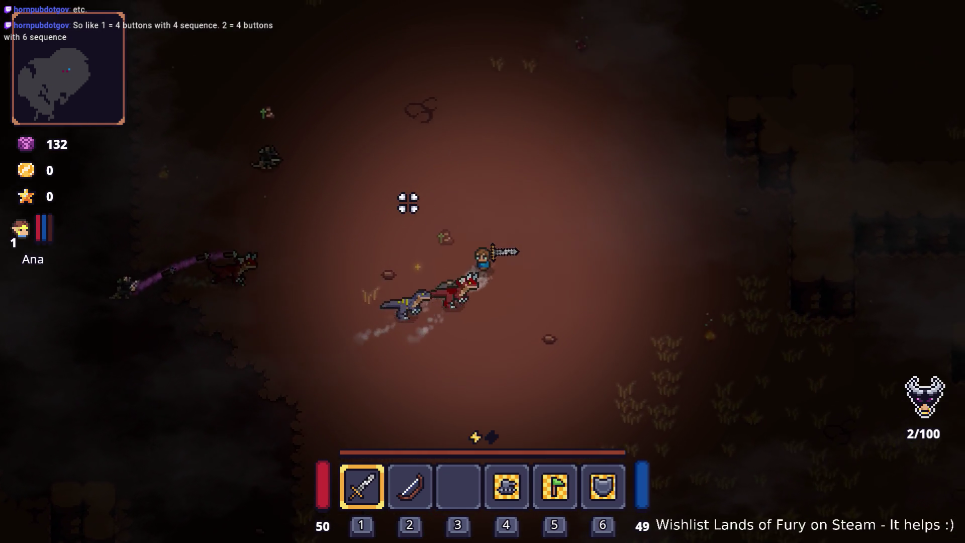
key(d)
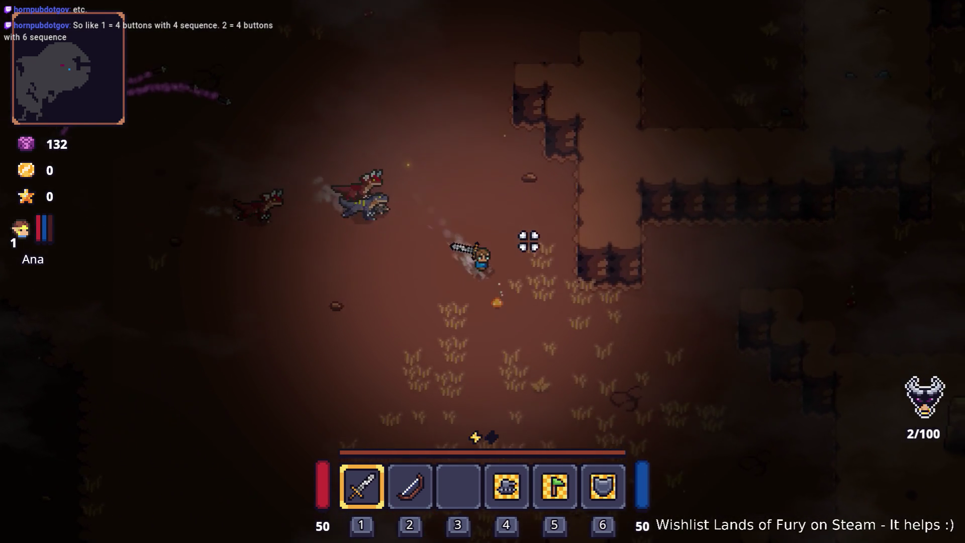
key(d)
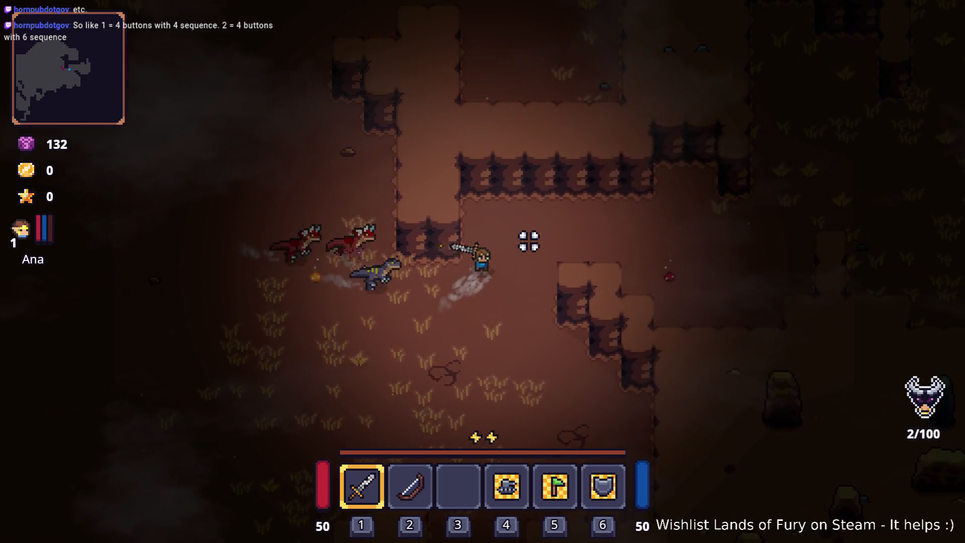
key(d)
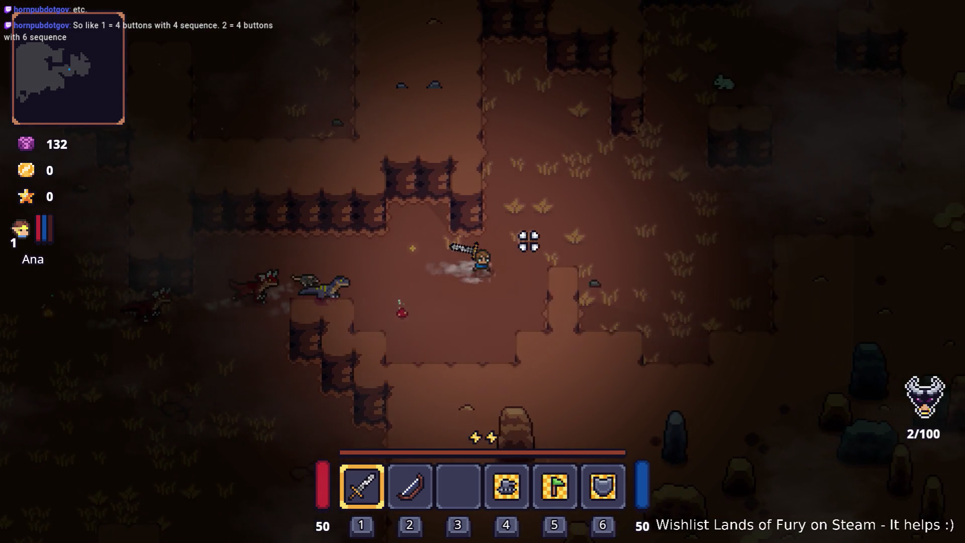
key(d)
key(w)
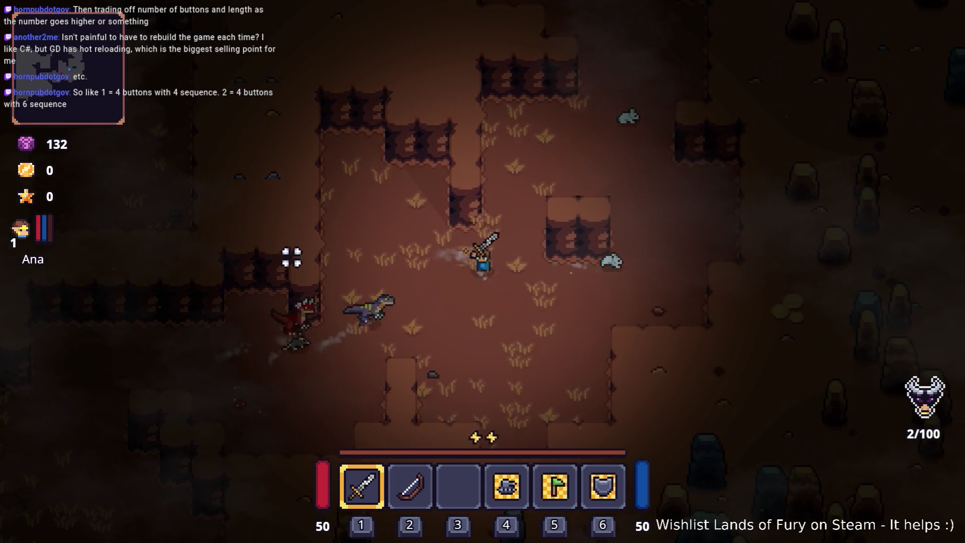
click(201, 231)
key(d)
click(200, 231)
click(200, 231)
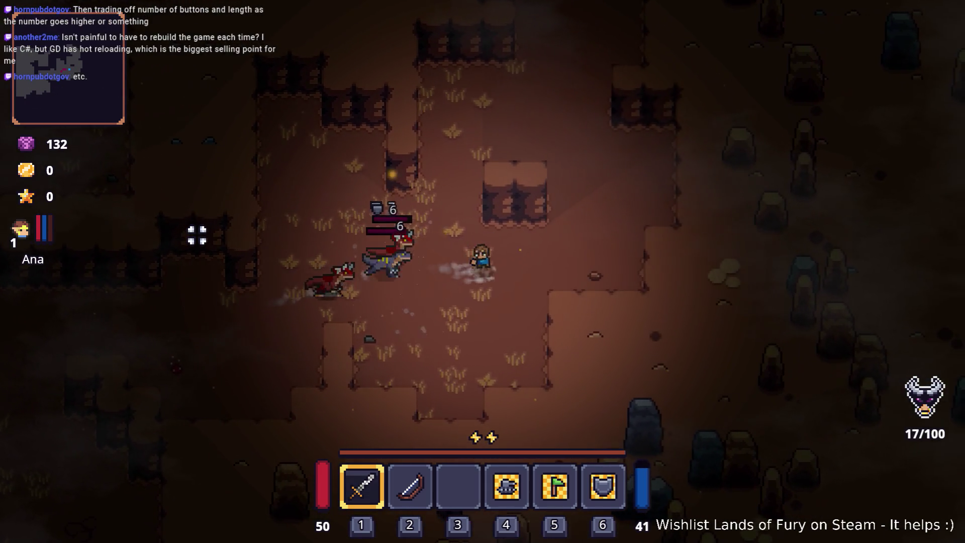
key(d)
key(w)
click(204, 245)
click(221, 249)
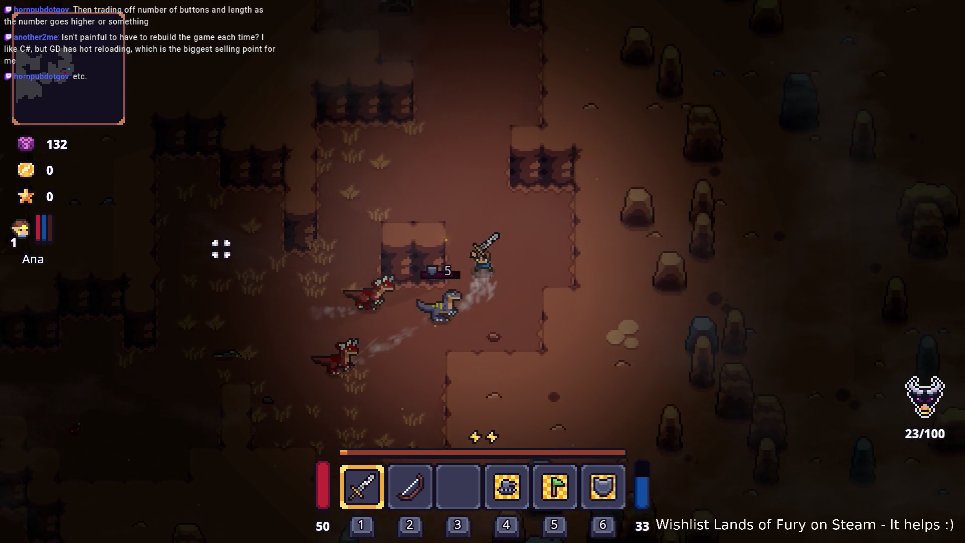
Dash north, pick up the dropped Raw Steak, and attack the raptor.
key(w)
key(space)
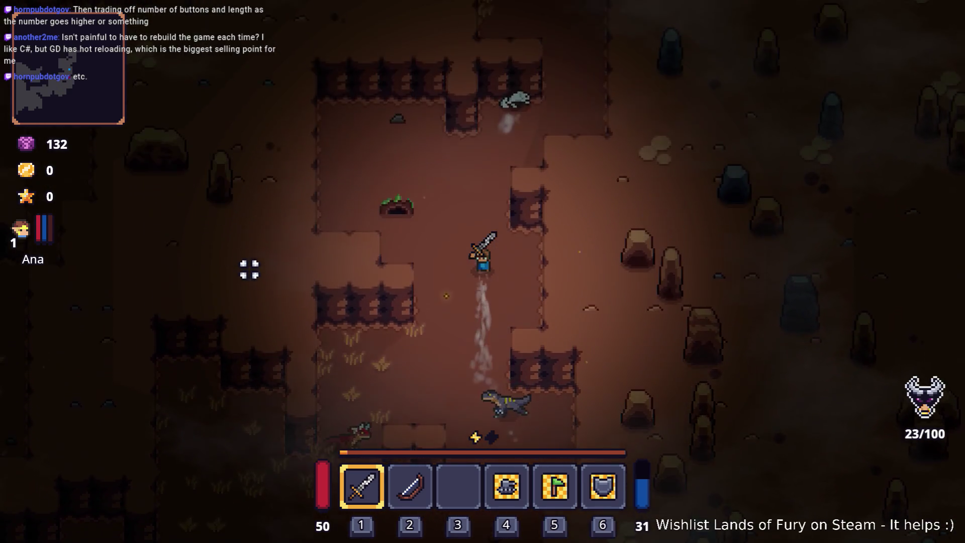
key(w)
key(d)
click(392, 171)
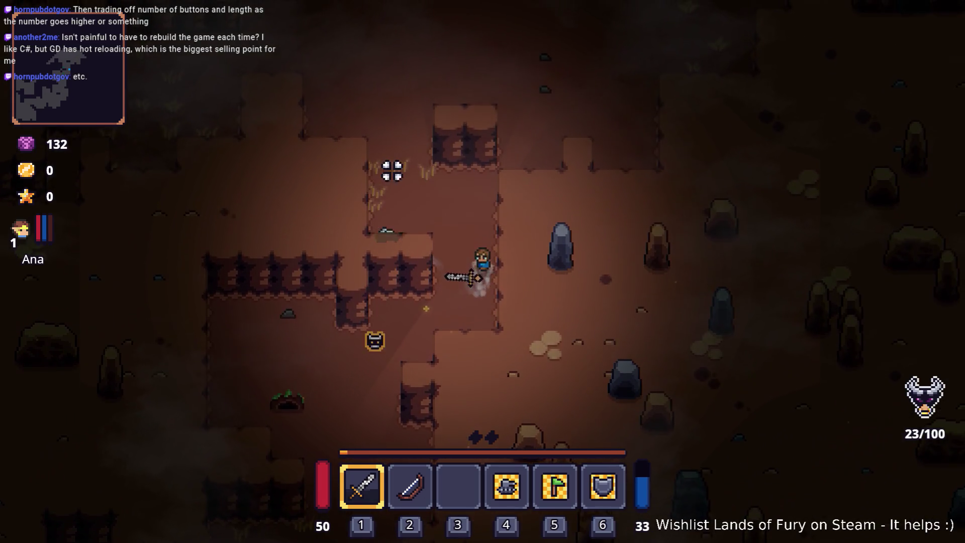
key(w)
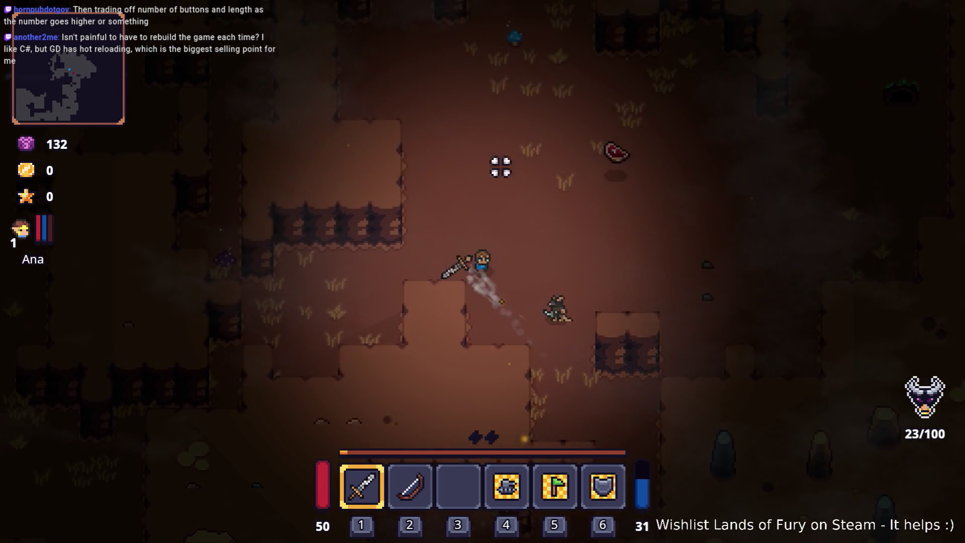
key(w)
key(d)
key(e)
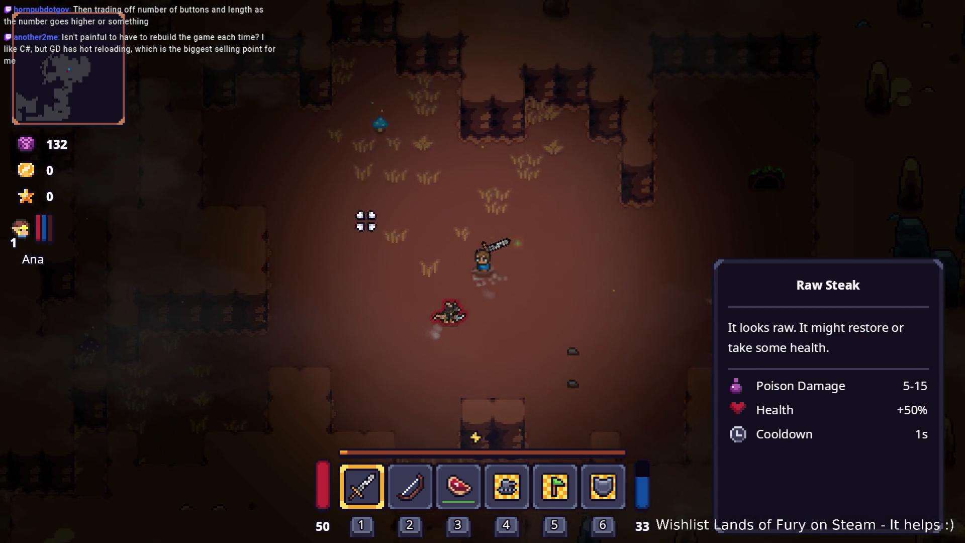
key(w)
click(506, 161)
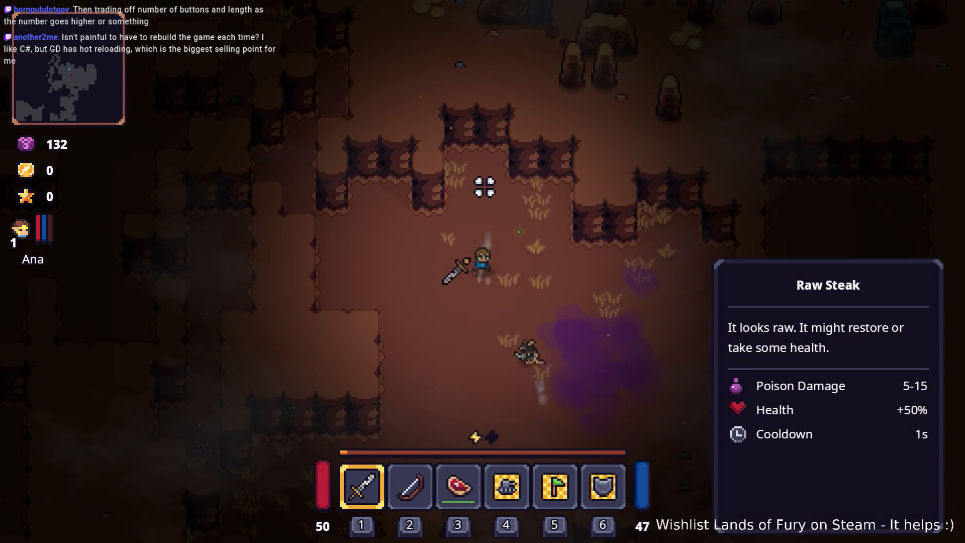
Briefly check the inventory, then run north through the cave to the lava pool.
key(Tab)
key(Tab)
key(a)
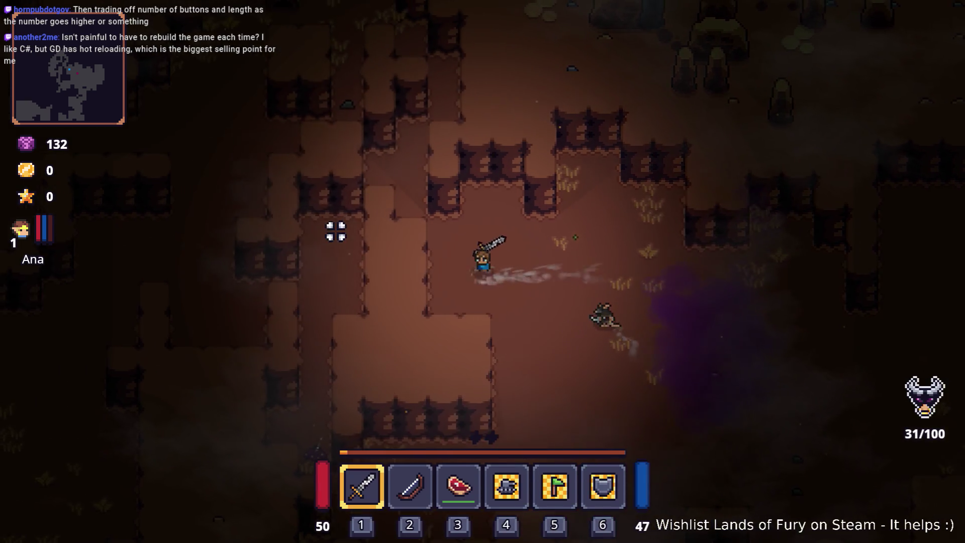
key(w)
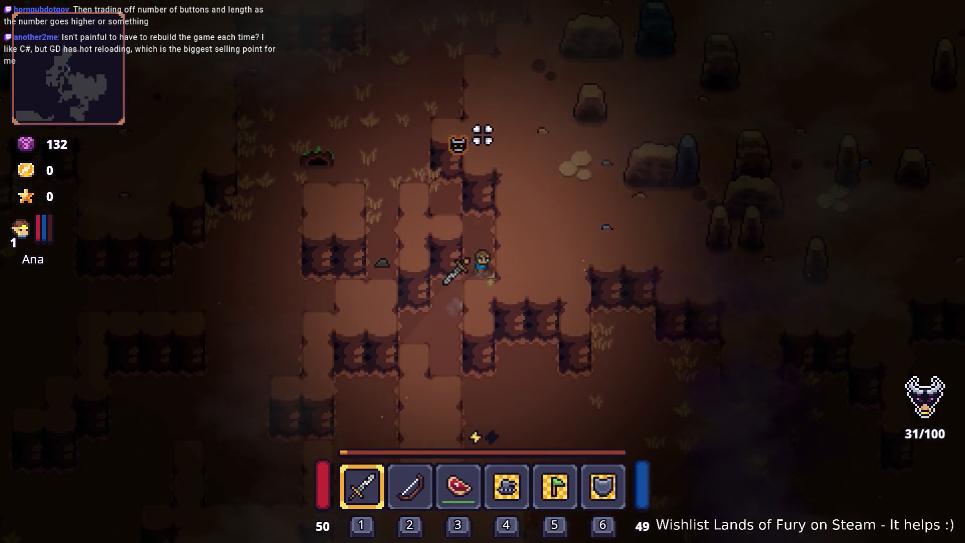
key(w)
key(a)
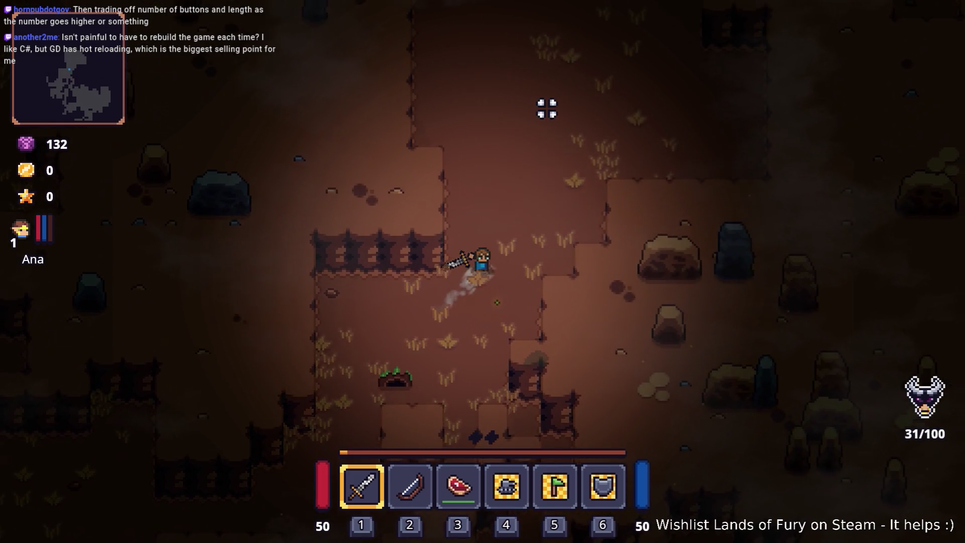
key(w)
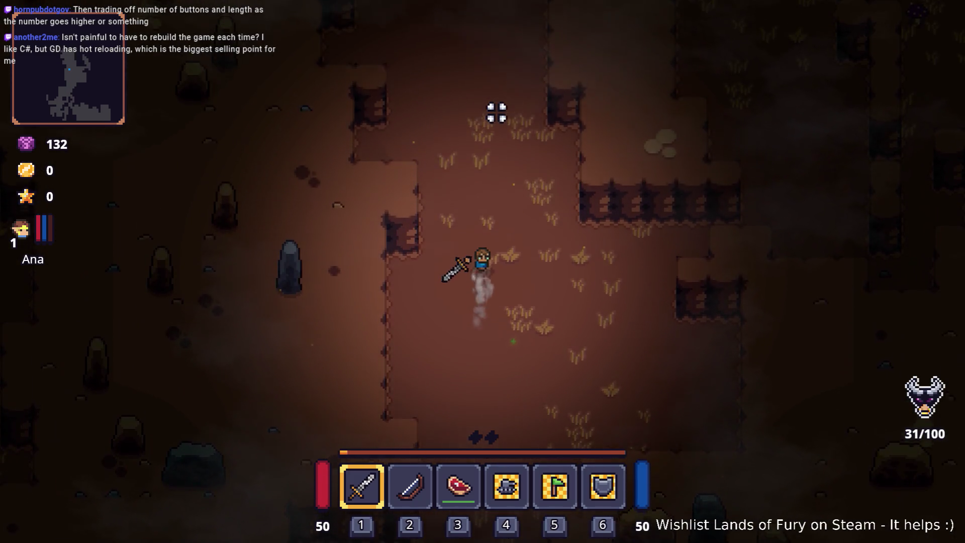
key(w)
key(d)
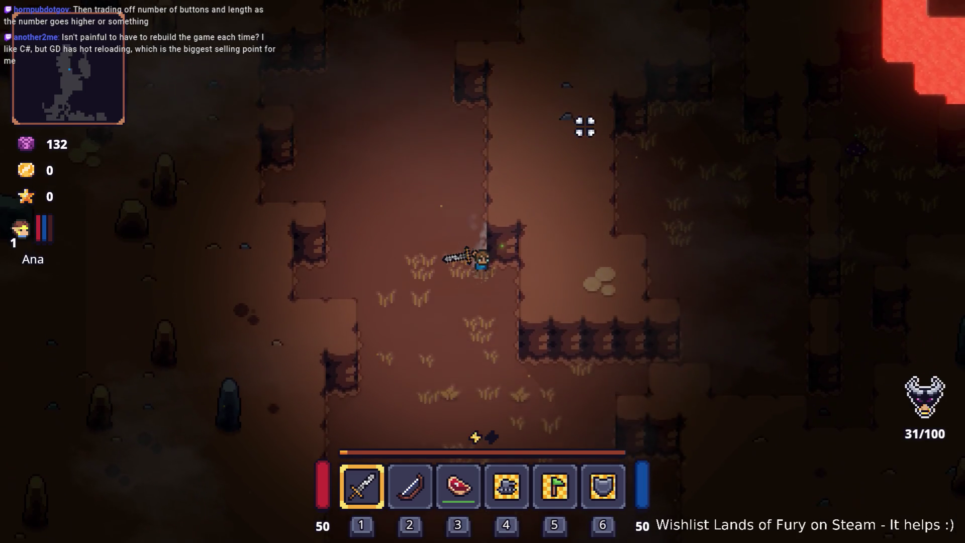
key(s)
key(d)
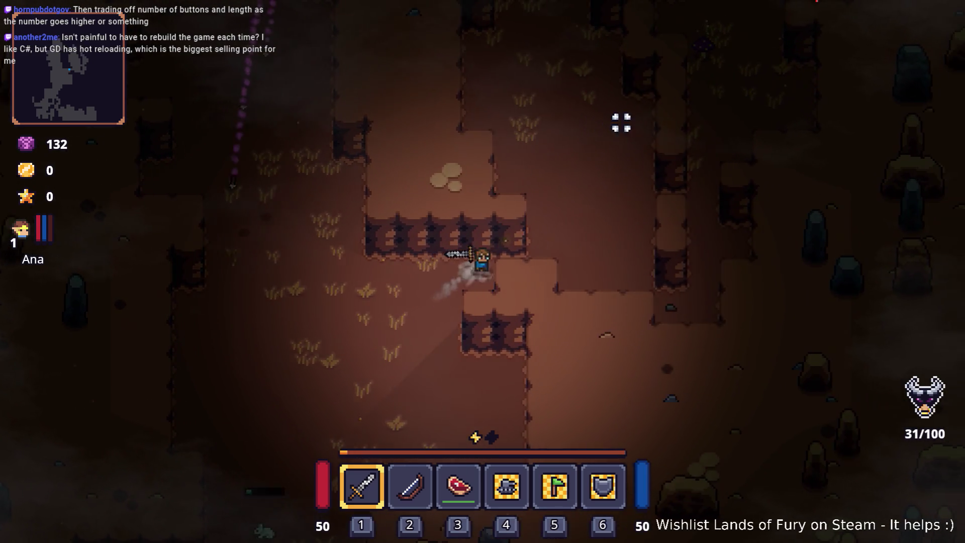
key(d)
key(w)
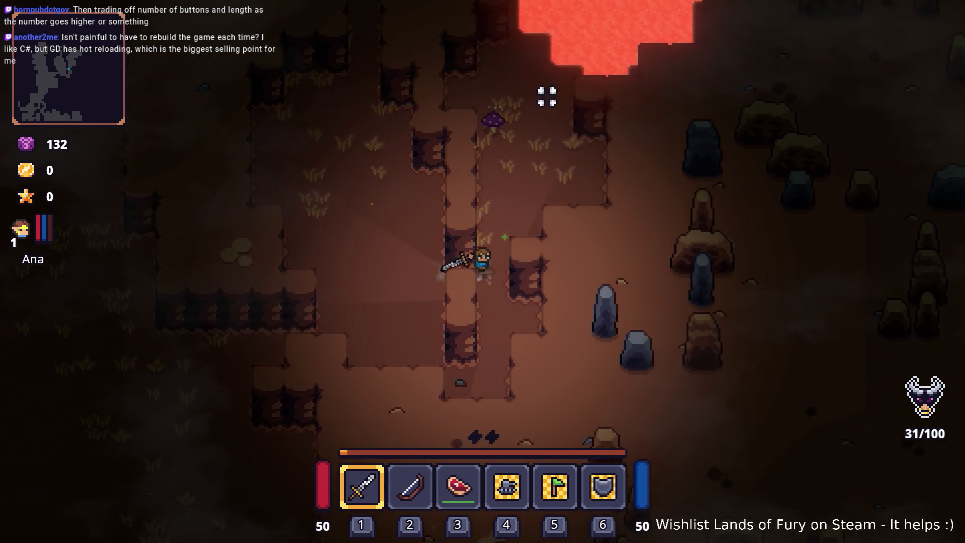
key(w)
key(d)
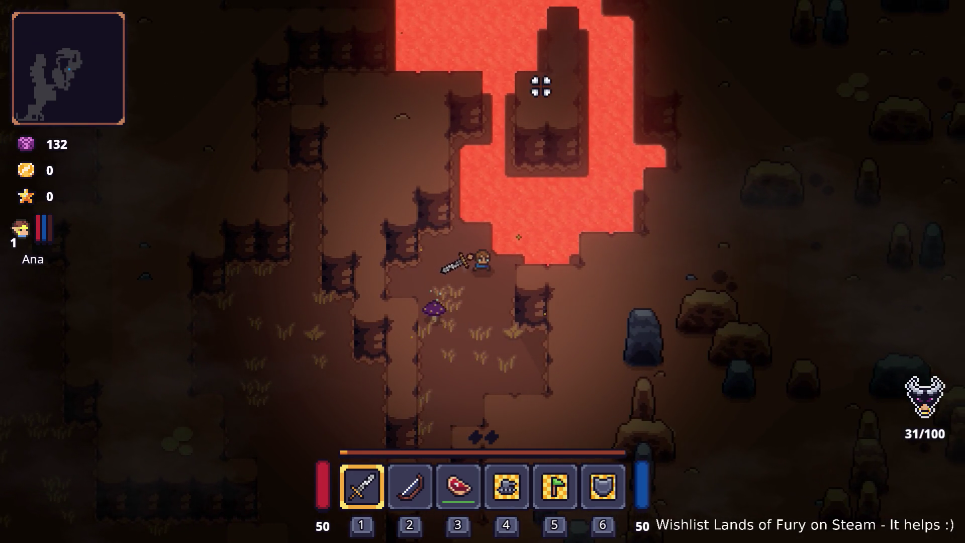
Edge onto the lava, then dash south-west away from it into the open area.
key(w)
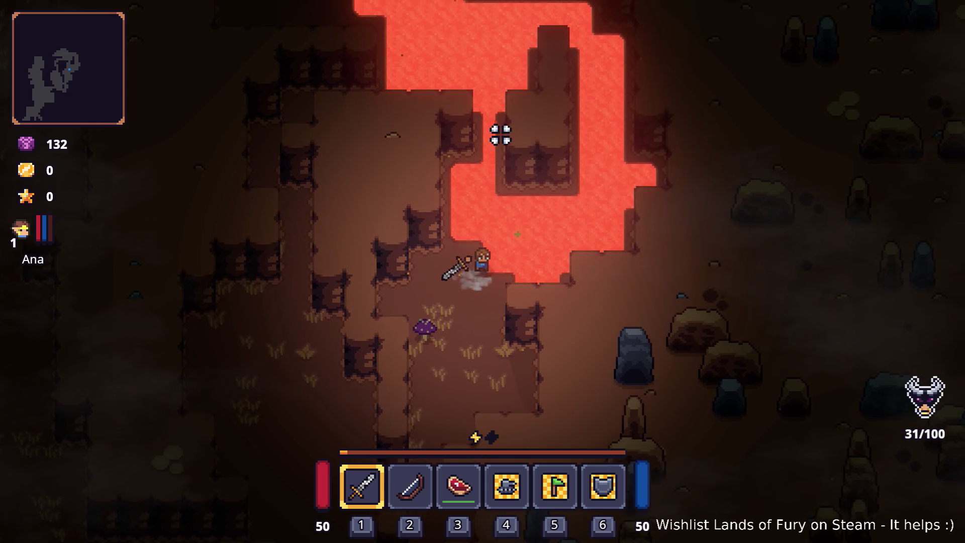
key(w)
key(d)
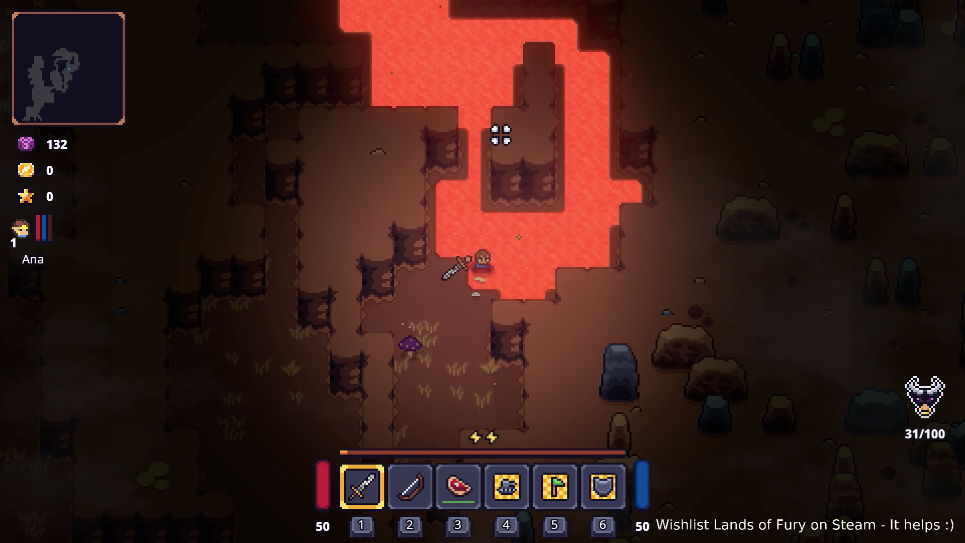
key(s)
key(a)
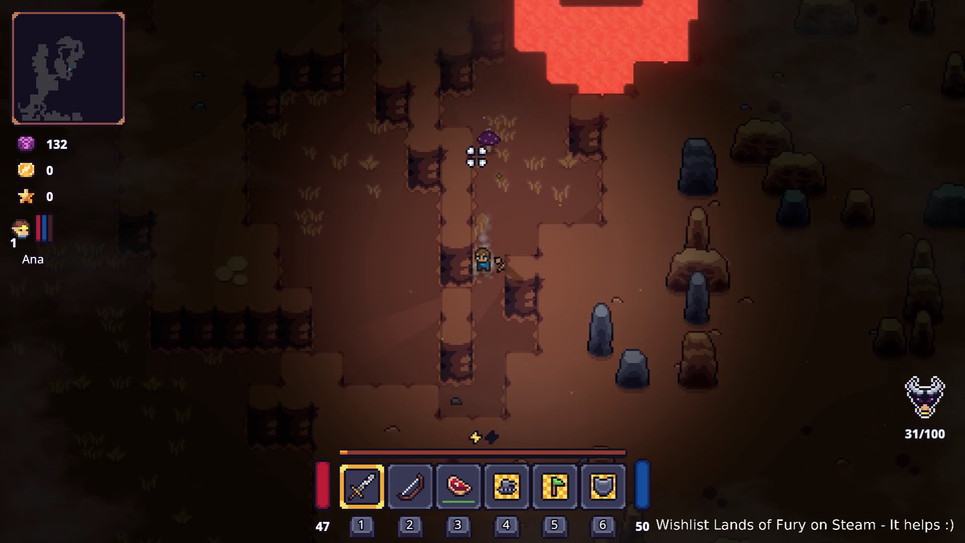
key(s)
key(a)
key(space)
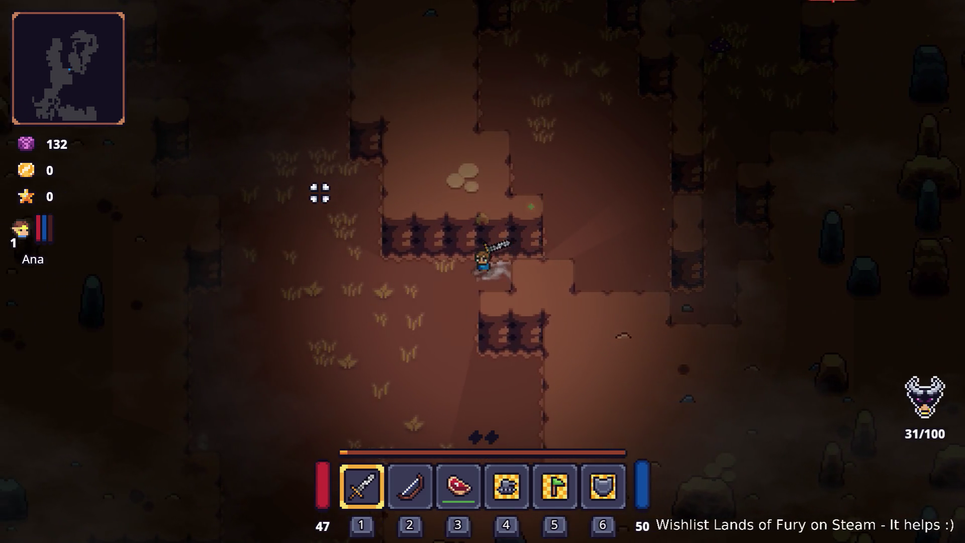
key(s)
key(a)
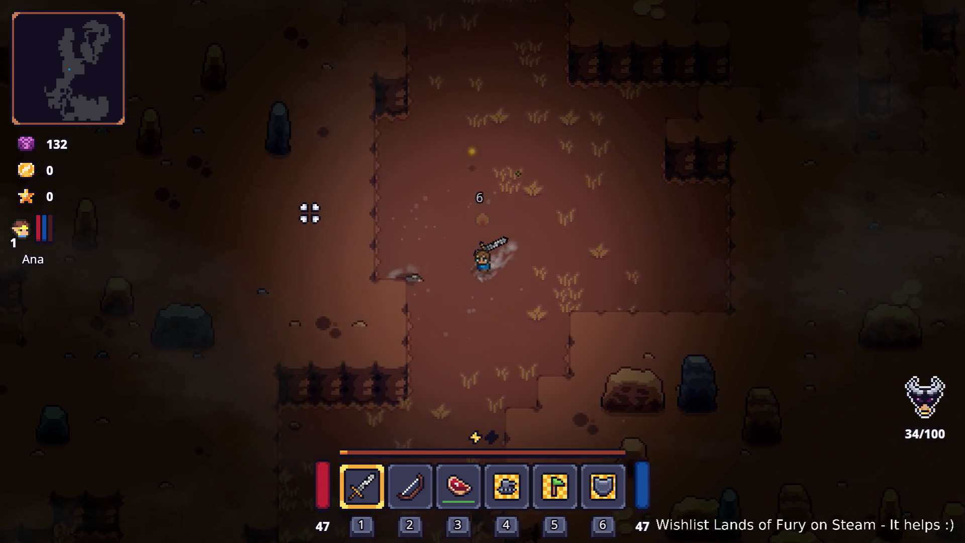
key(s)
key(a)
key(space)
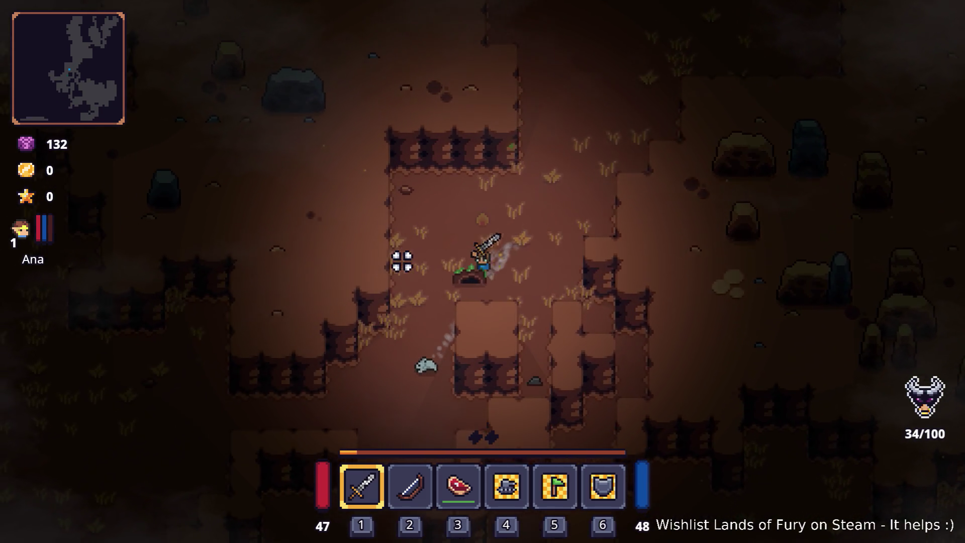
Walk west and north-west to the bag slab, glancing at the large map.
key(s)
key(a)
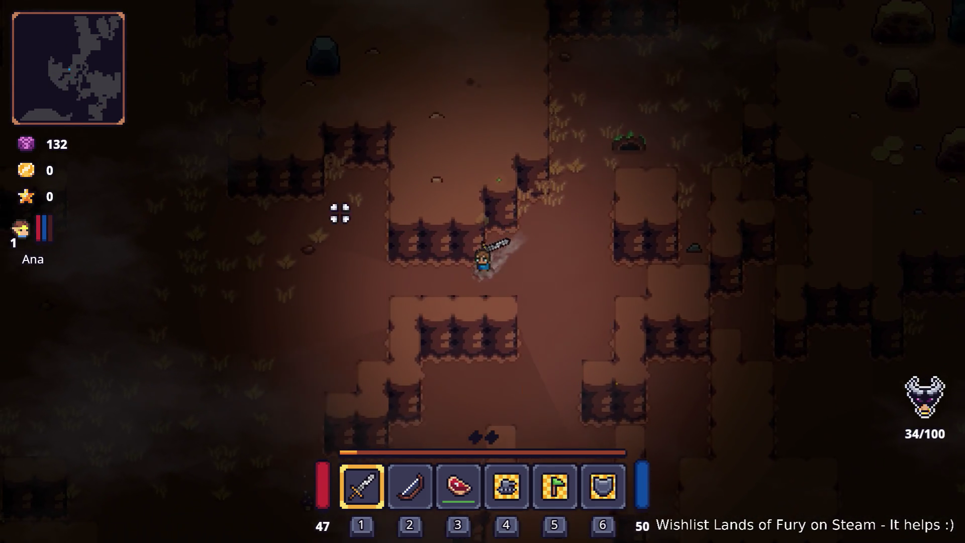
key(a)
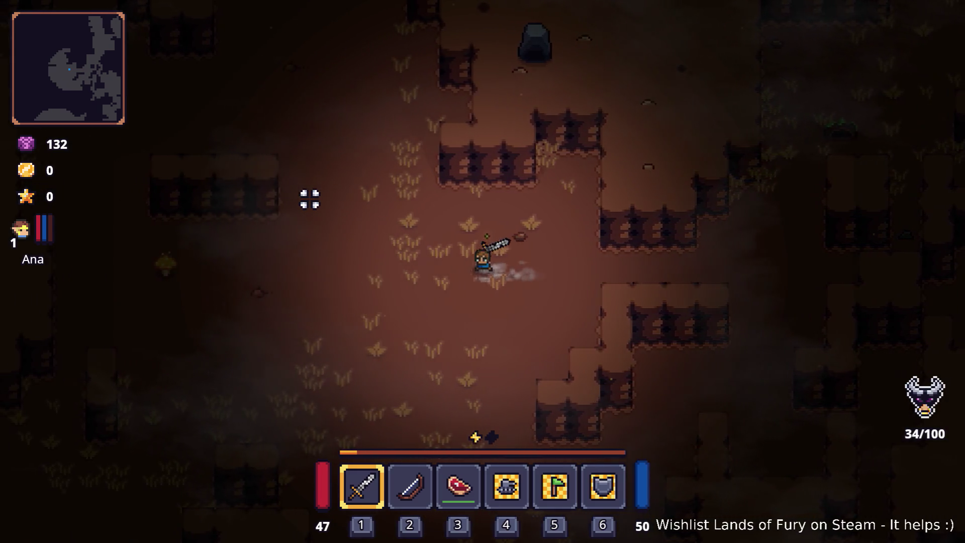
key(a)
key(m)
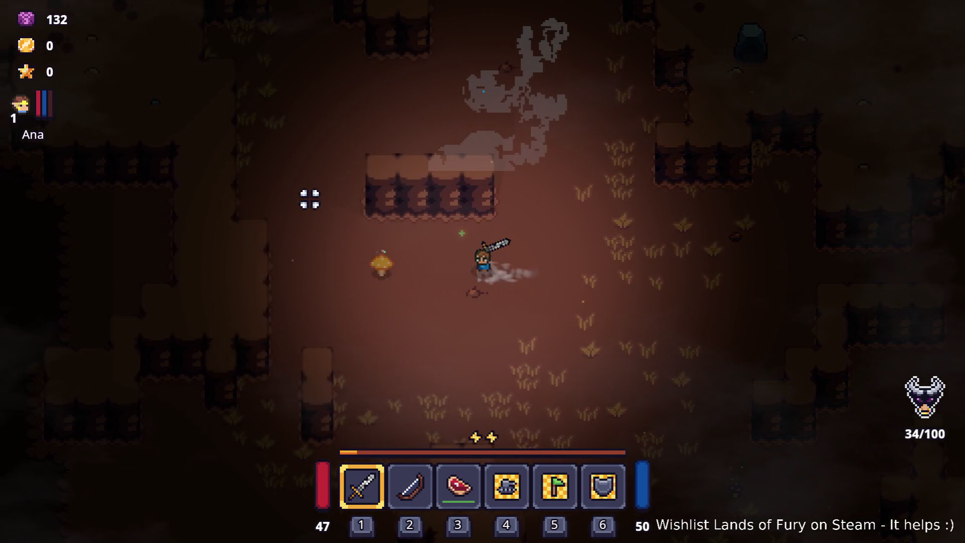
key(a)
key(w)
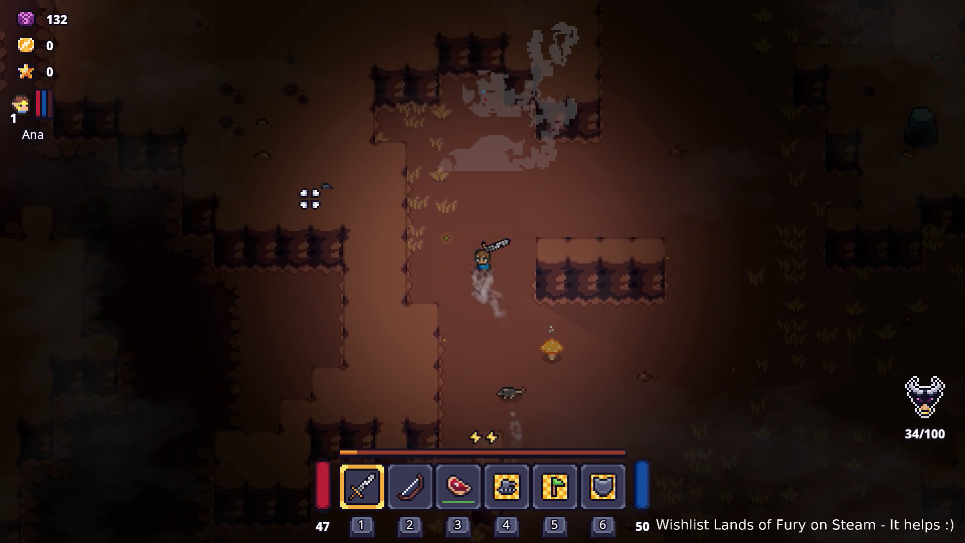
key(d)
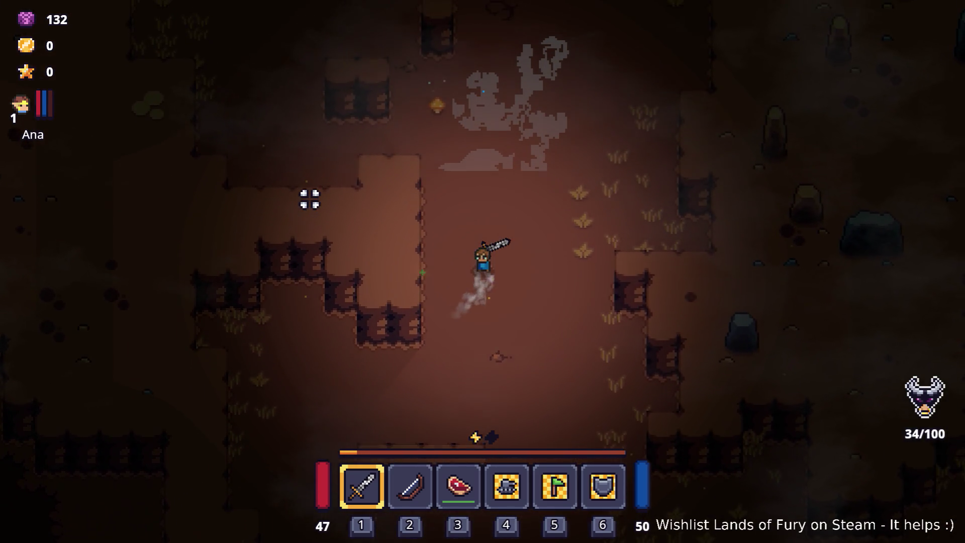
key(w)
key(a)
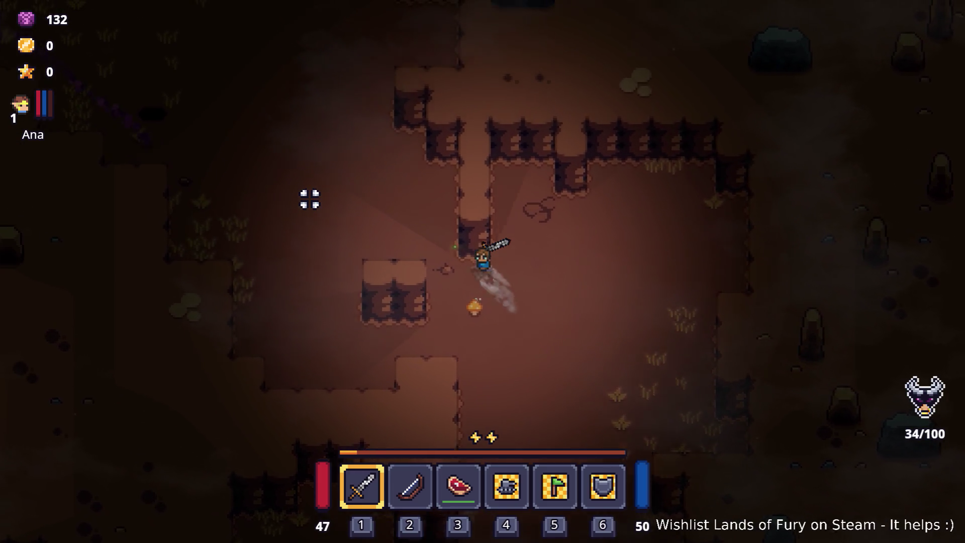
key(w)
key(a)
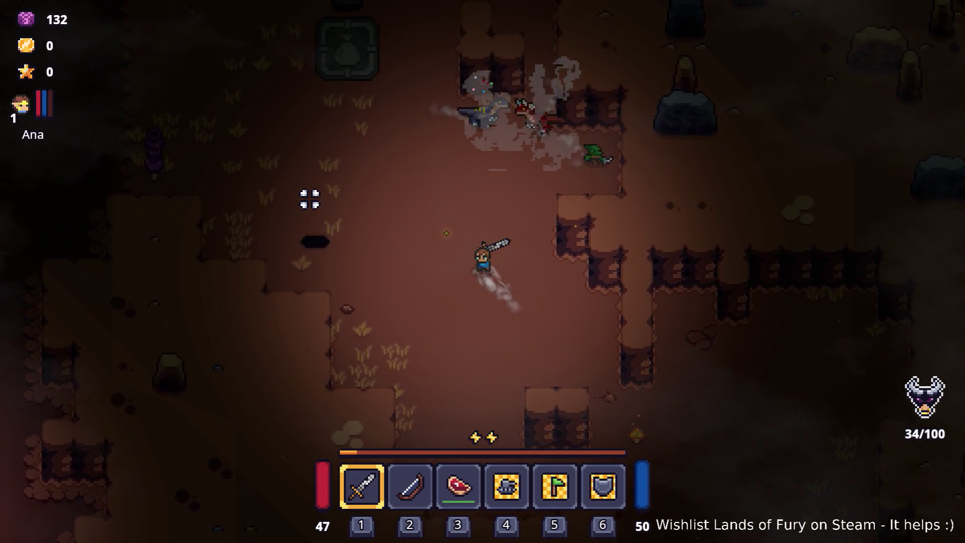
key(w)
key(a)
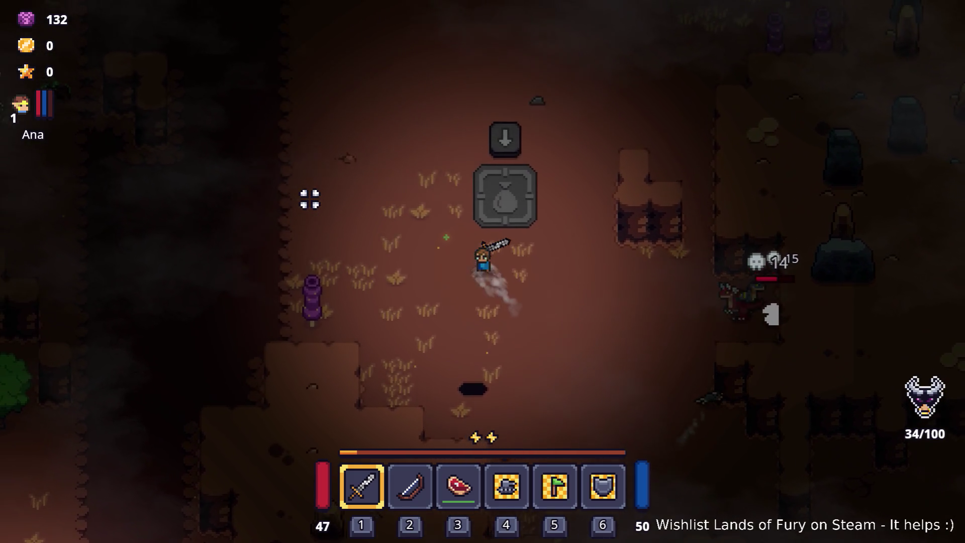
key(w)
key(d)
Check the inventory at the bag slab, then take the raw steak into quick slot 3.
key(i)
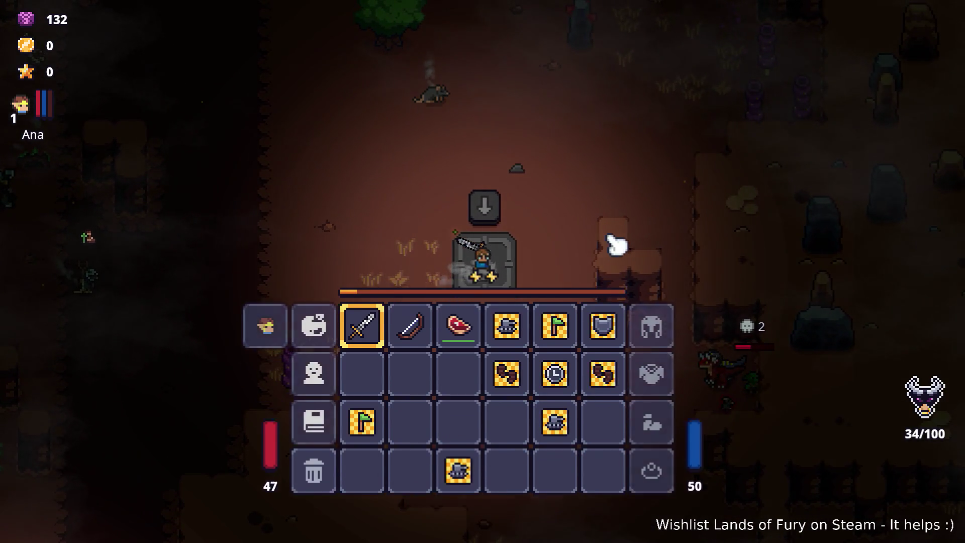
mouse_move(462, 378)
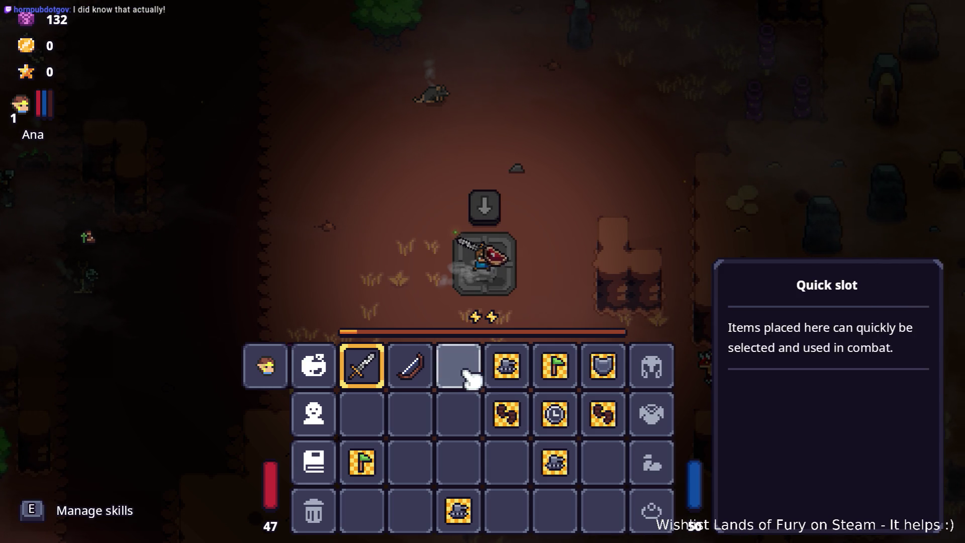
key(Escape)
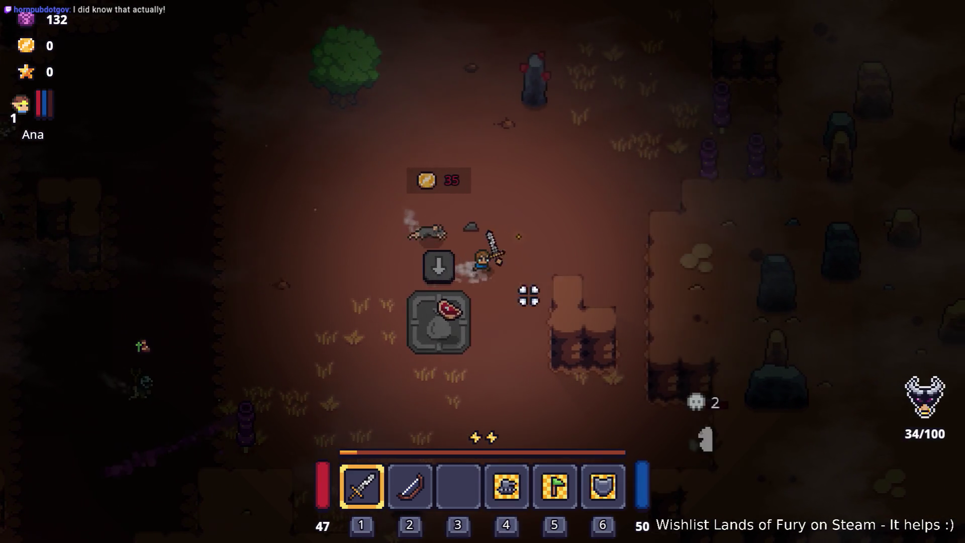
click(402, 281)
Walk up-left into the enemy horde and swing the sword at them.
key(w)
key(a)
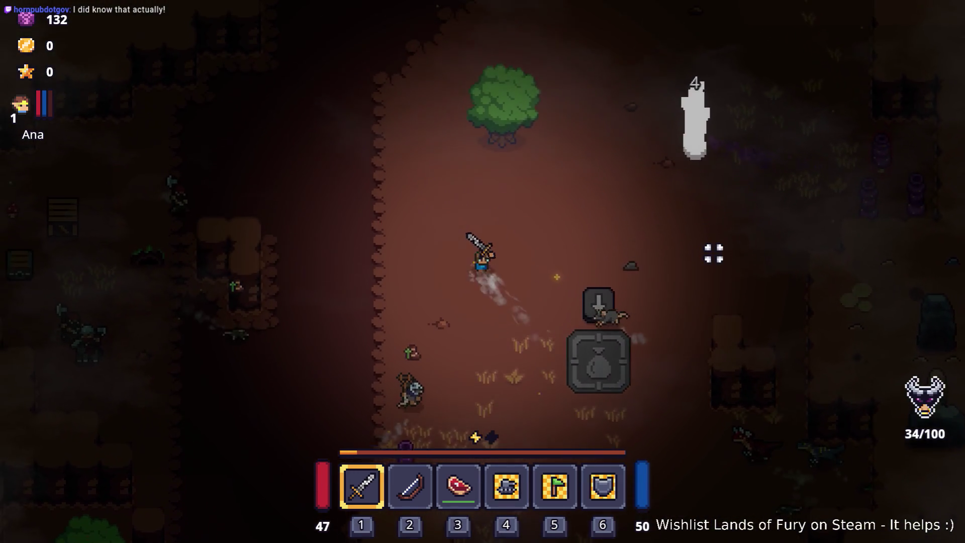
key(a)
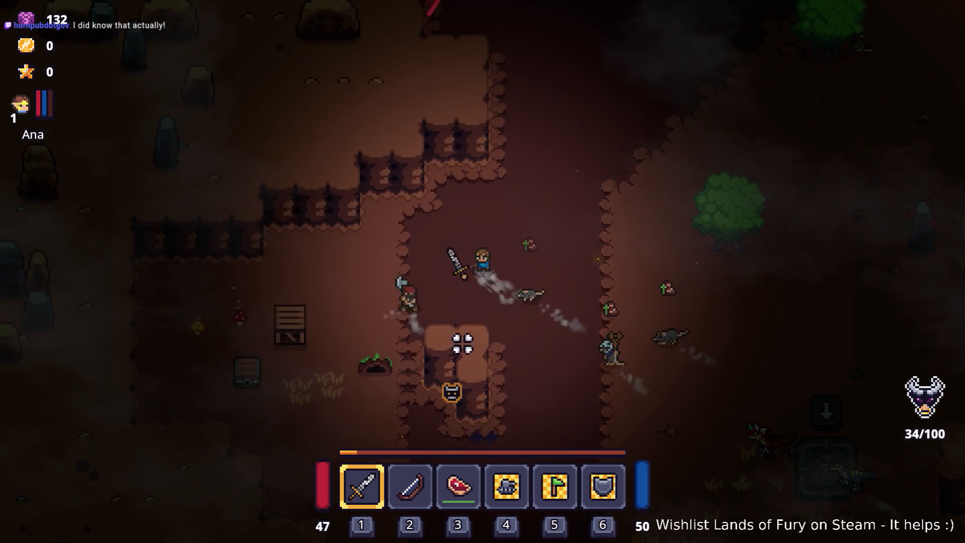
key(a)
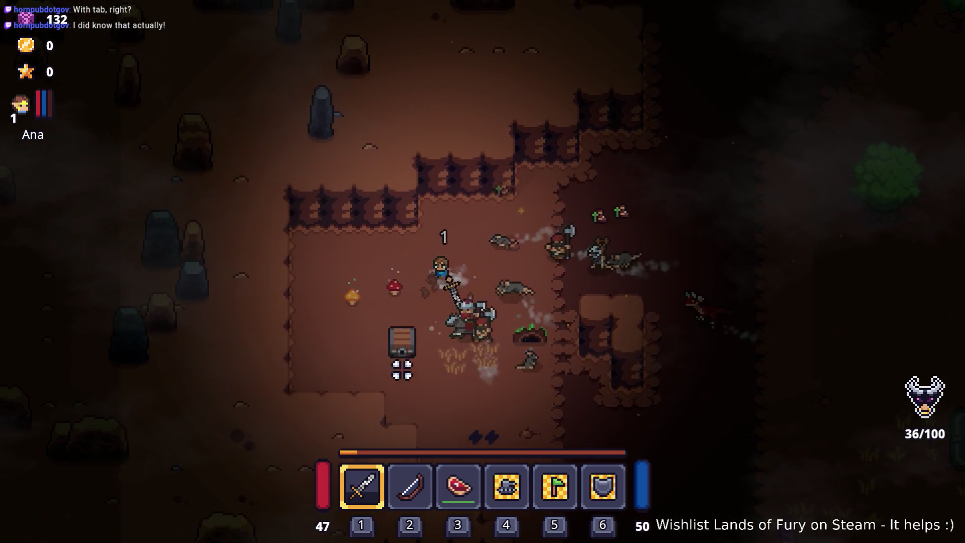
click(490, 348)
key(s)
click(475, 355)
click(462, 324)
Flee right from the enemies, head up toward the campfire, and restart after game over.
key(d)
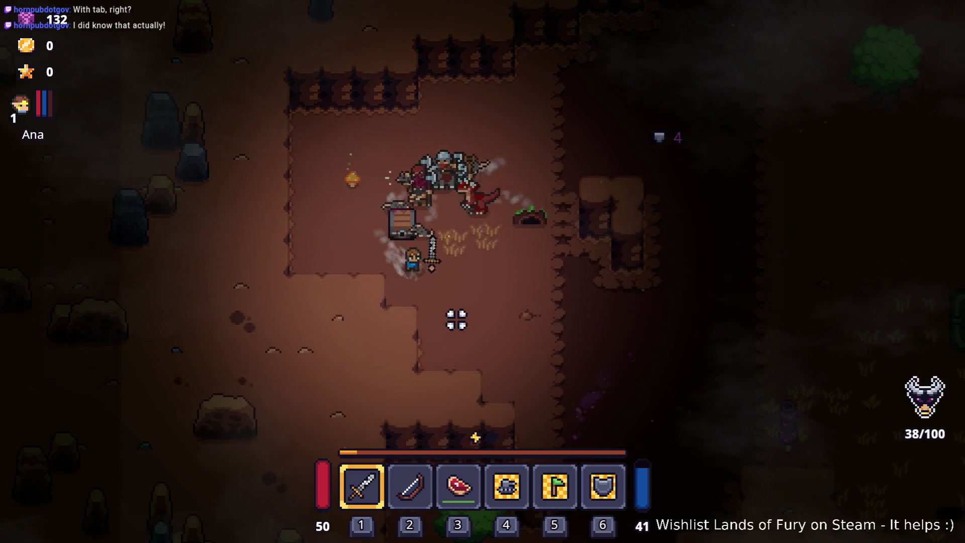
key(d)
key(Tab)
key(Tab)
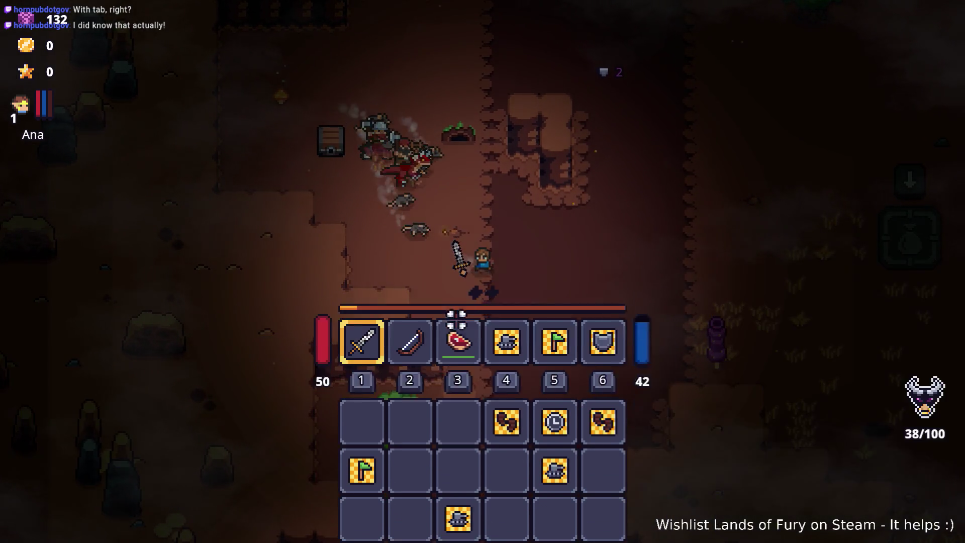
key(d)
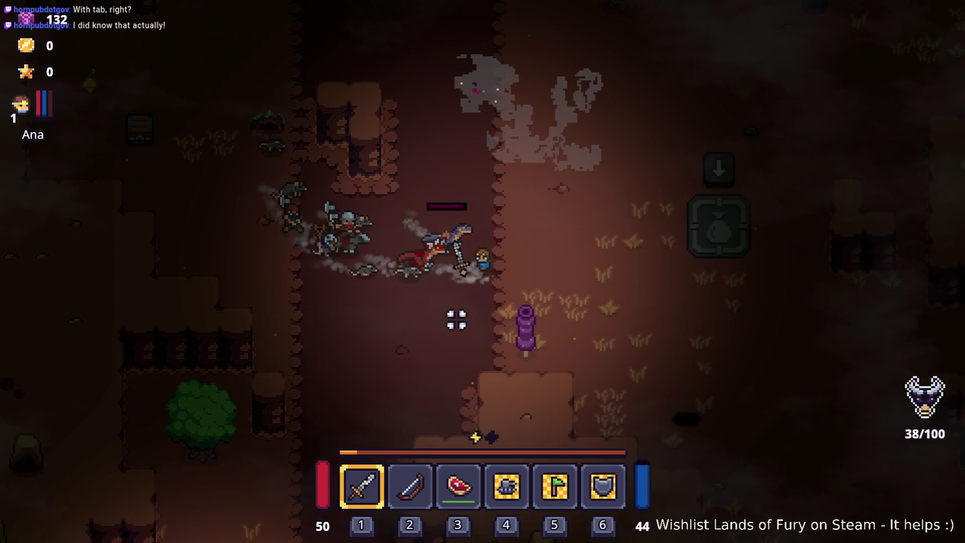
key(d)
key(w)
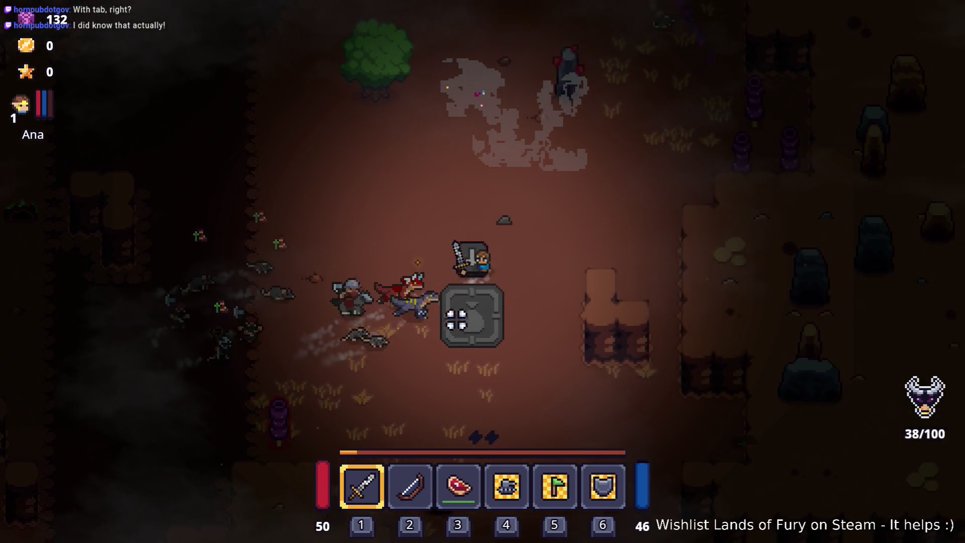
key(w)
key(d)
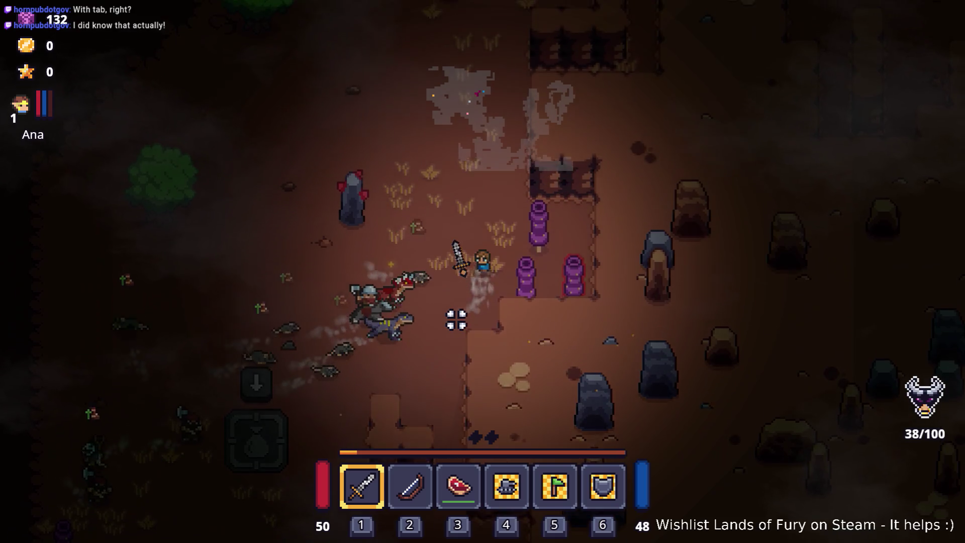
key(w)
key(a)
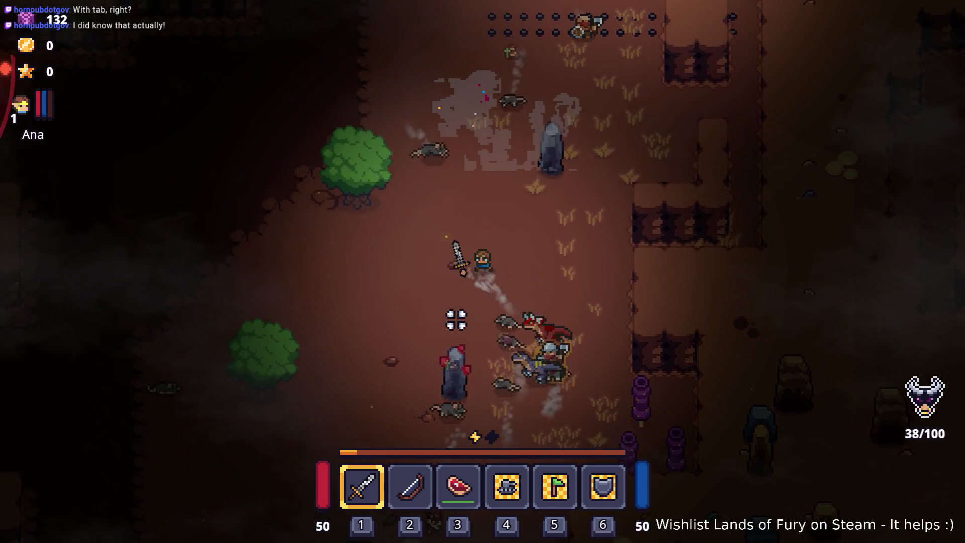
key(a)
key(w)
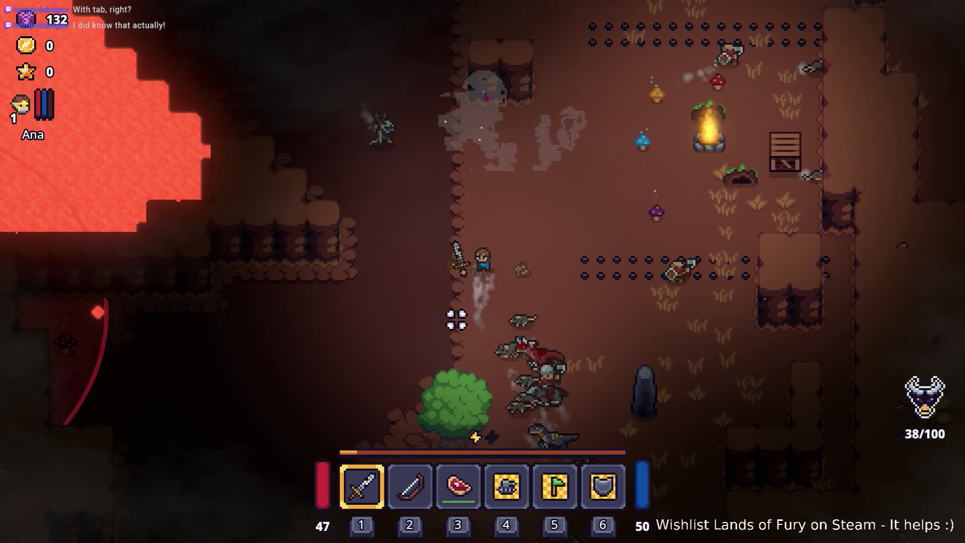
key(w)
key(d)
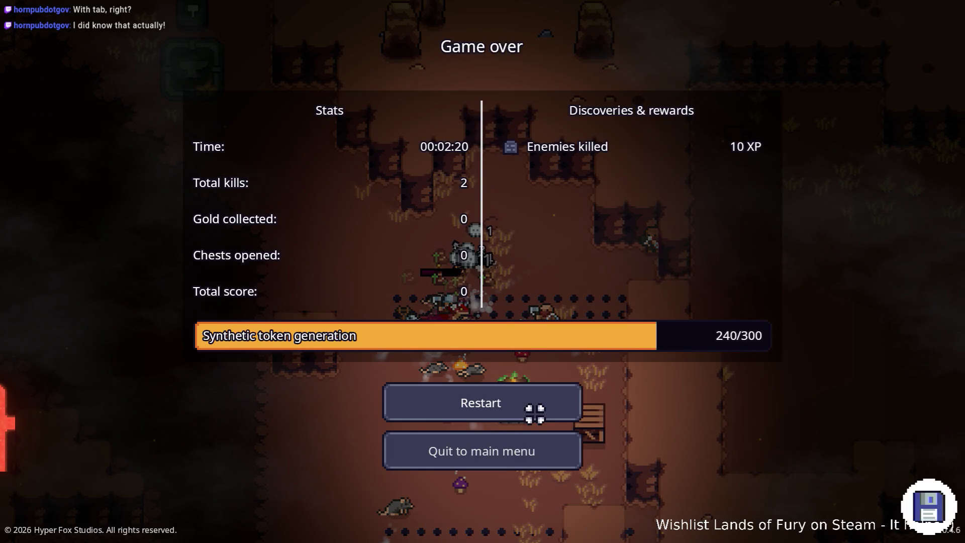
click(531, 408)
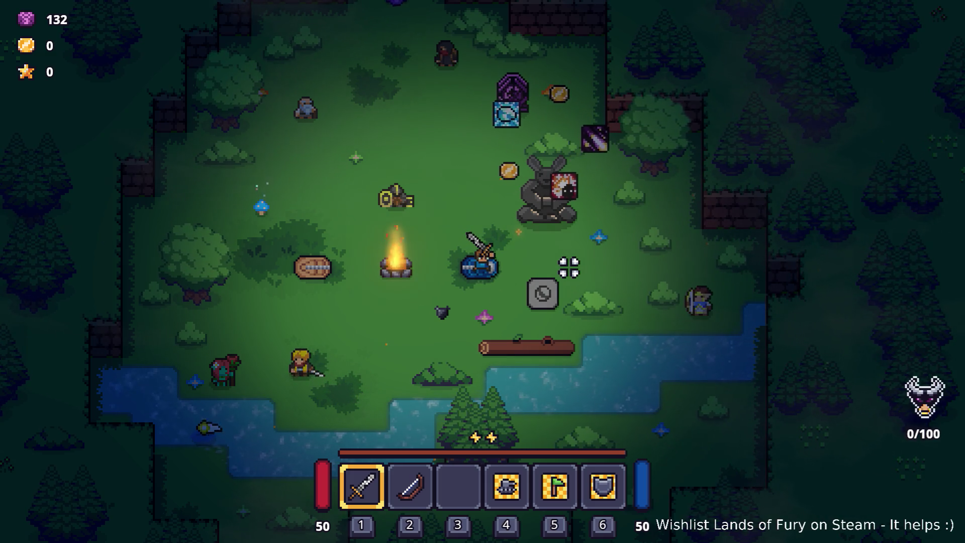
Show the minimap at the forest camp and swing the sword once.
key(m)
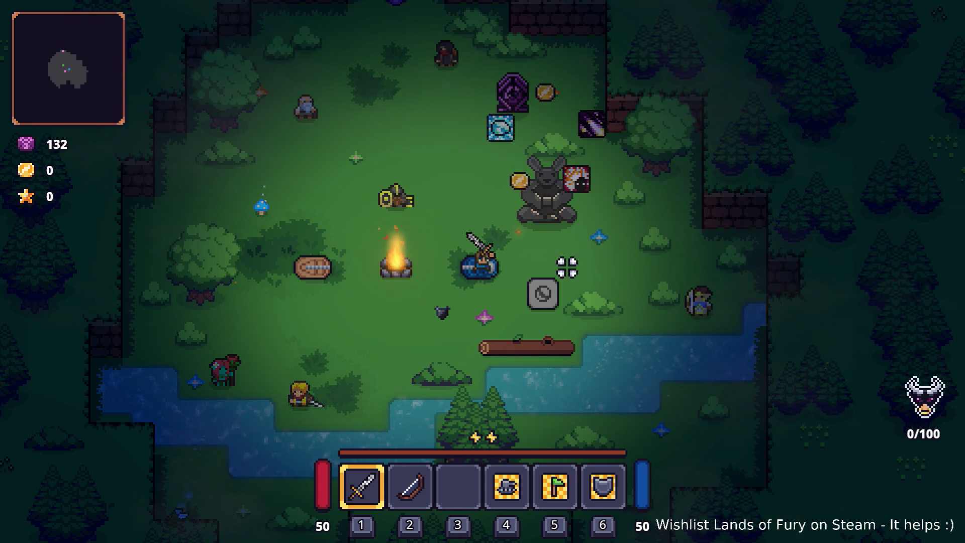
click(567, 267)
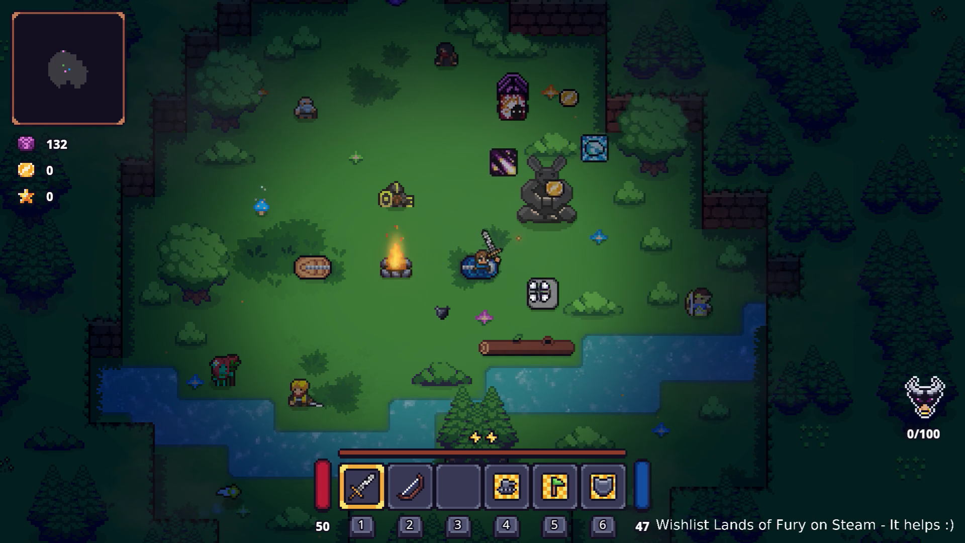
Pause the game and choose Quit to desktop from the Pause menu.
key(Escape)
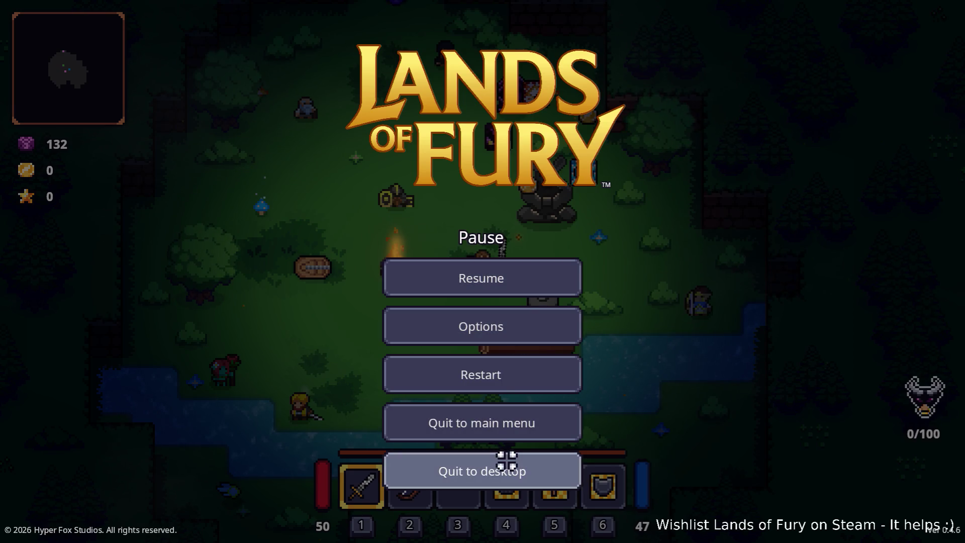
click(507, 461)
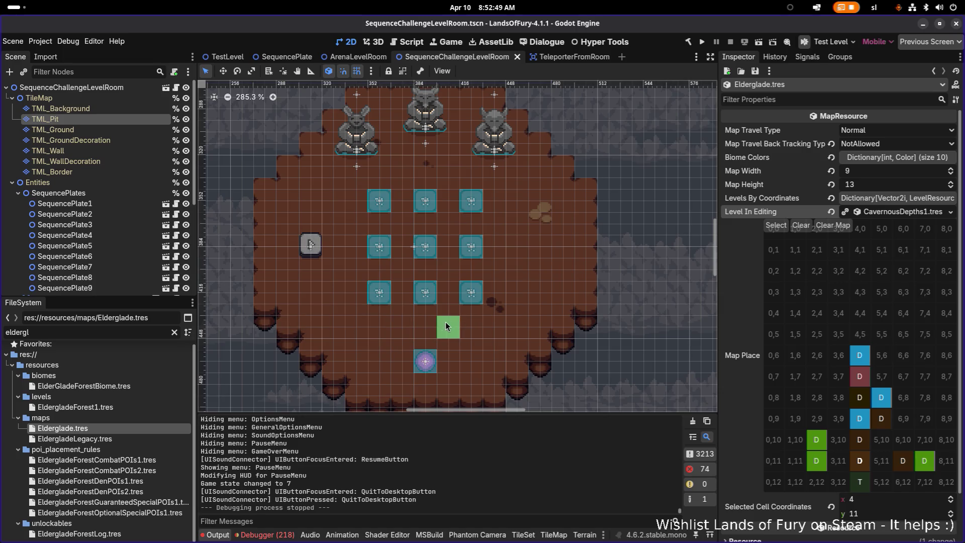
In Godot, view the Rabbit then Fox reward statues in the Inspector, then maximize VS Code.
key(alt+Tab)
key(Escape)
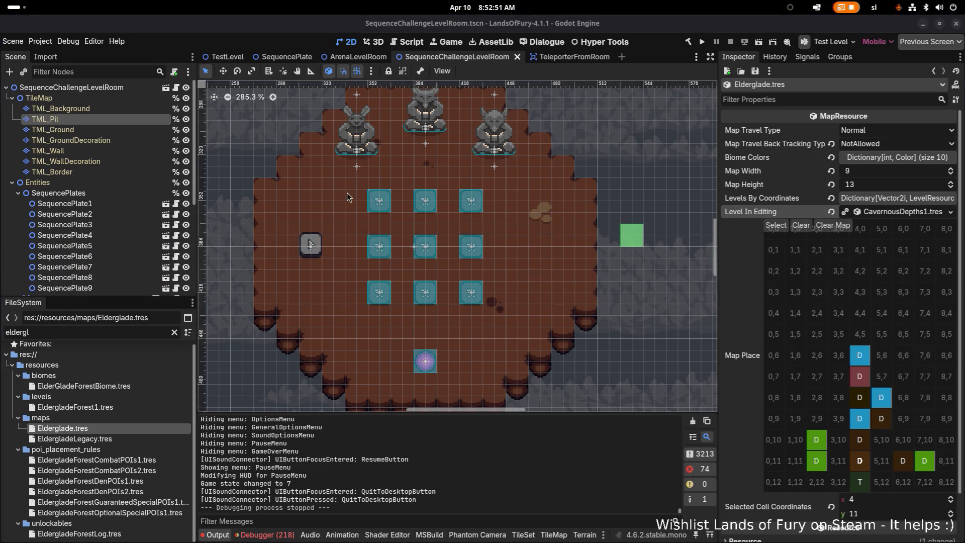
scroll(437, 211, down, 1)
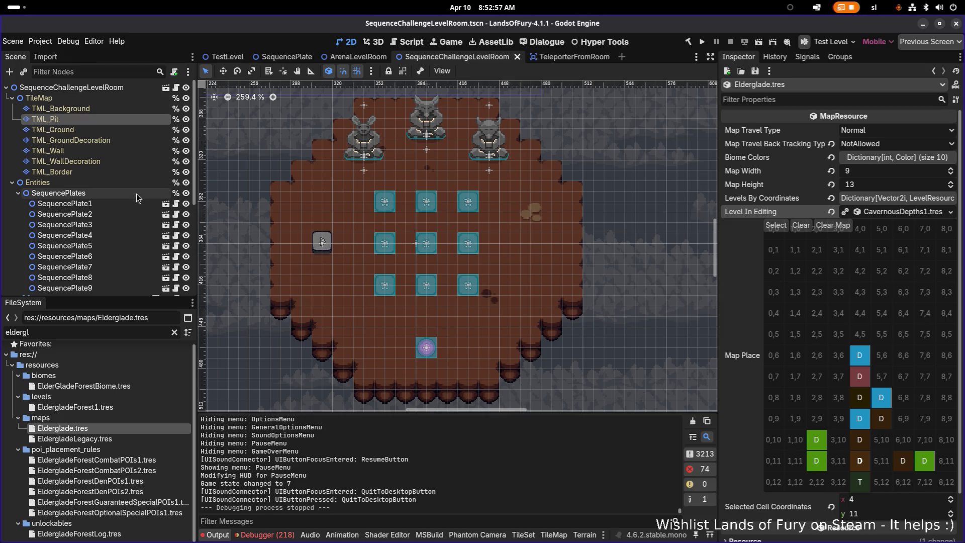
scroll(119, 180, down, 6)
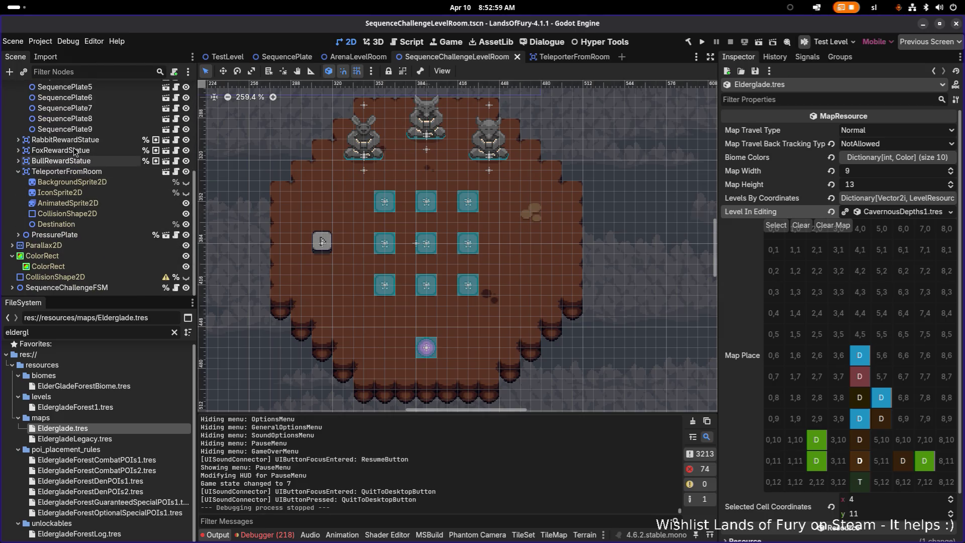
click(76, 143)
click(77, 151)
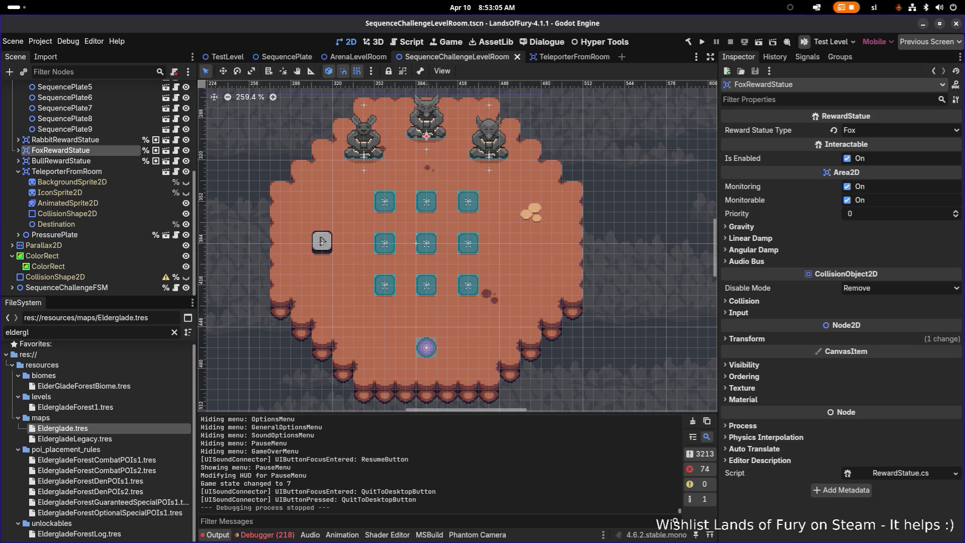
mouse_move(3, 166)
mouse_down()
mouse_move(90, 166)
mouse_move(3, 196)
mouse_move(368, 222)
mouse_up()
double_click(368, 222)
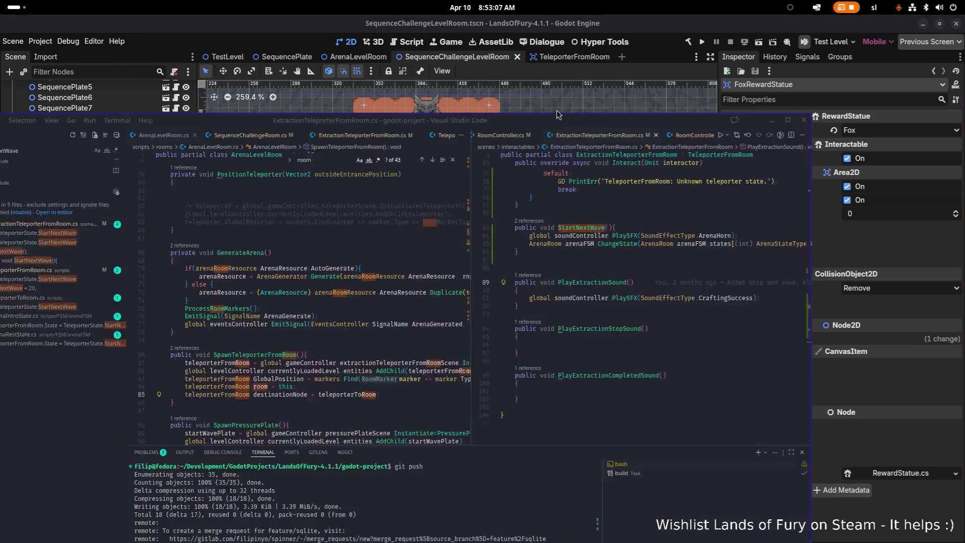
Open RewardDial.cs via quick file search in a widened left editor pane.
drag(538, 160, 519, 160)
click(438, 168)
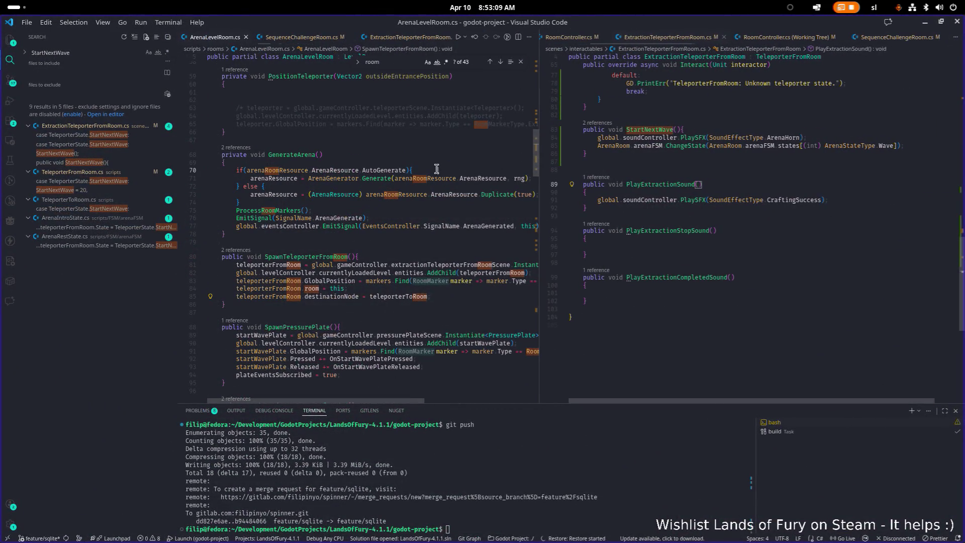
key(ctrl+p)
text(dial)
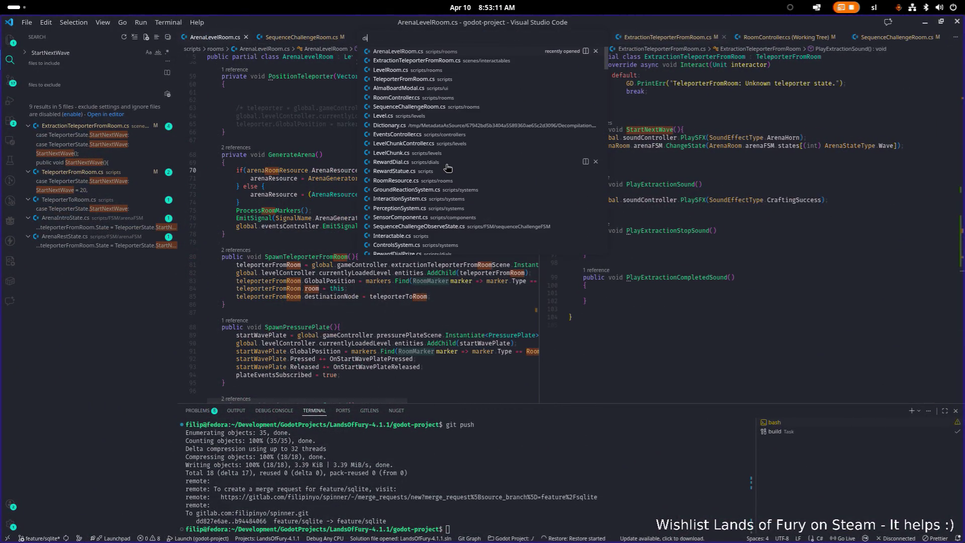
key(Down)
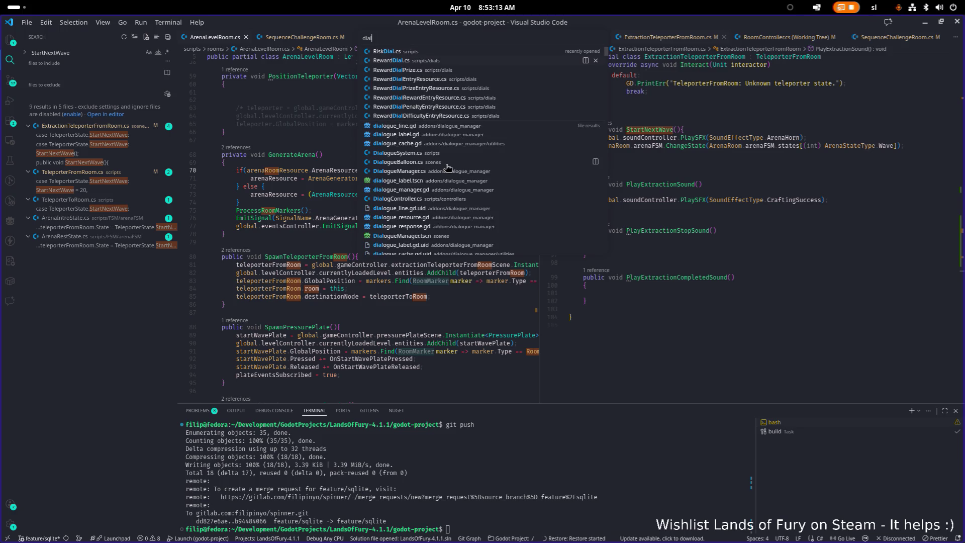
key(Return)
scroll(464, 170, up, 20)
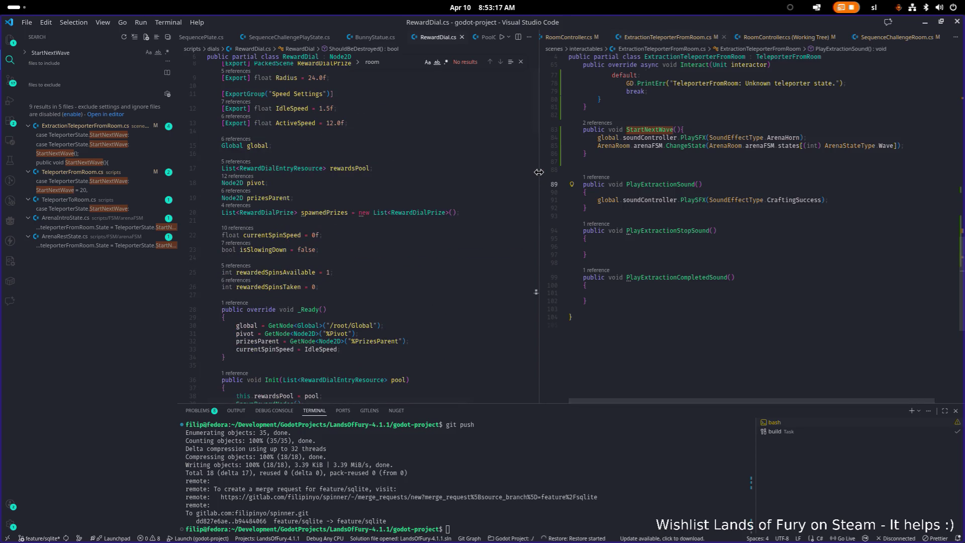
drag(541, 175, 661, 176)
scroll(553, 179, up, 3)
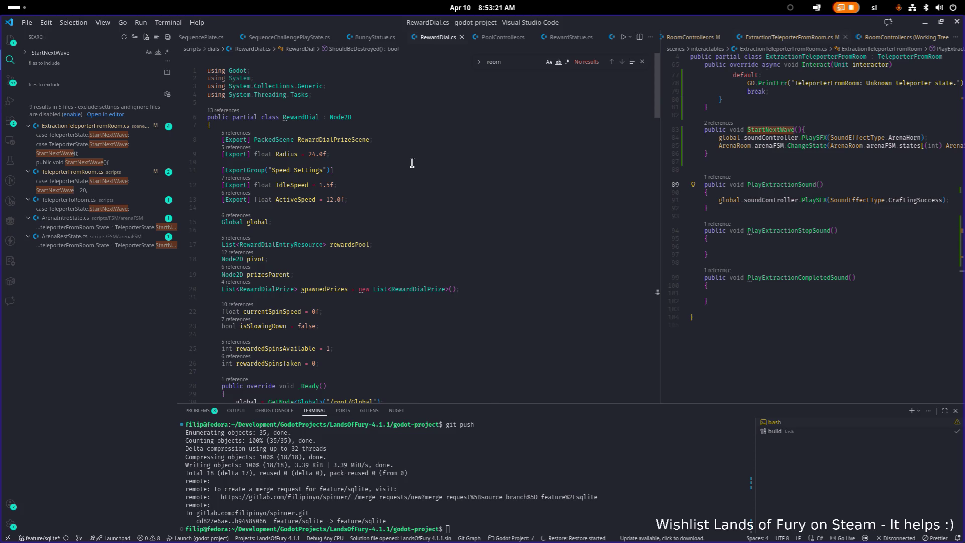
scroll(412, 162, down, 3)
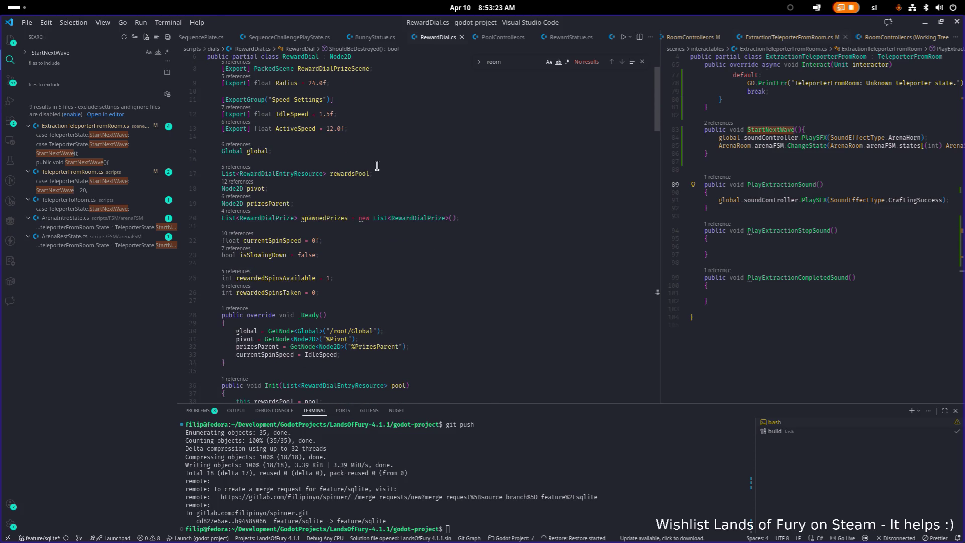
Follow the rewardsPool references to its assignment in the Init method.
click(350, 173)
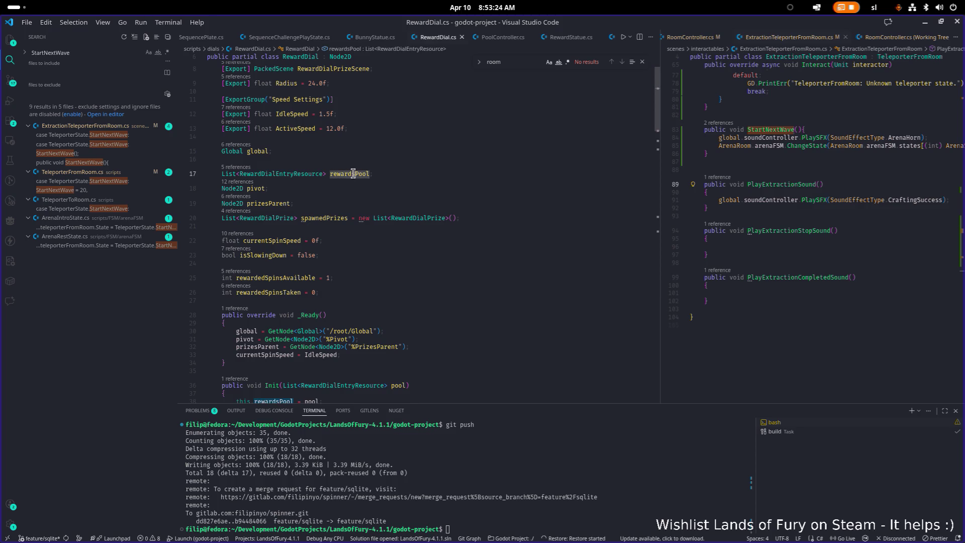
click(233, 171)
scroll(427, 247, down, 2)
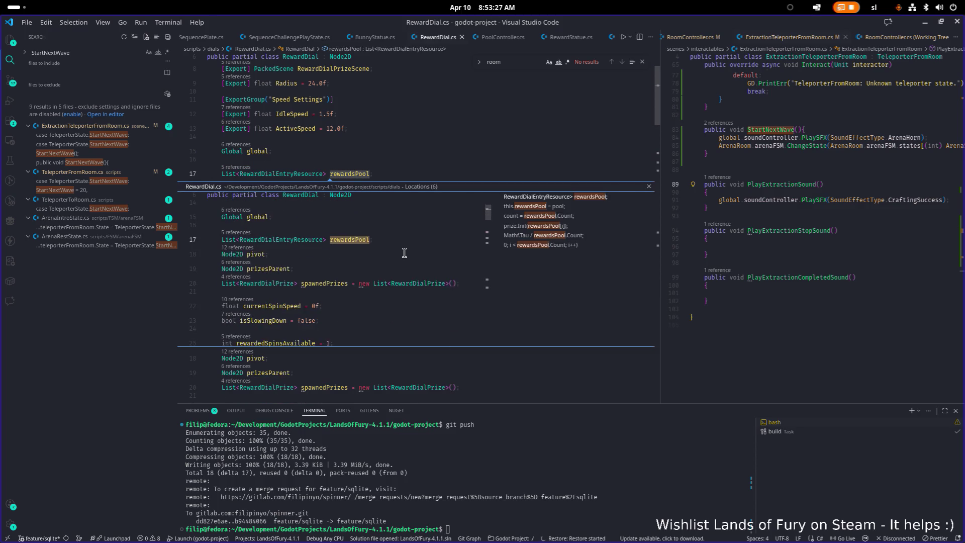
scroll(404, 252, down, 4)
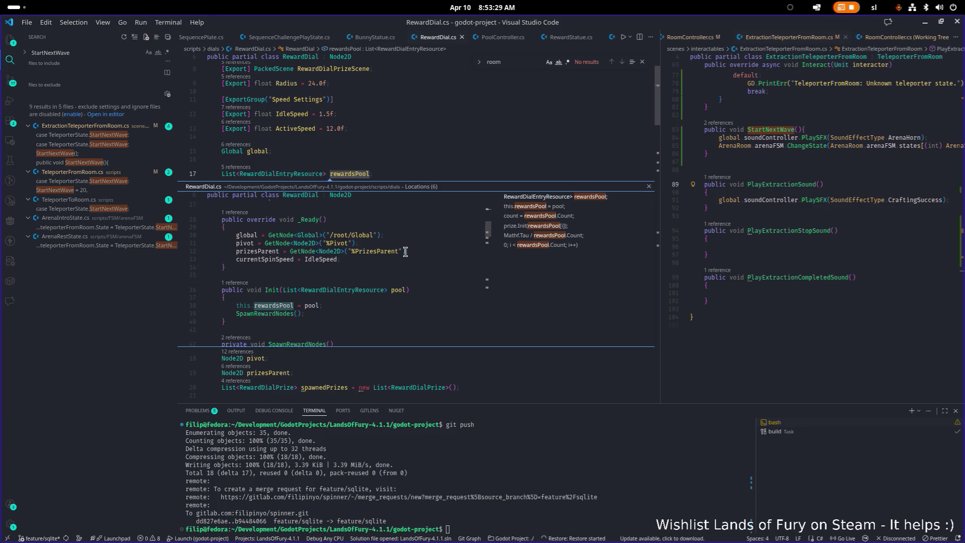
click(330, 308)
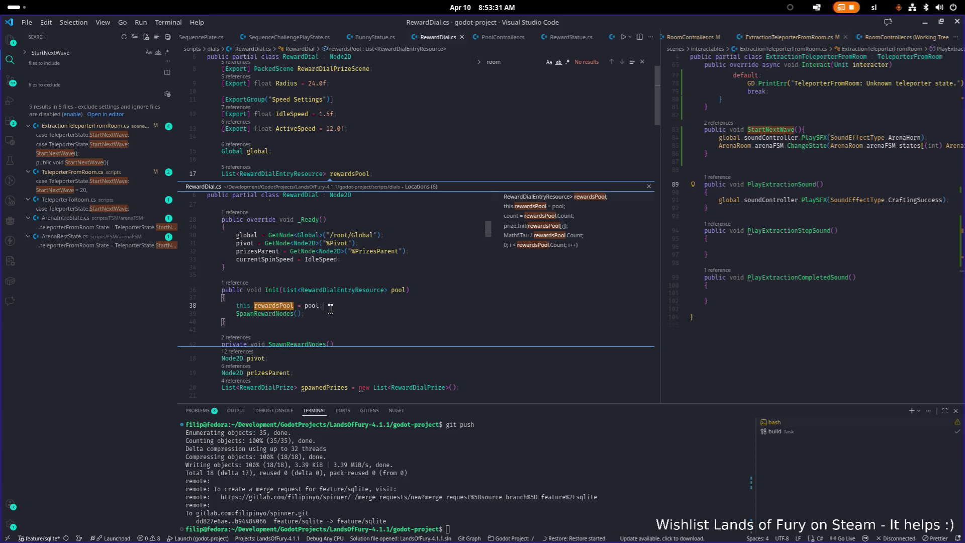
double_click(330, 309)
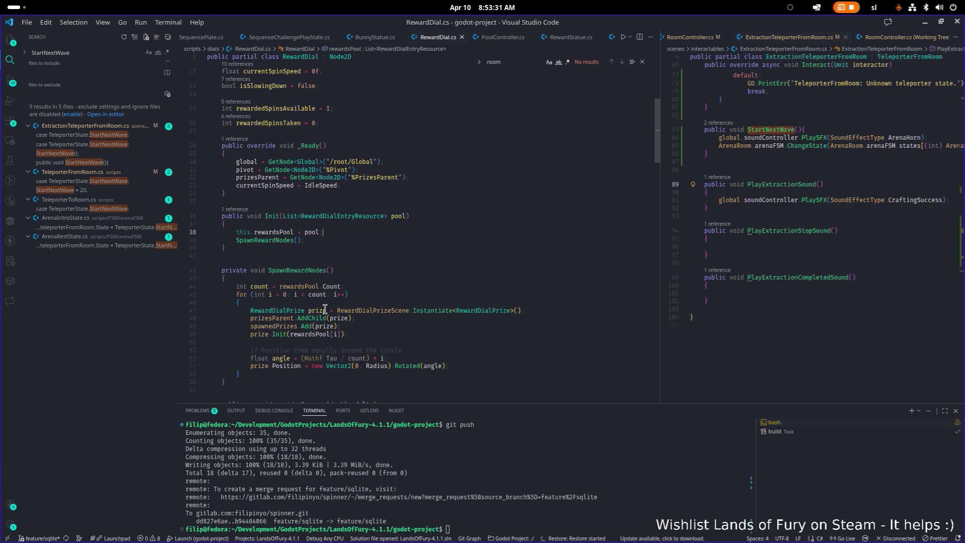
Peek Init's references and open RewardStatue.cs at the rewardDial.Init call.
click(238, 209)
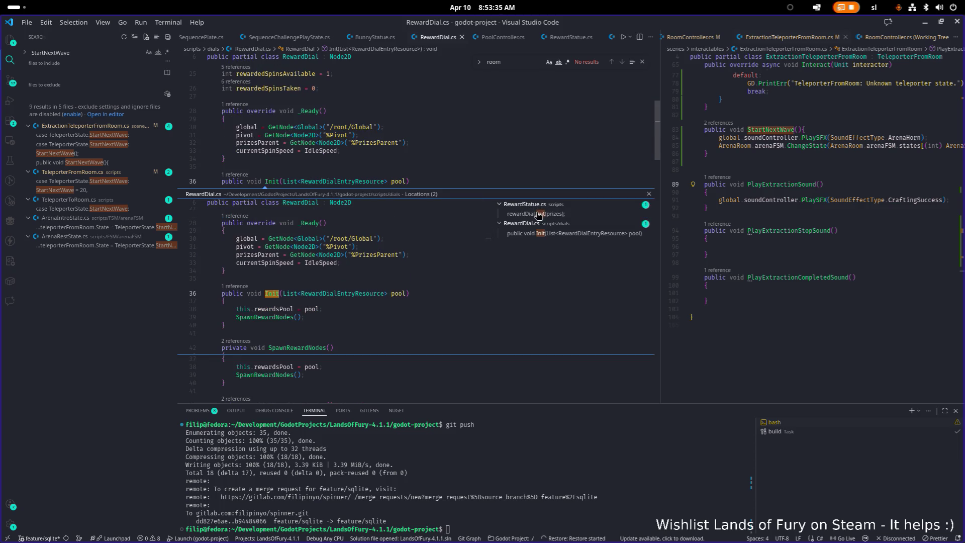
click(538, 214)
double_click(323, 276)
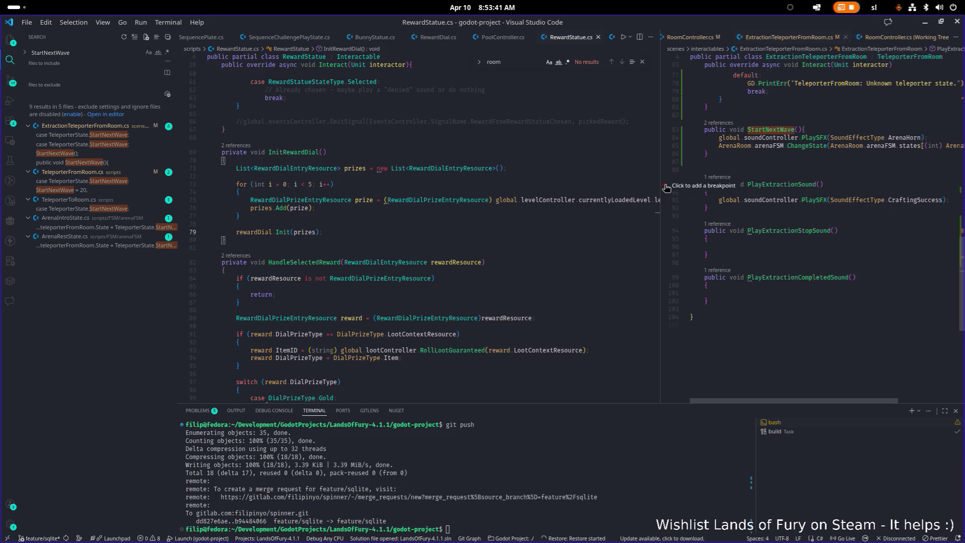
Widen the code area by resizing the editor group and sidebar, and inspect rewardPrizes.
mouse_move(660, 187)
mouse_down()
mouse_move(721, 172)
mouse_move(783, 181)
mouse_up()
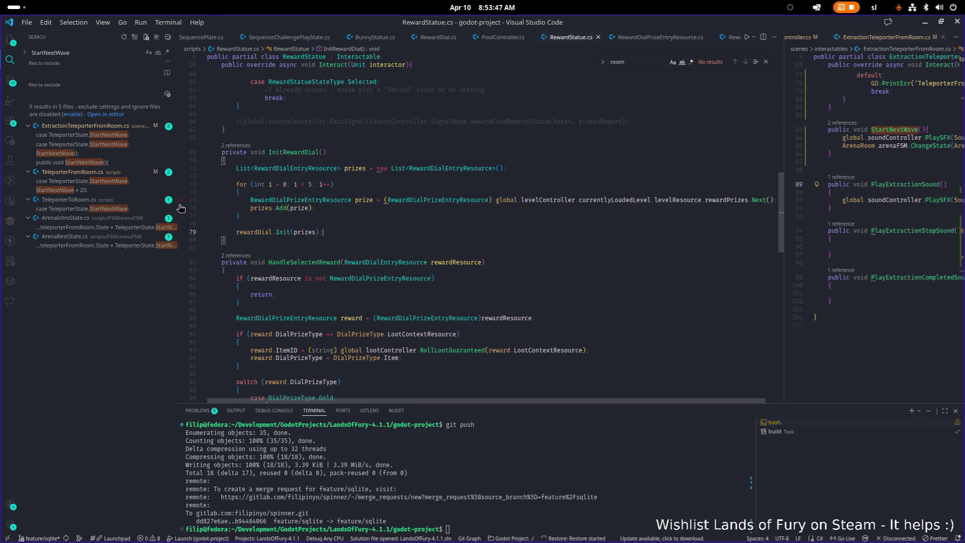
drag(179, 207, 133, 206)
click(360, 209)
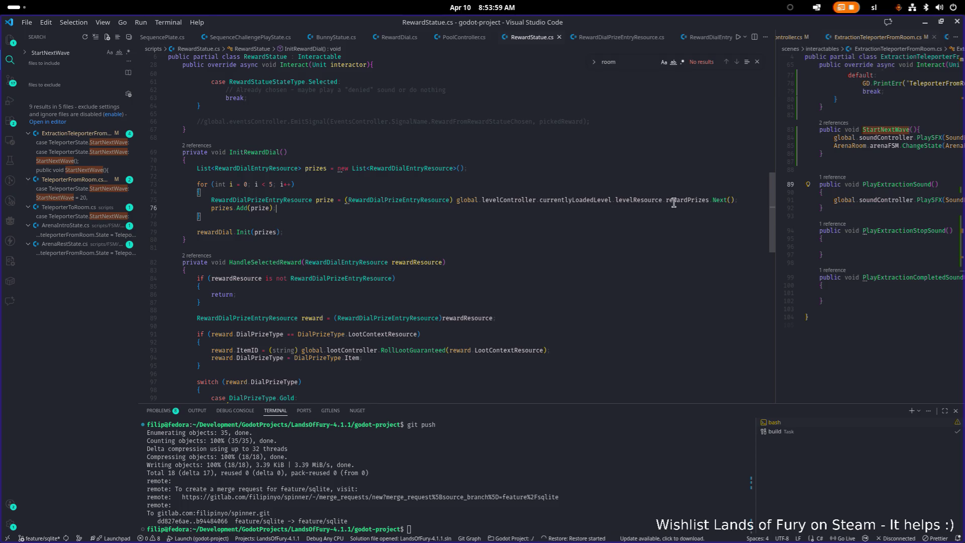
mouse_move(688, 200)
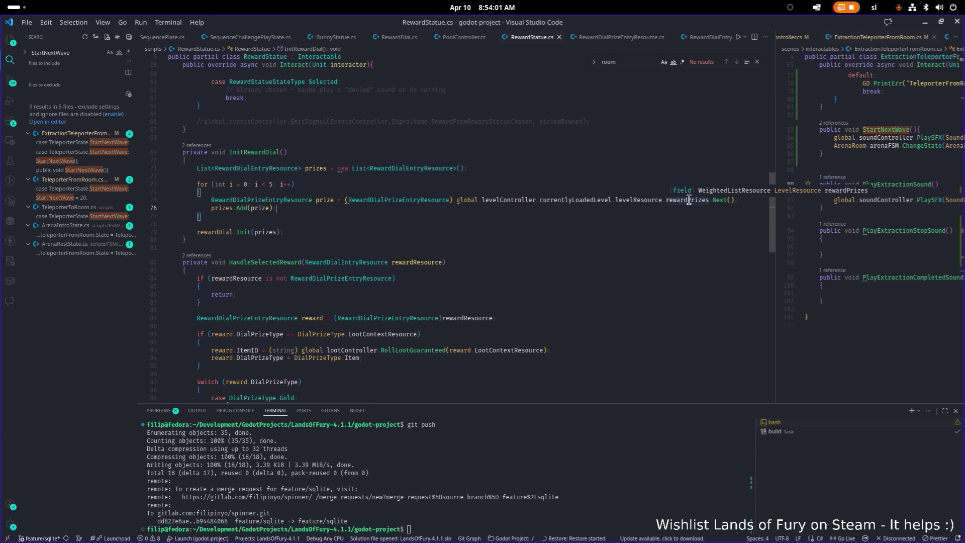
click(686, 200)
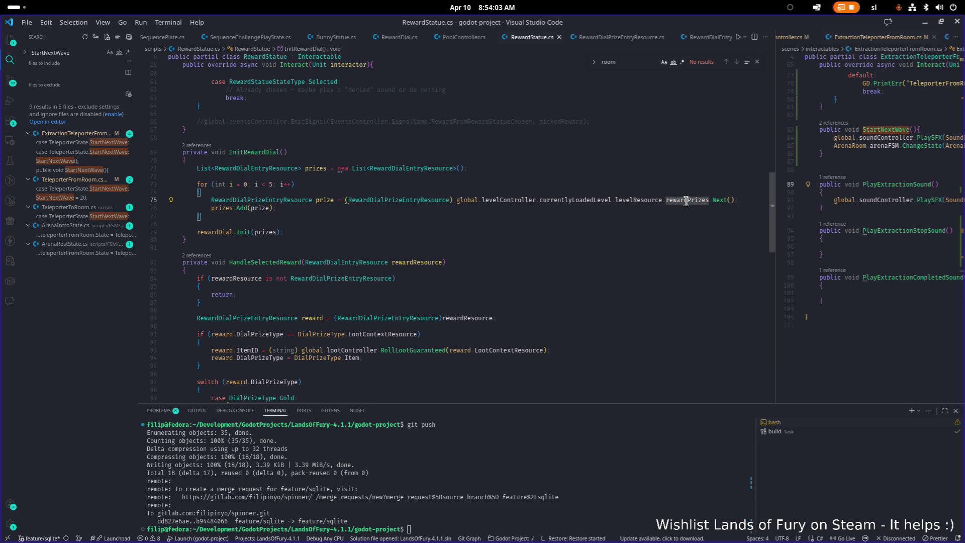
mouse_move(683, 201)
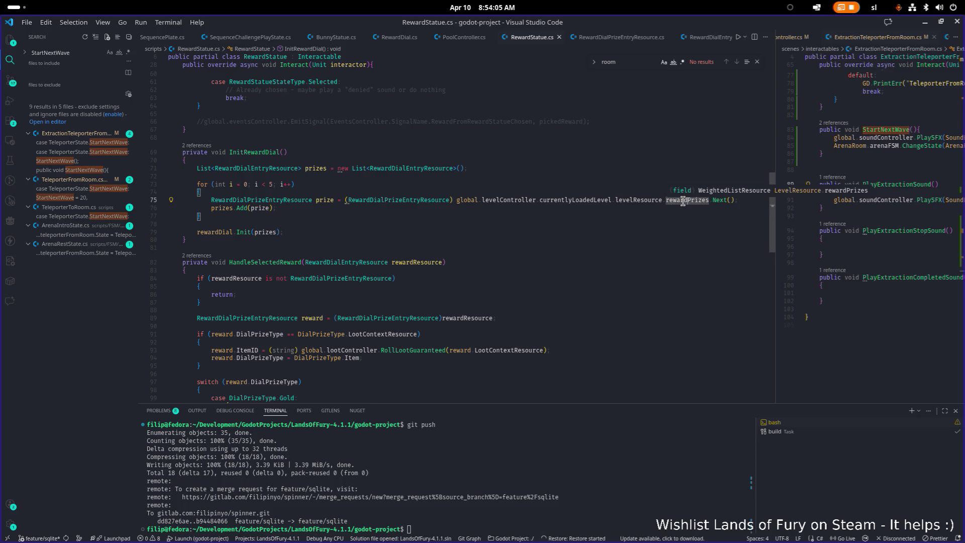
drag(775, 171, 752, 171)
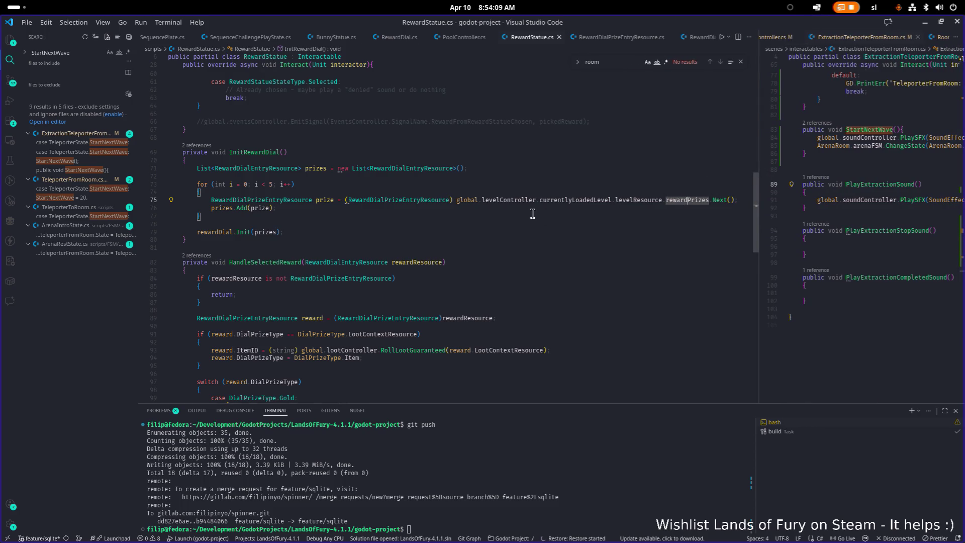
Insert a new line after the prizes list declaration in InitRewardDial.
click(516, 170)
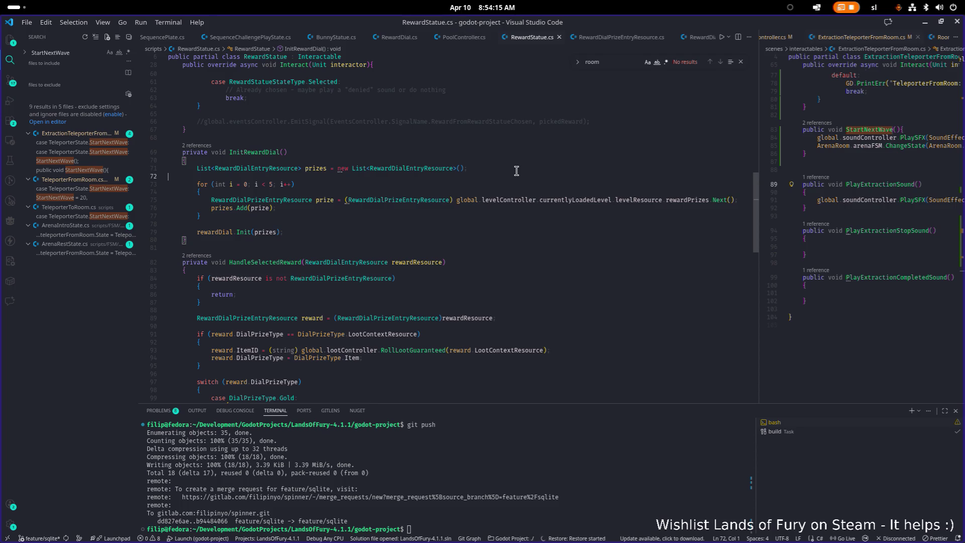
key(Down)
key(Return)
key(BackSpace)
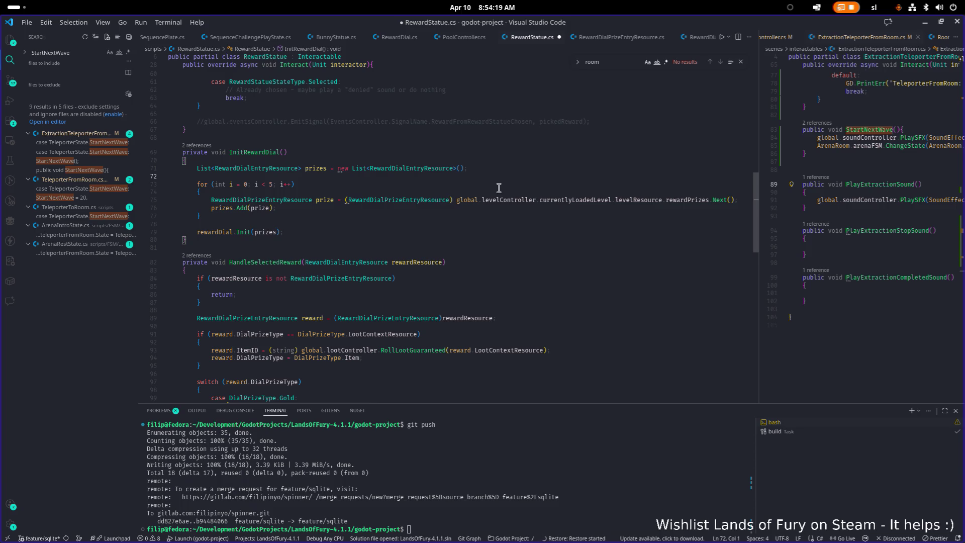
click(500, 185)
click(695, 200)
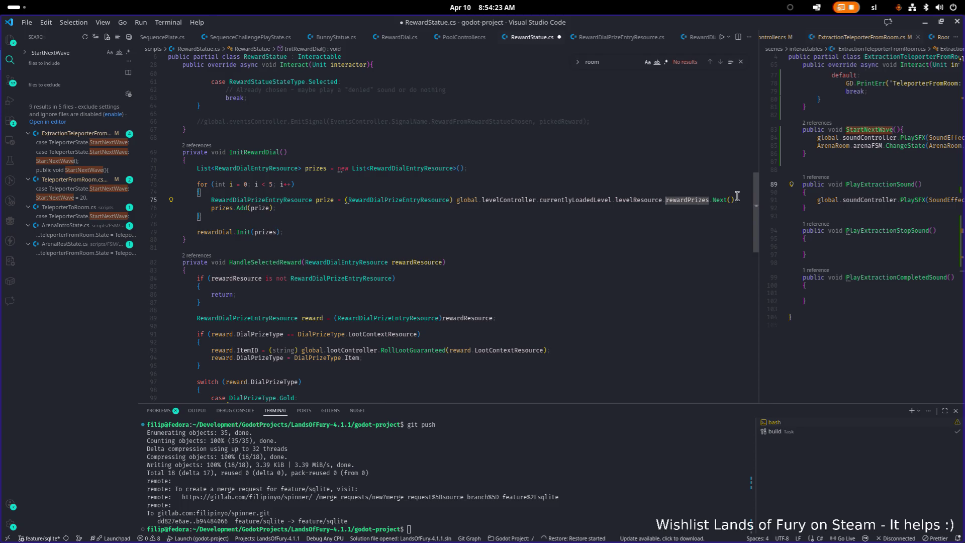
mouse_move(681, 203)
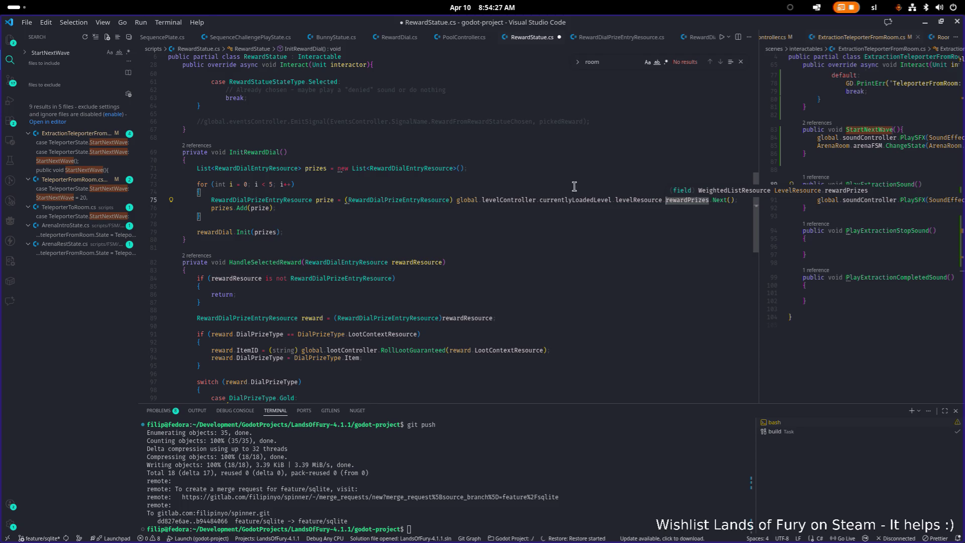
click(495, 166)
key(Return)
key(Return)
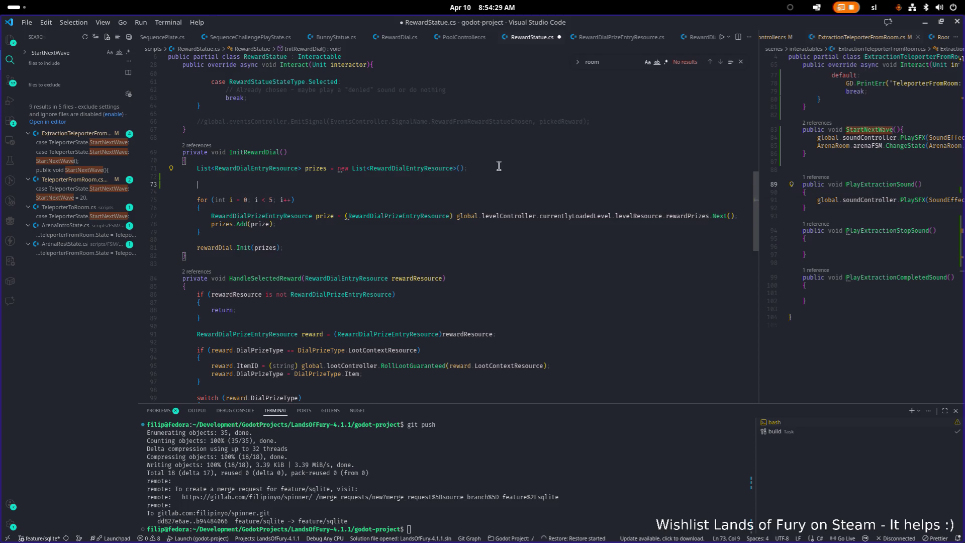
Declare WeightedListResource rewardsWeightedListResource = null; below the prizes list.
text(Weigh)
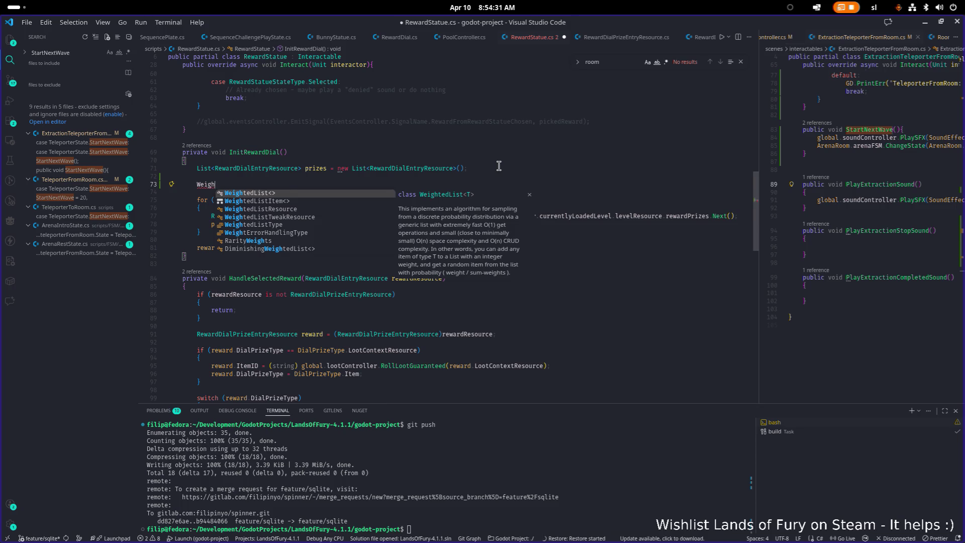
key(Down)
key(Down)
key(Return)
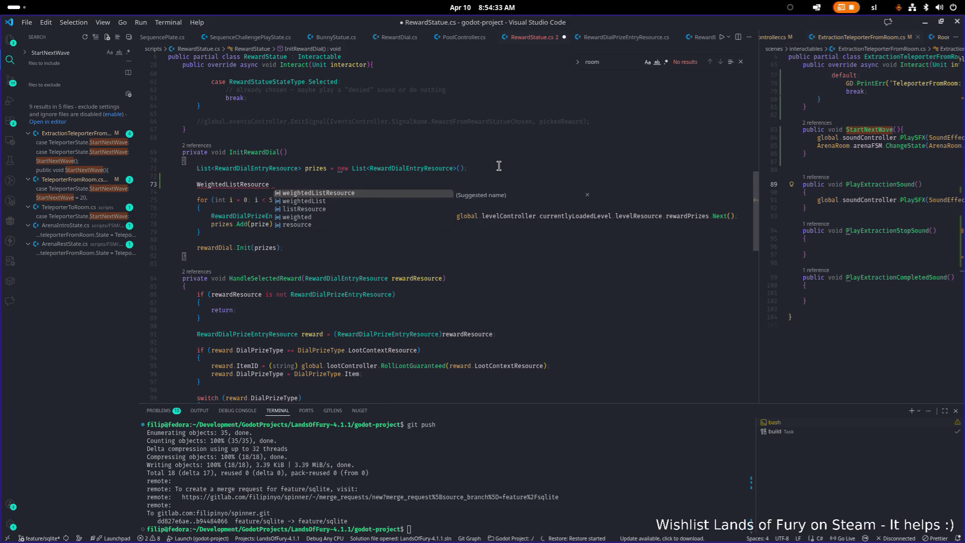
key(Return)
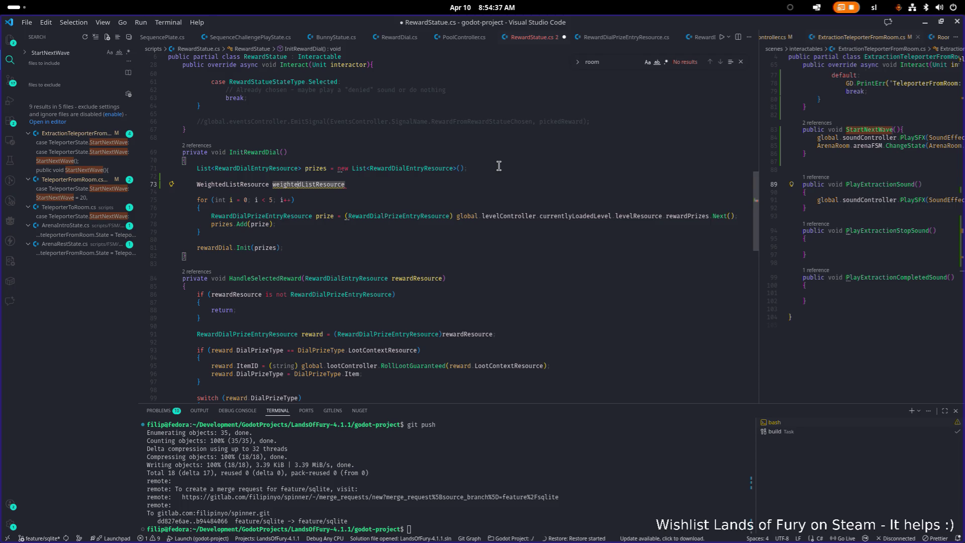
key(ctrl+Left)
text(rewards)
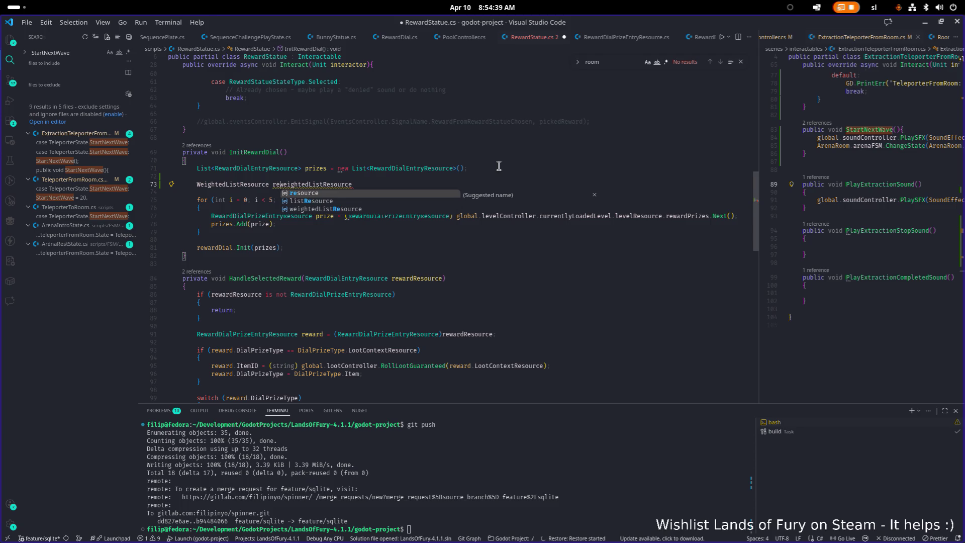
key(Delete)
text(W)
key(End)
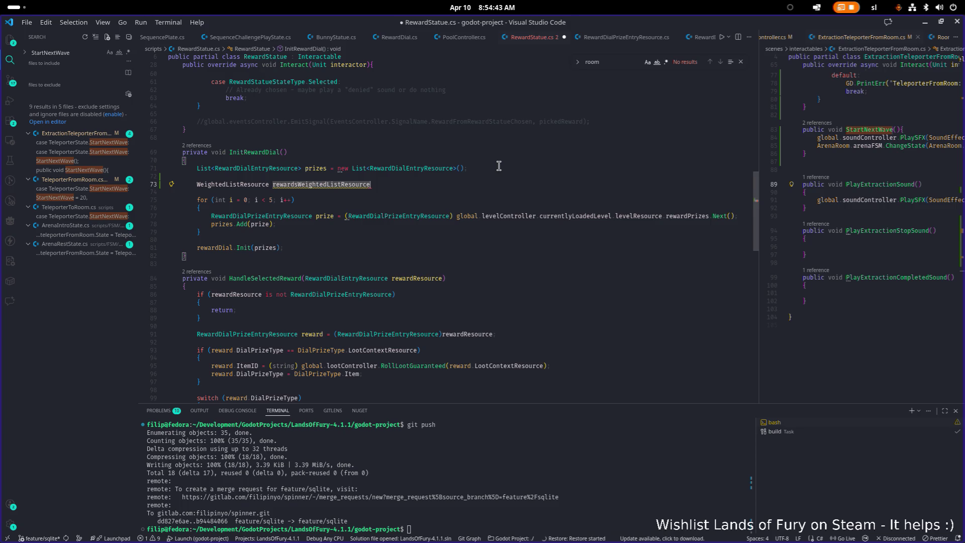
text(= nu)
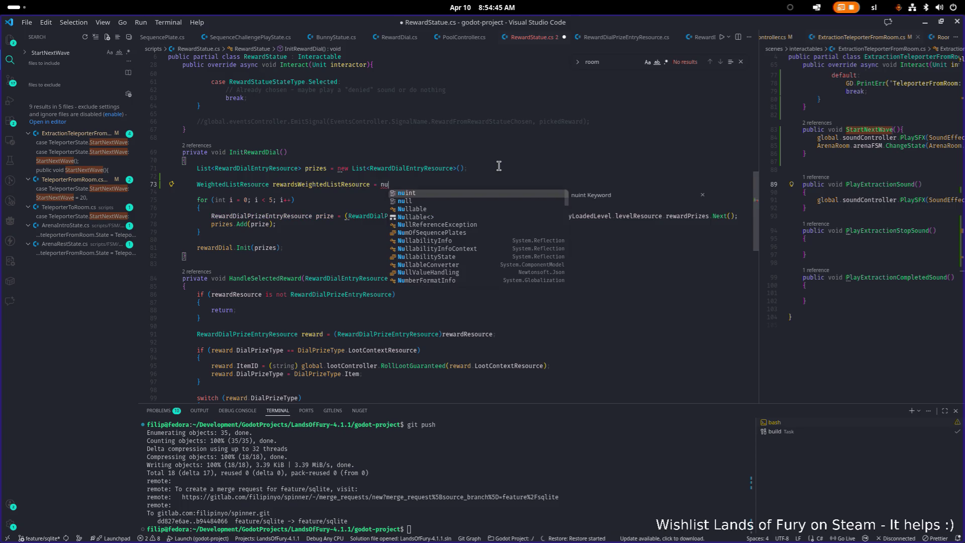
key(Down)
key(Tab)
text(;)
key(Return)
key(Return)
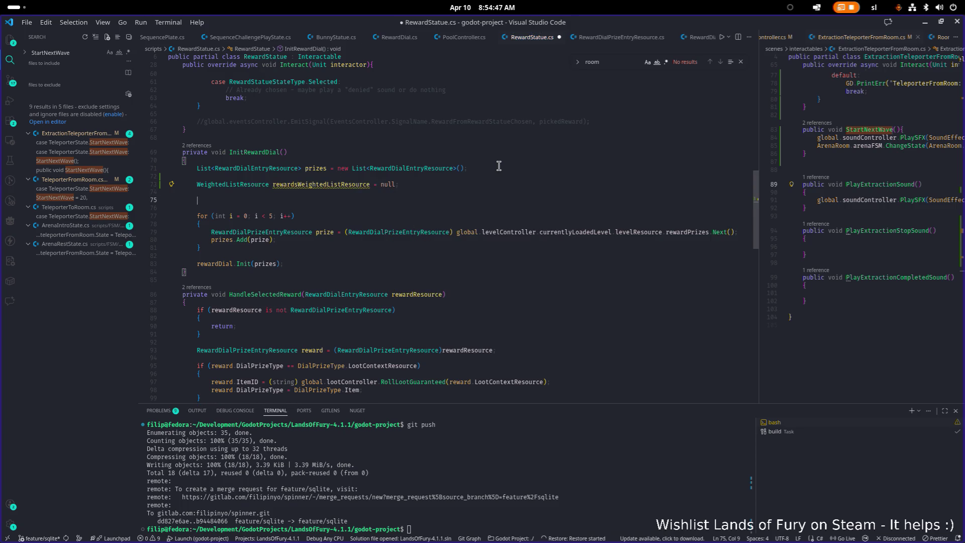
Add a switch on rewardStatueType and remove its default label.
text(switch)
key(Tab)
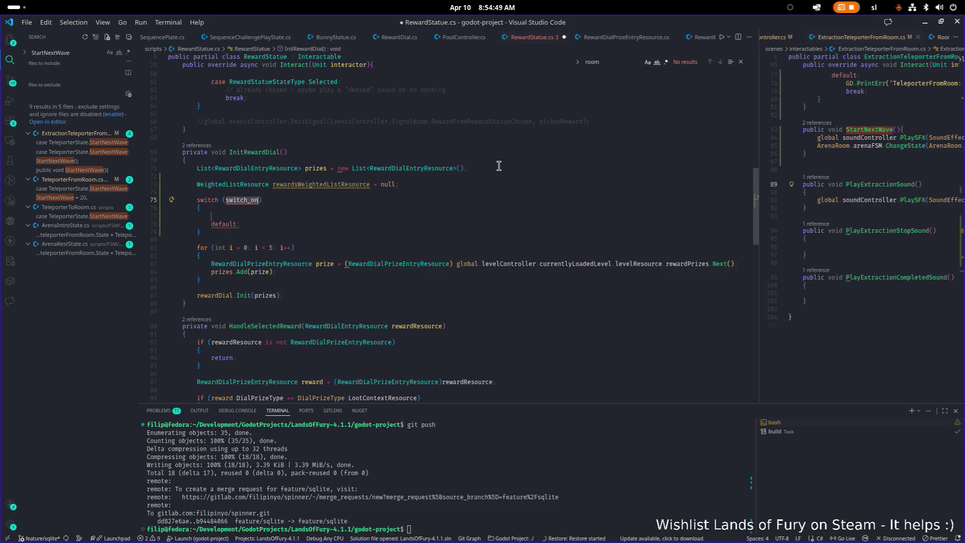
text(stat)
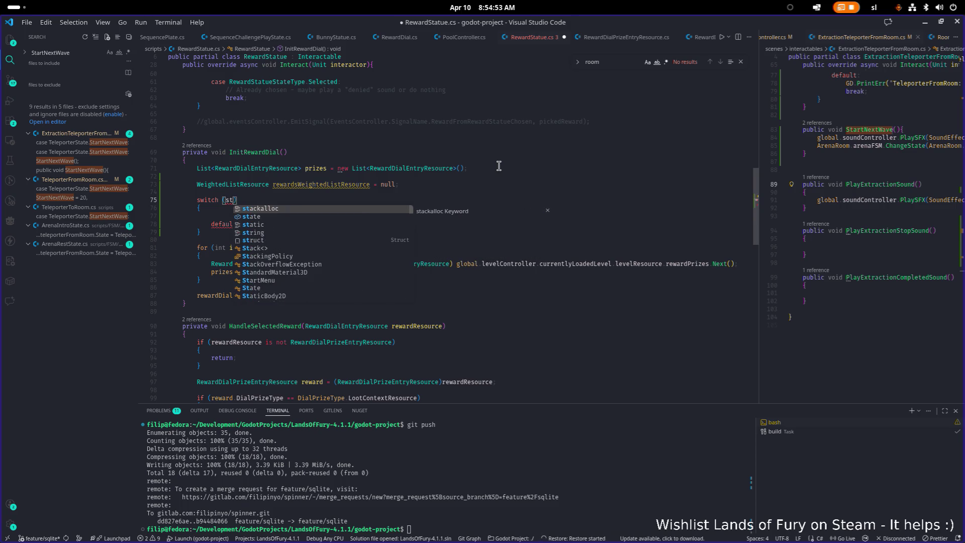
key(Tab)
scroll(472, 156, up, 15)
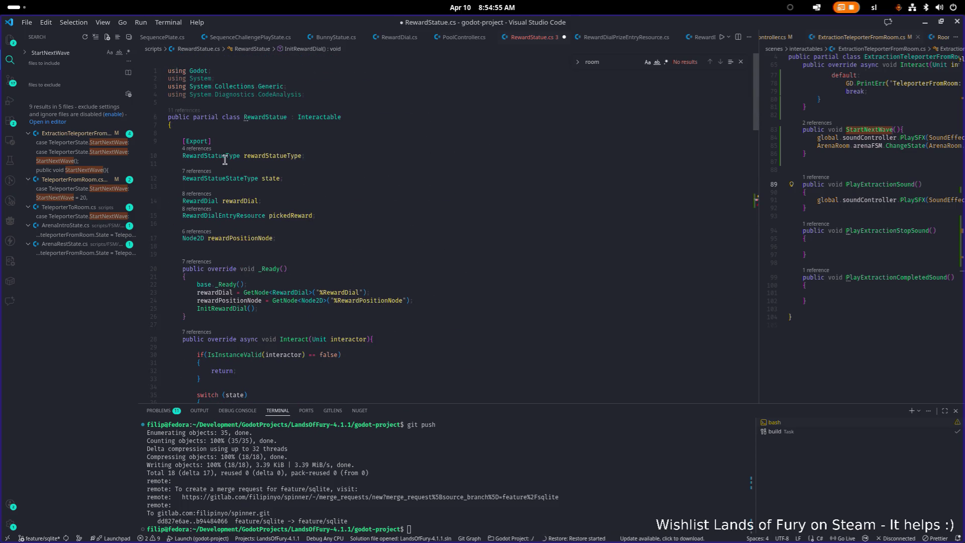
scroll(280, 160, down, 17)
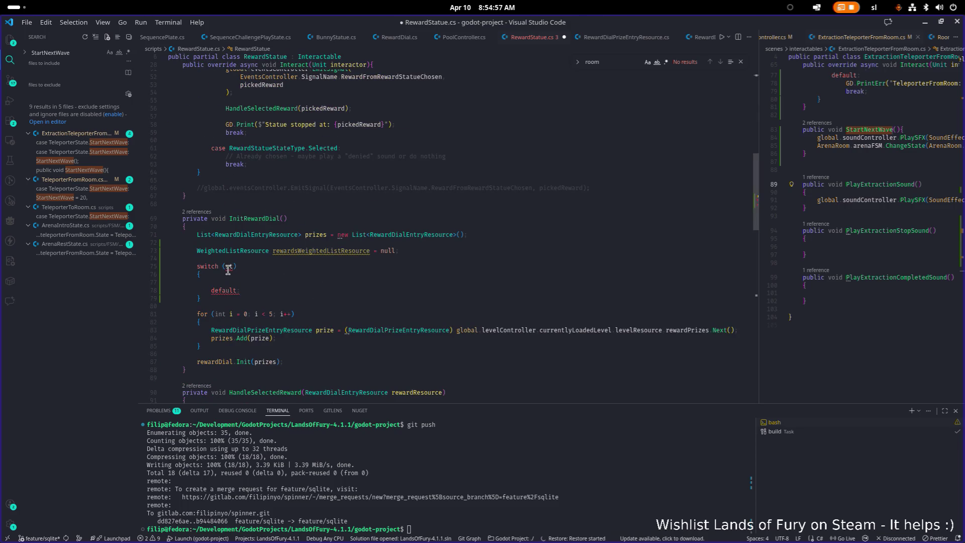
double_click(228, 266)
text(RewardStatueType)
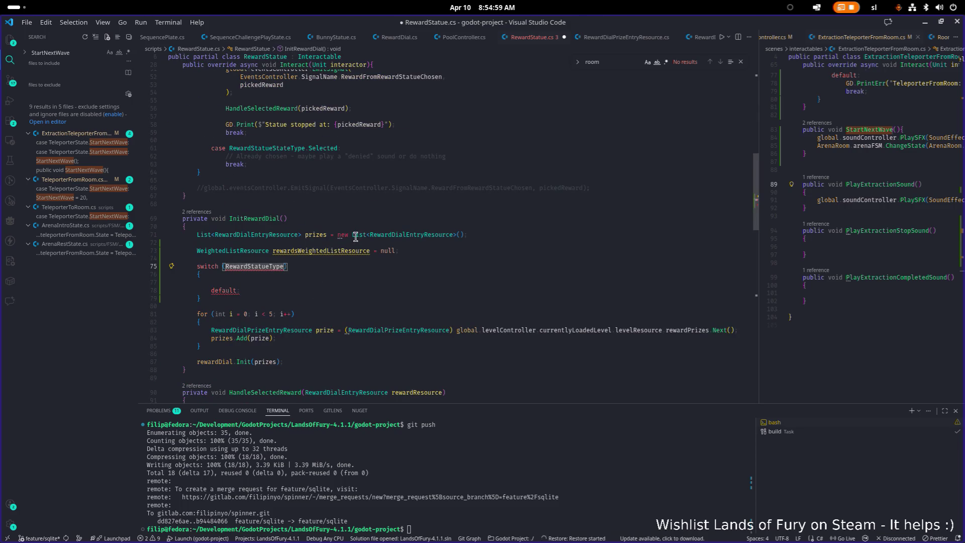
text(r)
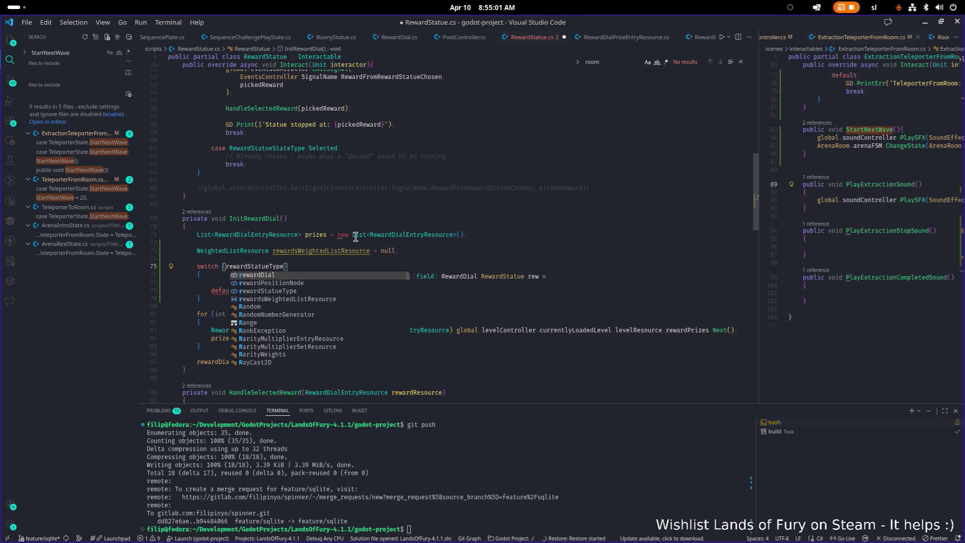
key(Down)
key(Down)
key(Return)
key(ctrl+Delete)
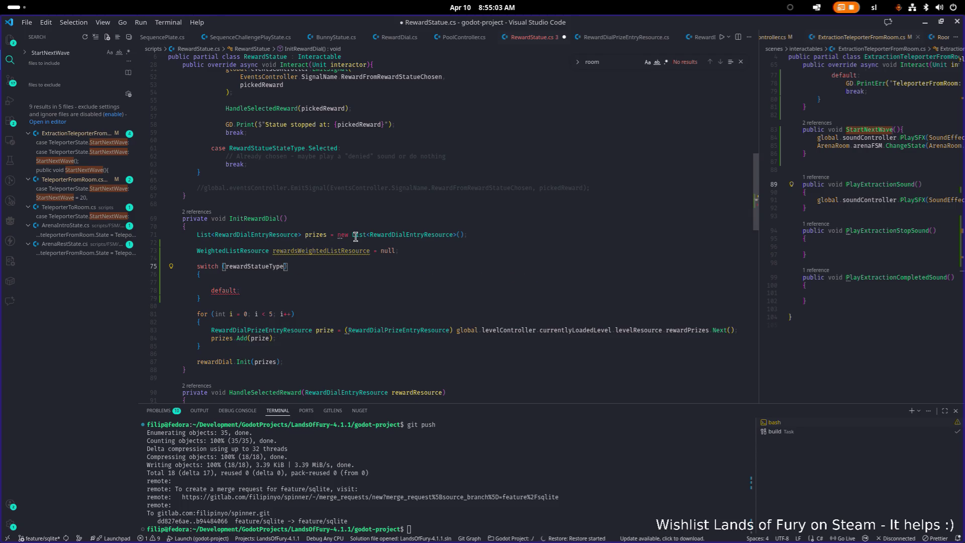
key(Down)
key(ctrl+z)
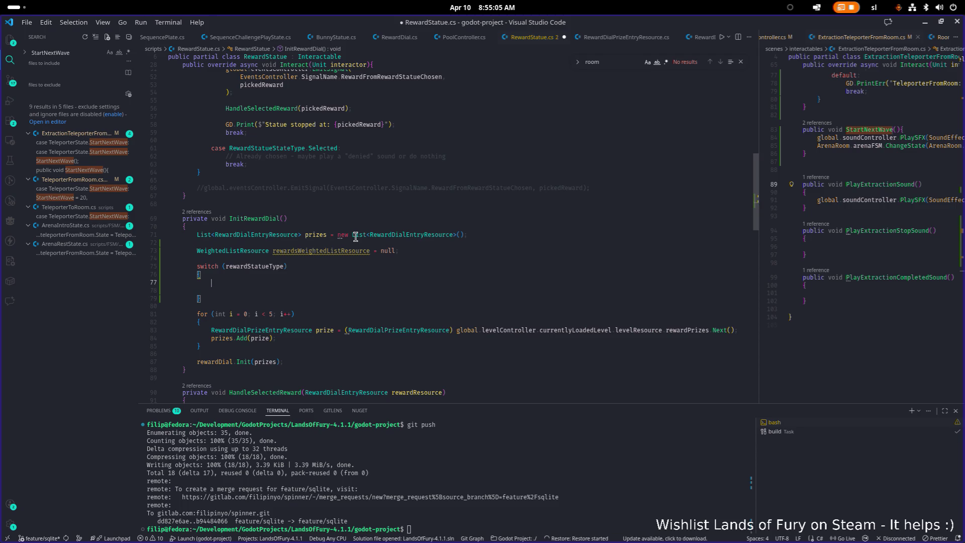
Add a case RewardStatueType.Rabbit: block containing break; and start the next case.
text(case)
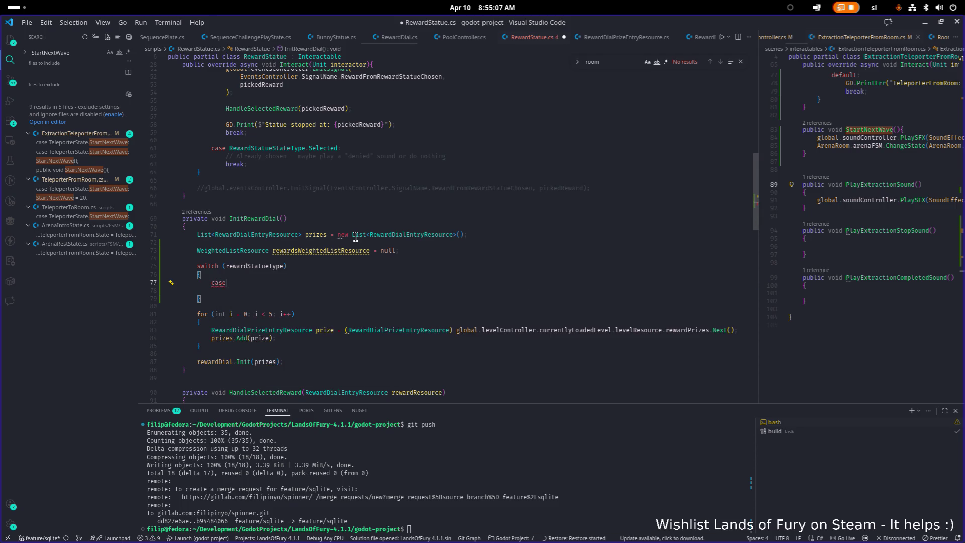
text( R)
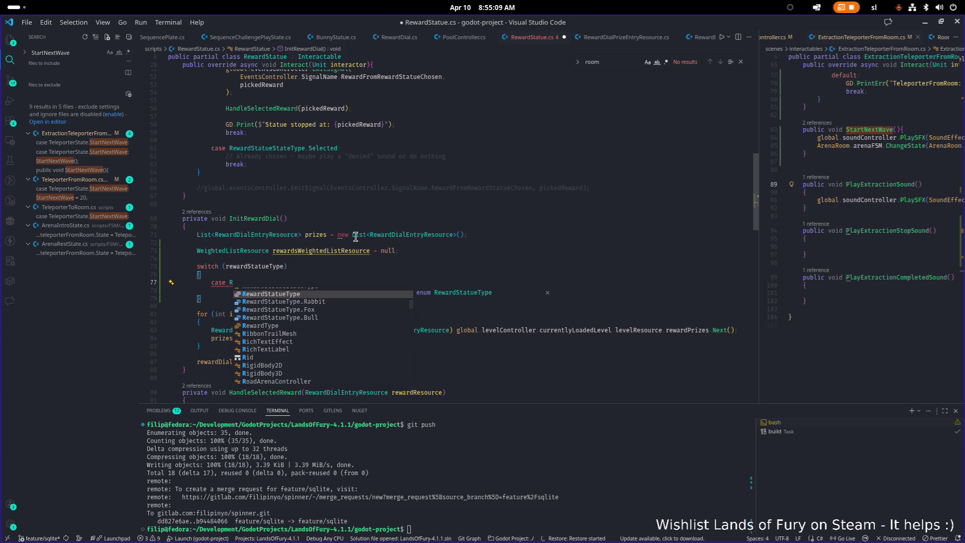
key(Tab)
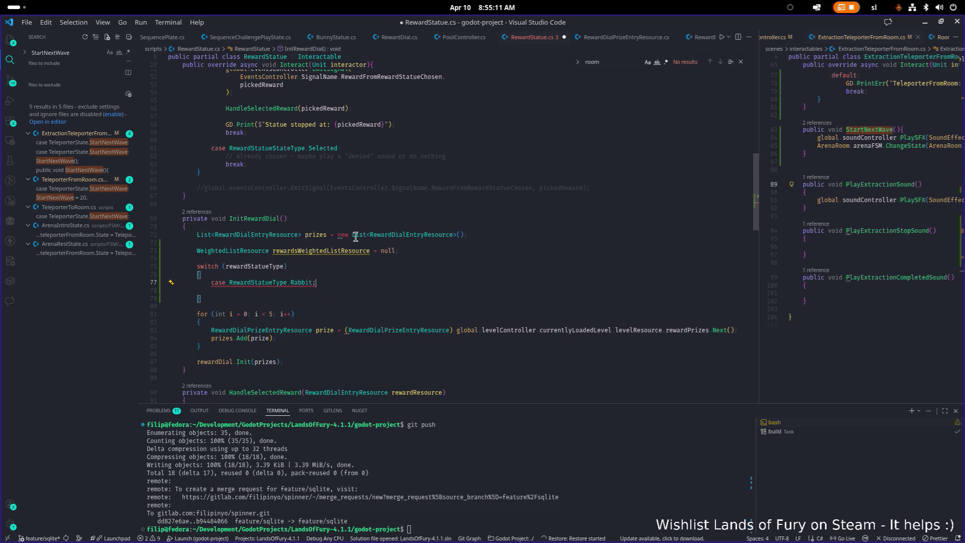
text(:)
key(Return)
text({)
key(Return)
text(b)
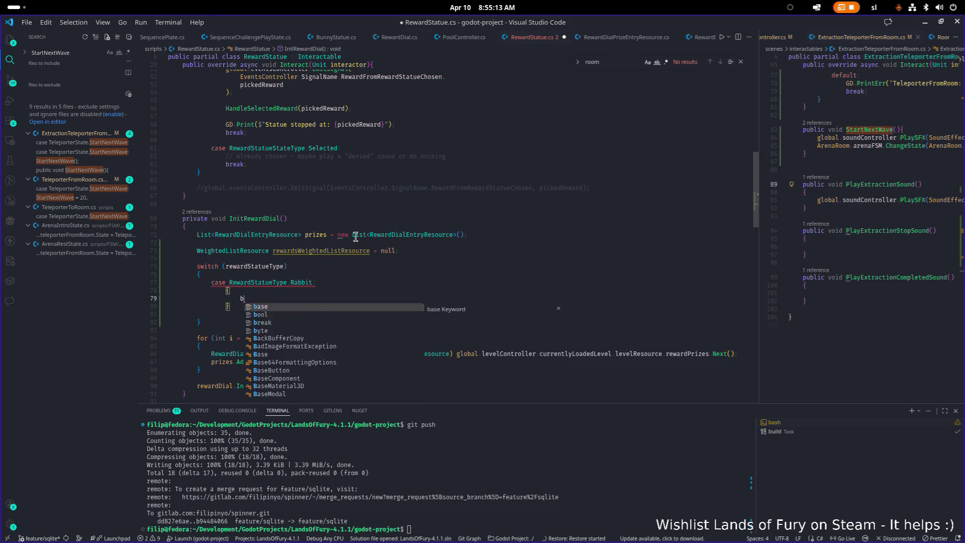
text(reak;)
key(Down)
key(Return)
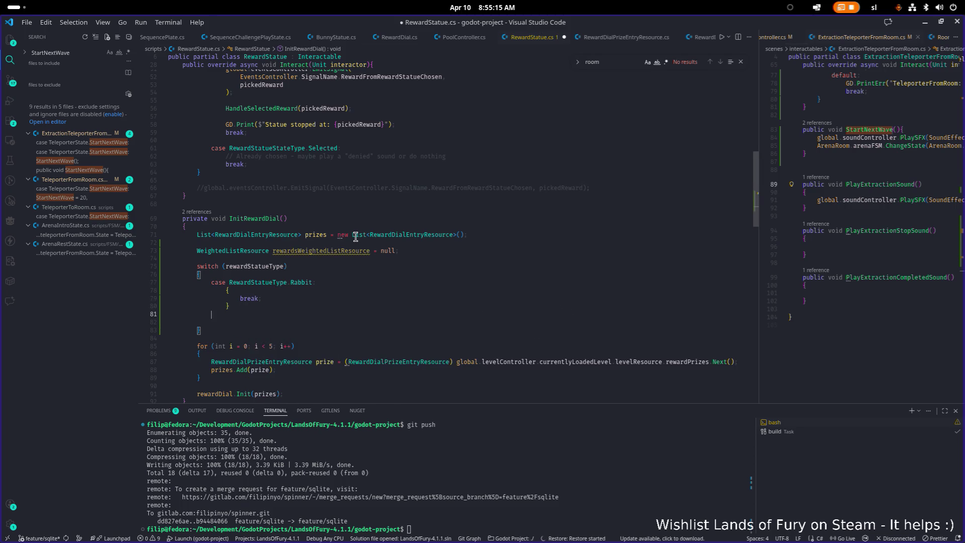
text(cas)
key(Tab)
key(ctrl+shift+Return)
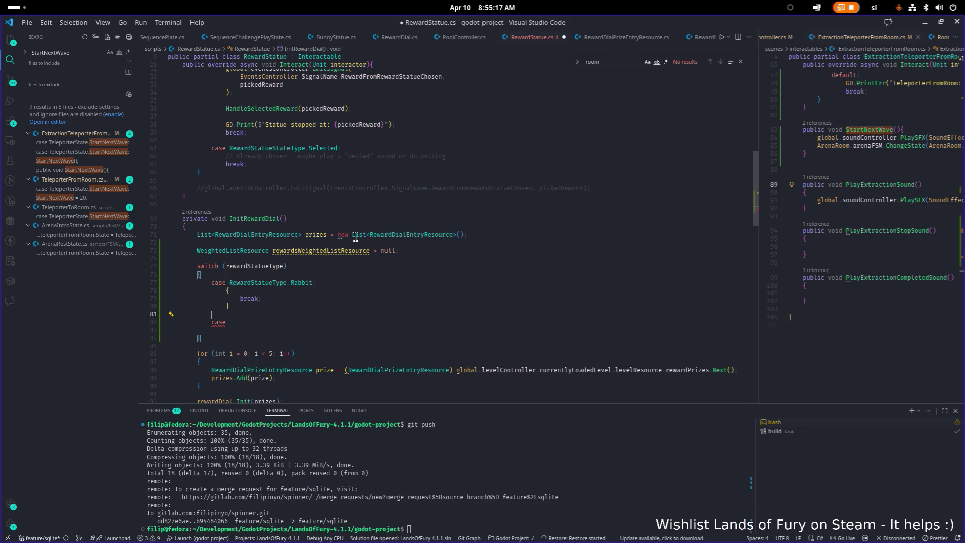
key(Up)
key(Up)
key(Up)
key(Down)
key(Down)
key(Down)
key(Down)
key(End)
Fill in the second case as RewardStatueType.Fox with a braced break block.
text(RewardStatueType.Rabbit )
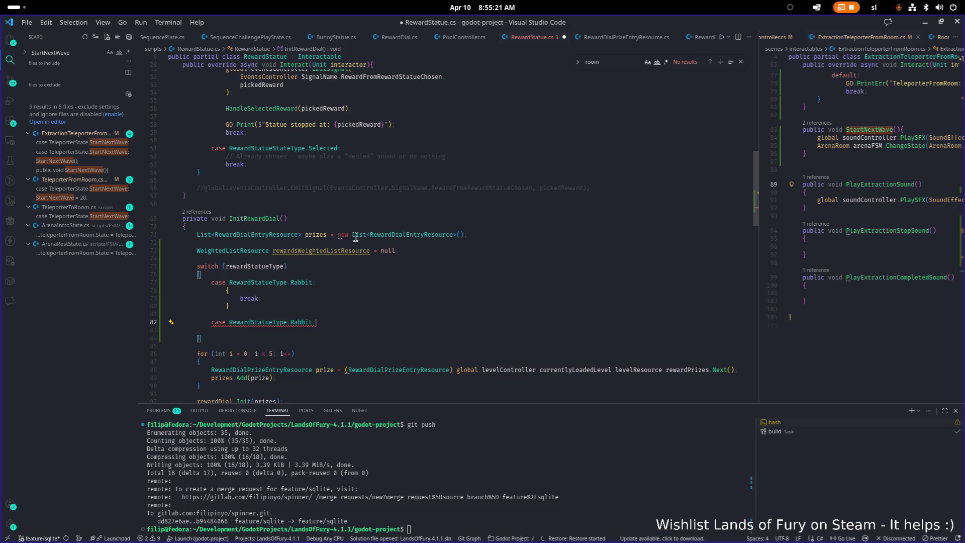
text({)
key(Return)
text(rea)
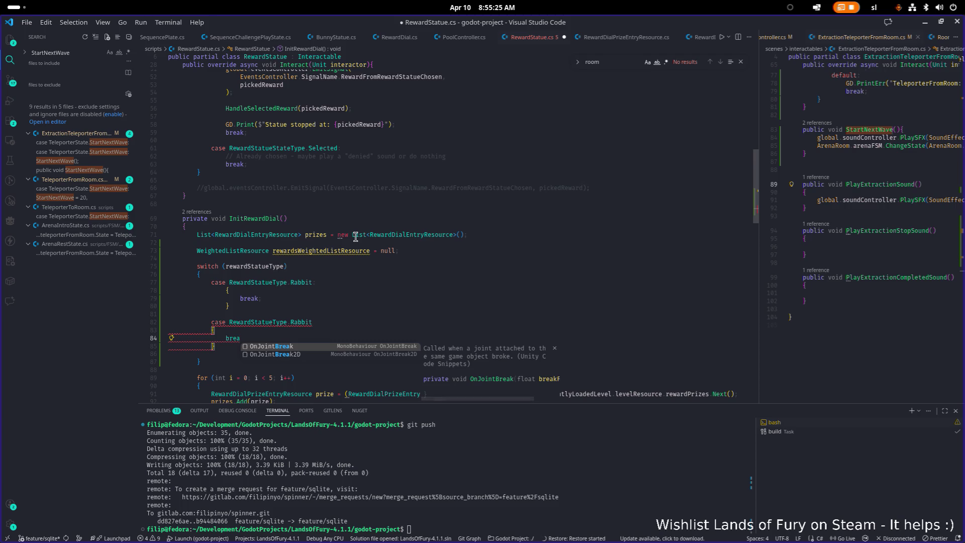
text(k;)
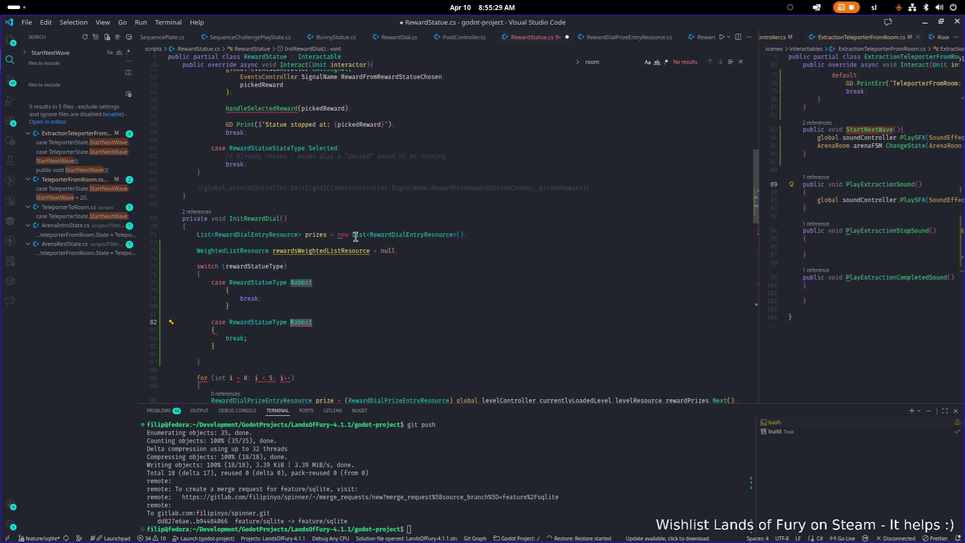
text(F)
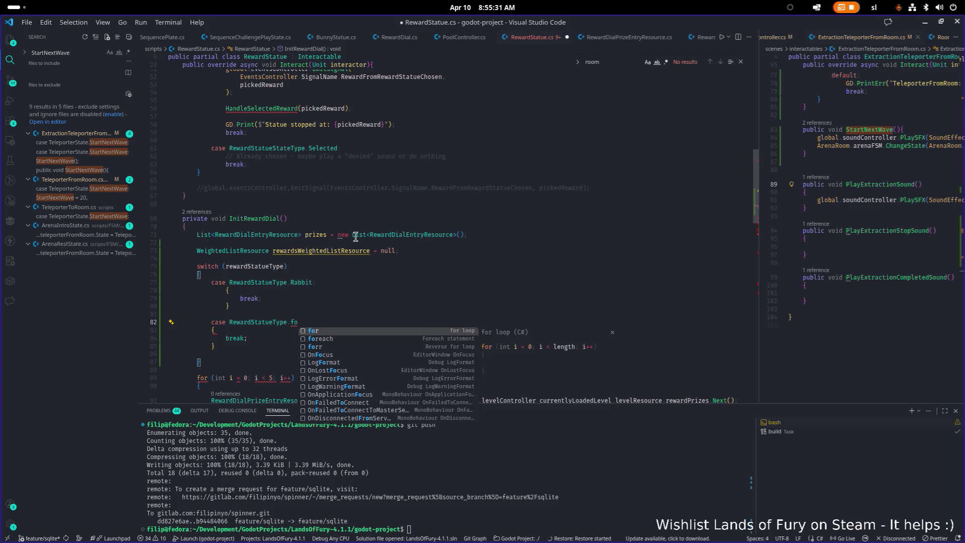
text(ox:)
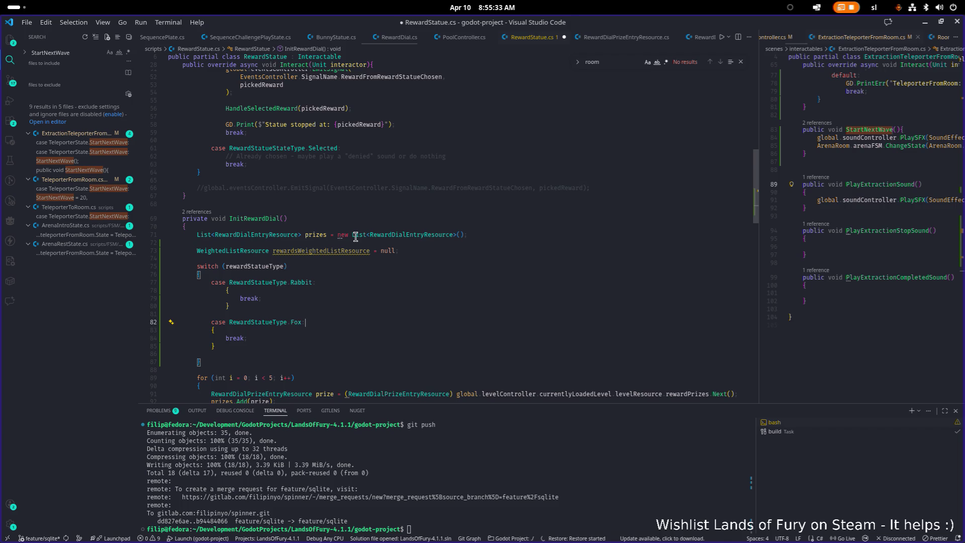
Duplicate the Fox case block and rename the copy to RewardStatueType.Bull.
key(Down)
key(Down)
key(Down)
key(shift+Up)
key(shift+Up)
key(shift+Up)
key(shift+Home)
key(Down)
key(Down)
key(Down)
scroll(355, 237, down, 1)
key(ctrl+v)
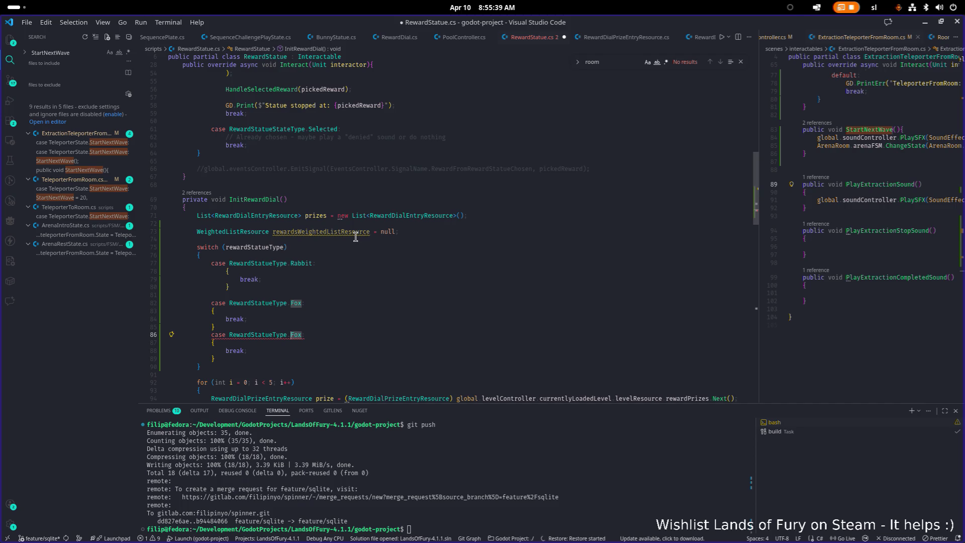
text(Bull)
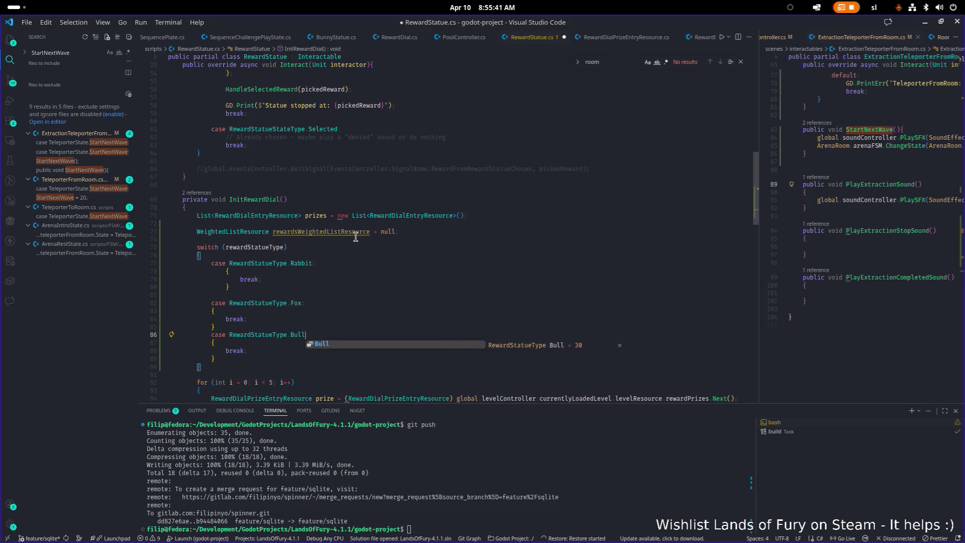
text(:)
key(Up)
key(Up)
key(Up)
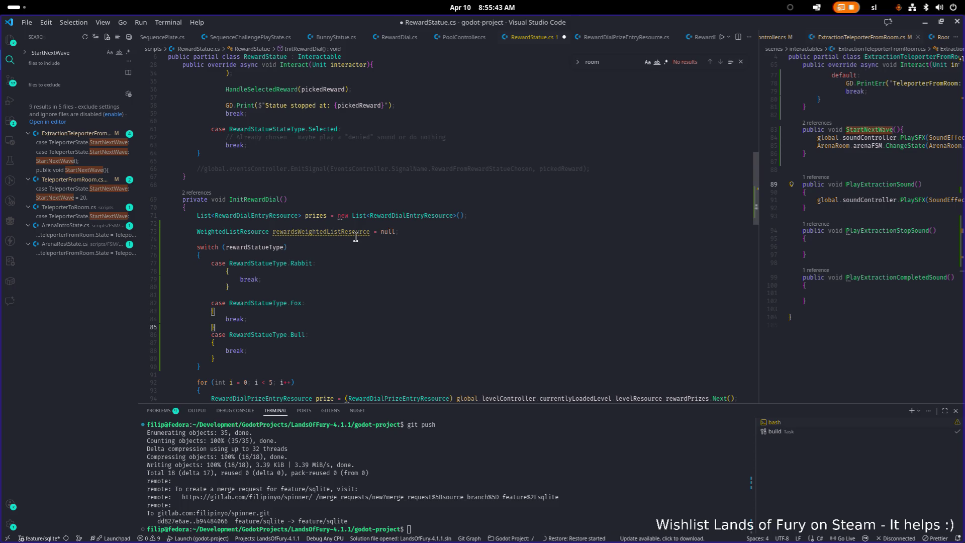
Fix the Rabbit case's indentation and delete the blank line before the Fox case.
key(shift+Up)
key(shift+Up)
key(shift+Tab)
key(Down)
key(BackSpace)
key(Down)
key(Down)
key(Down)
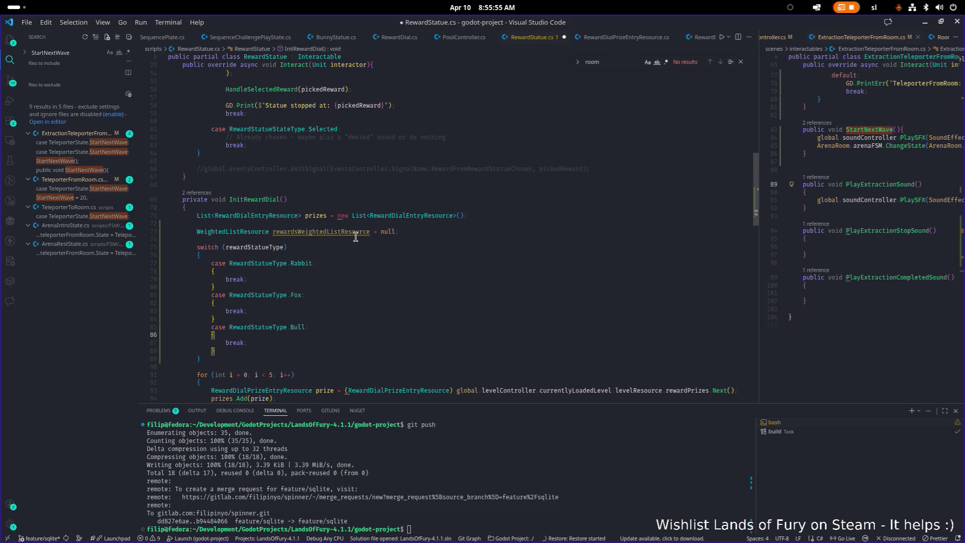
key(Up)
key(Up)
key(Up)
key(Up)
key(Up)
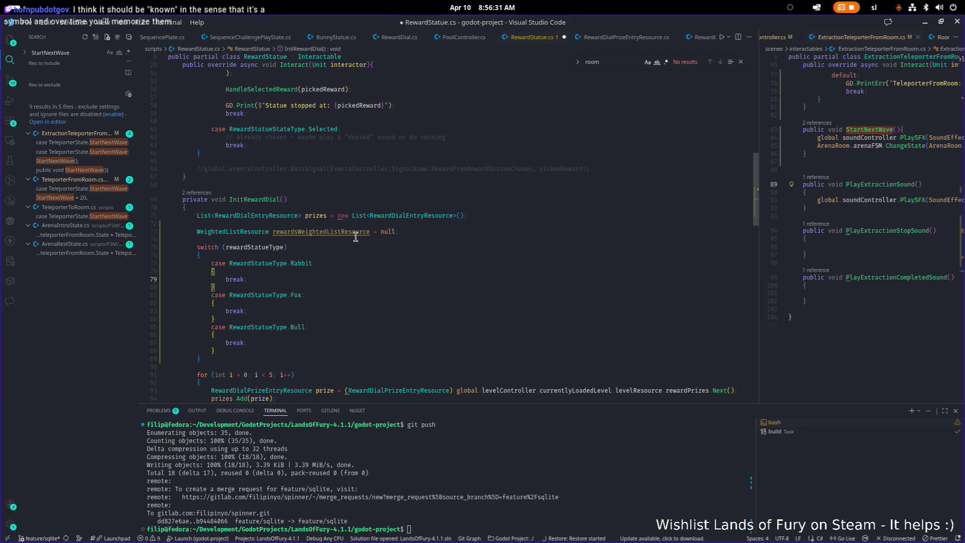
key(Up)
key(Up)
key(Down)
key(Down)
key(Down)
key(Down)
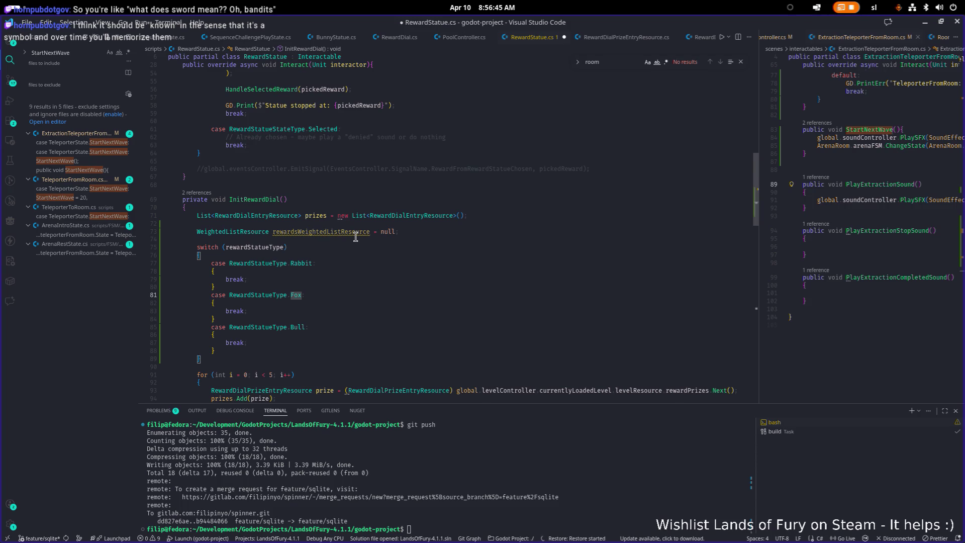
key(Down)
key(Down)
key(Down)
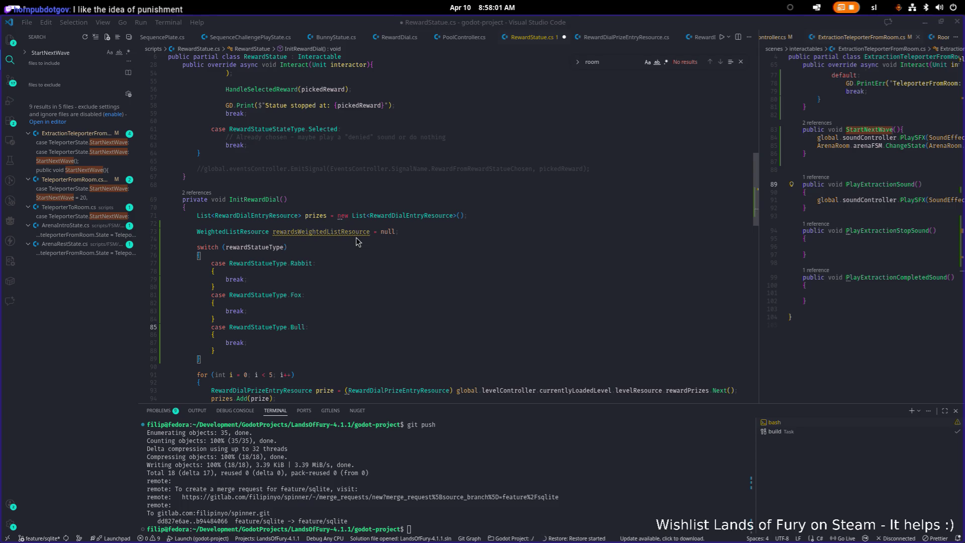
Switch from VS Code to the Godot editor showing SequenceChallengeLevelRoom.
key(alt+Tab)
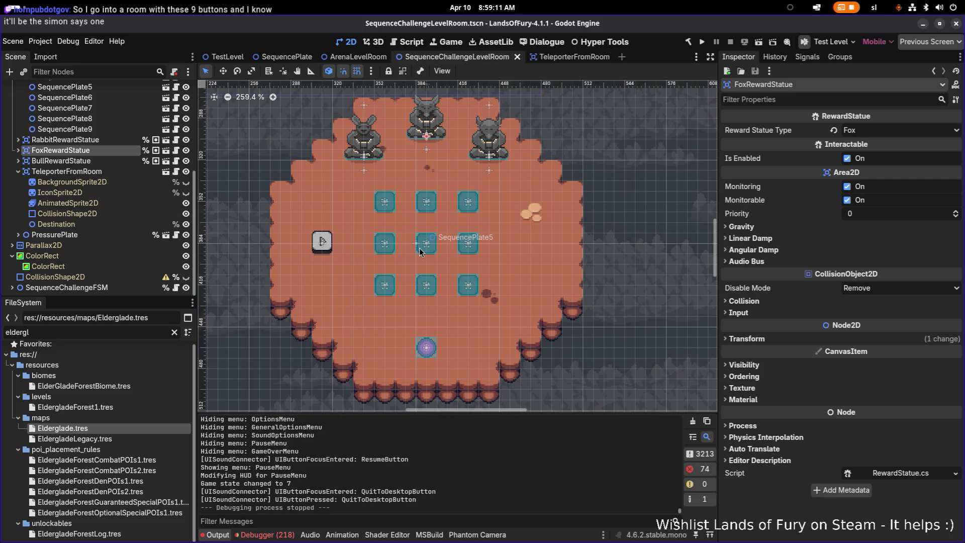
scroll(440, 203, up, 2)
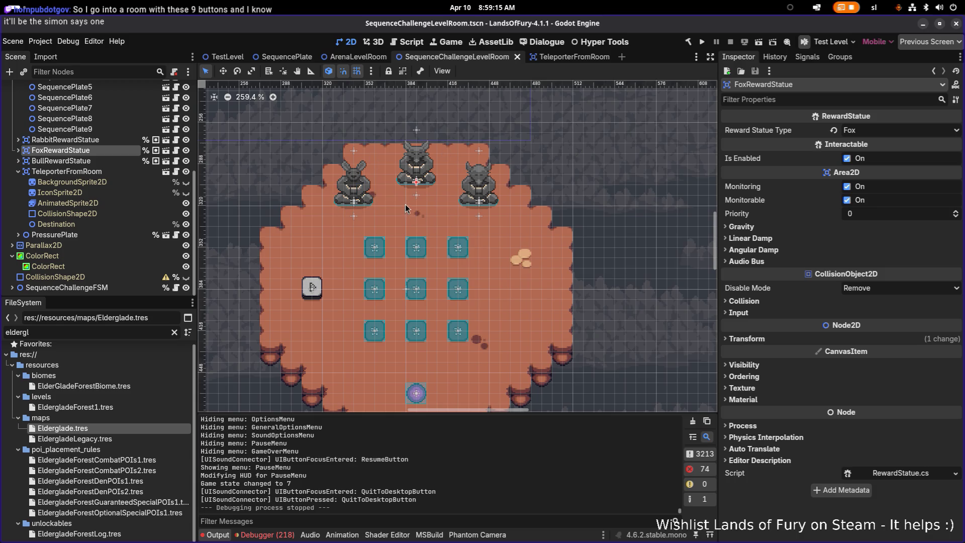
scroll(402, 206, up, 1)
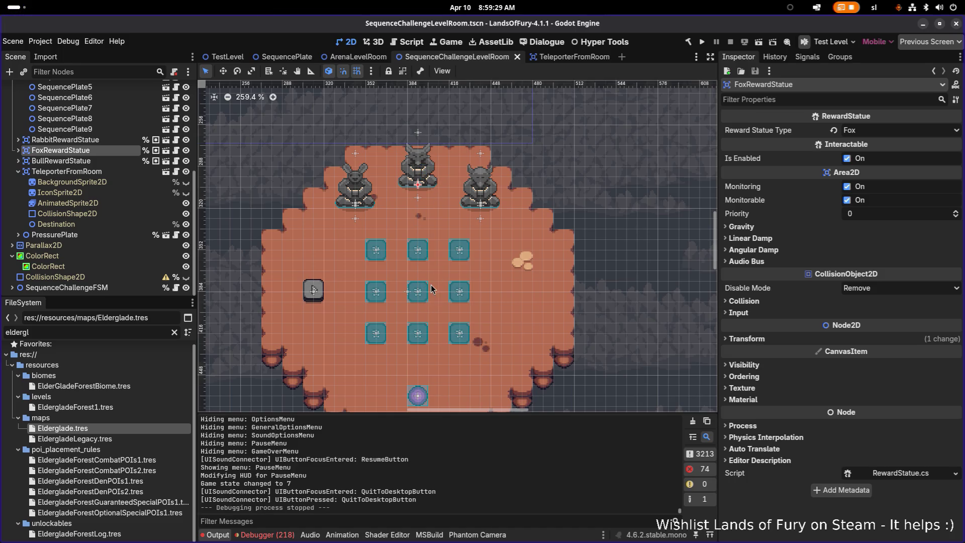
scroll(432, 251, down, 2)
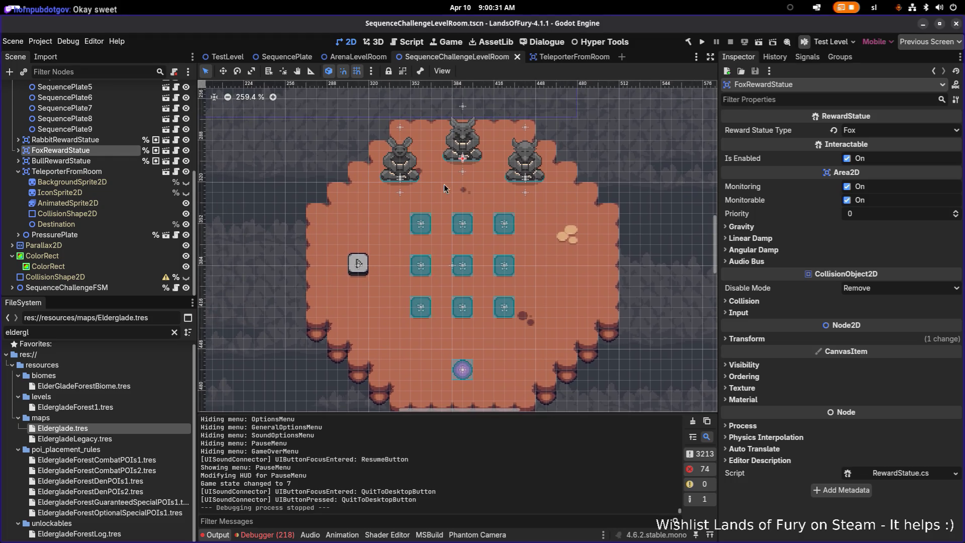
key(alt+Tab)
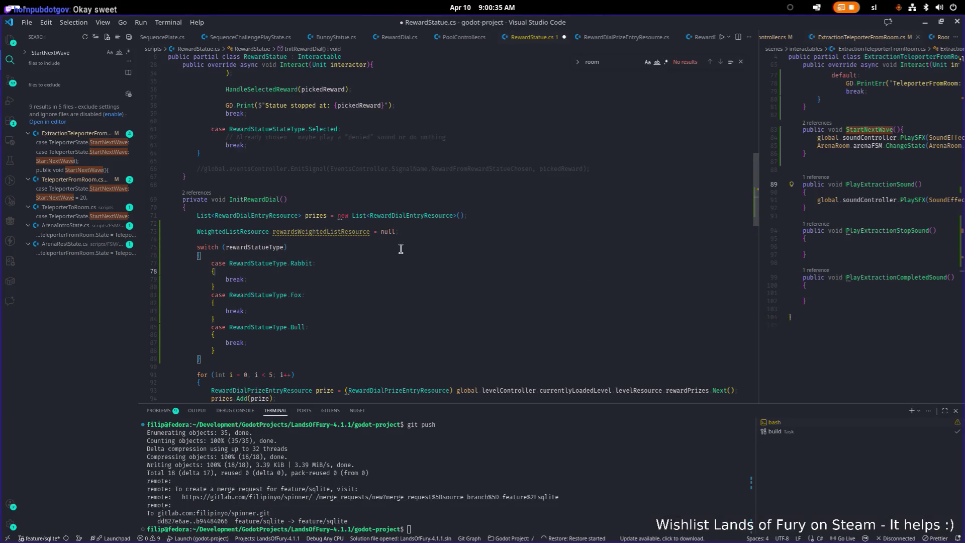
Start a rewardsWeightedListResource = assignment inside the Rabbit case.
key(Down)
key(Down)
key(Down)
key(Up)
key(Up)
key(Up)
key(Up)
key(Up)
key(Return)
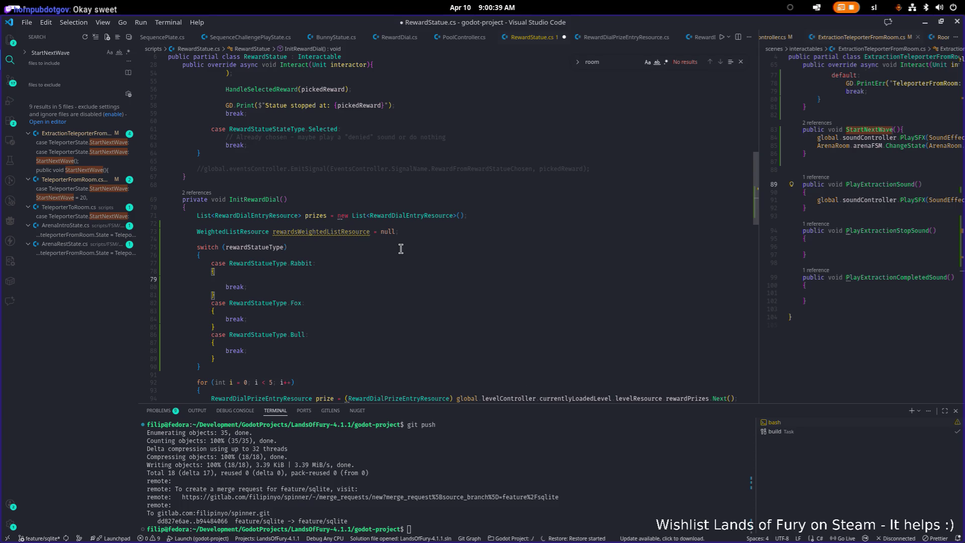
text(reew)
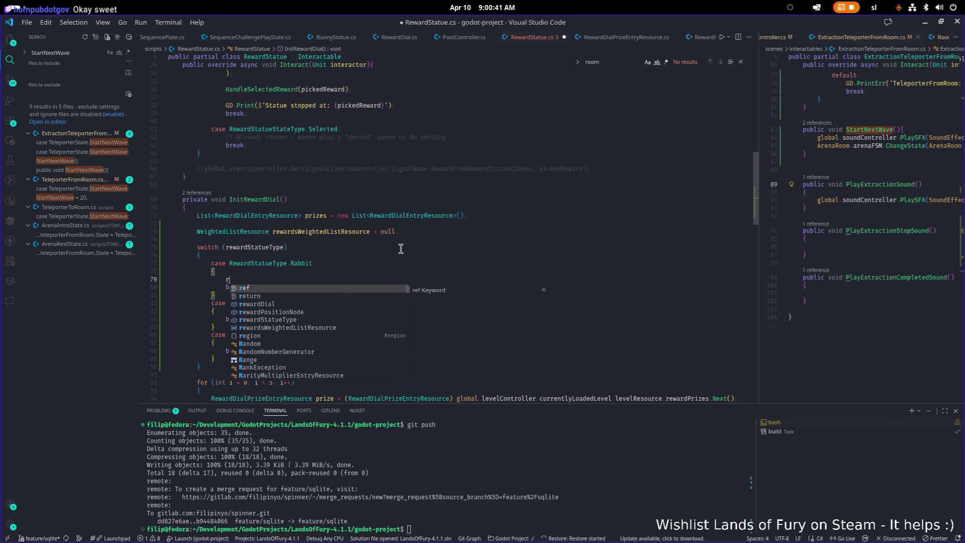
key(BackSpace)
key(BackSpace)
text(w)
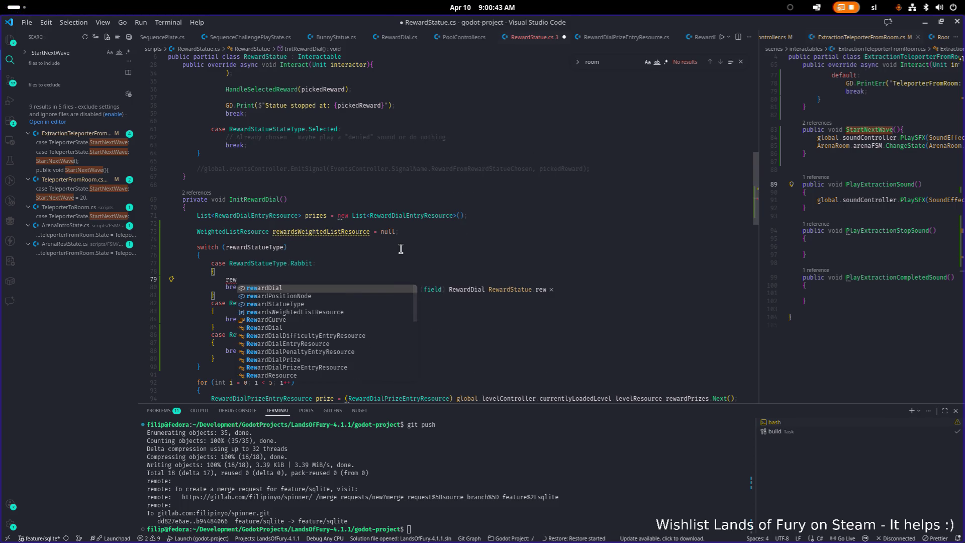
key(Down)
key(Down)
key(Down)
key(Tab)
text(=)
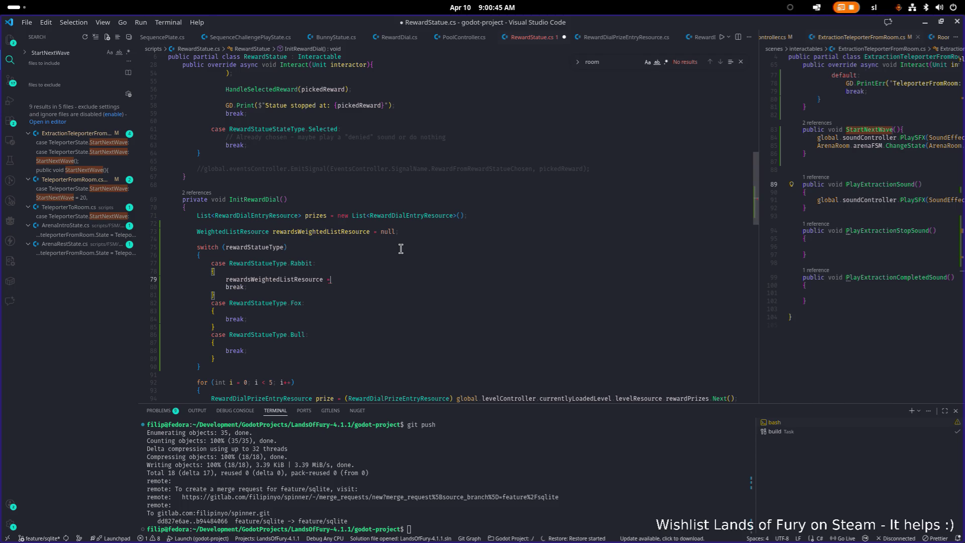
Make line 94's prize lookup call Next() on rewardsWeightedListResource.
scroll(412, 256, down, 2)
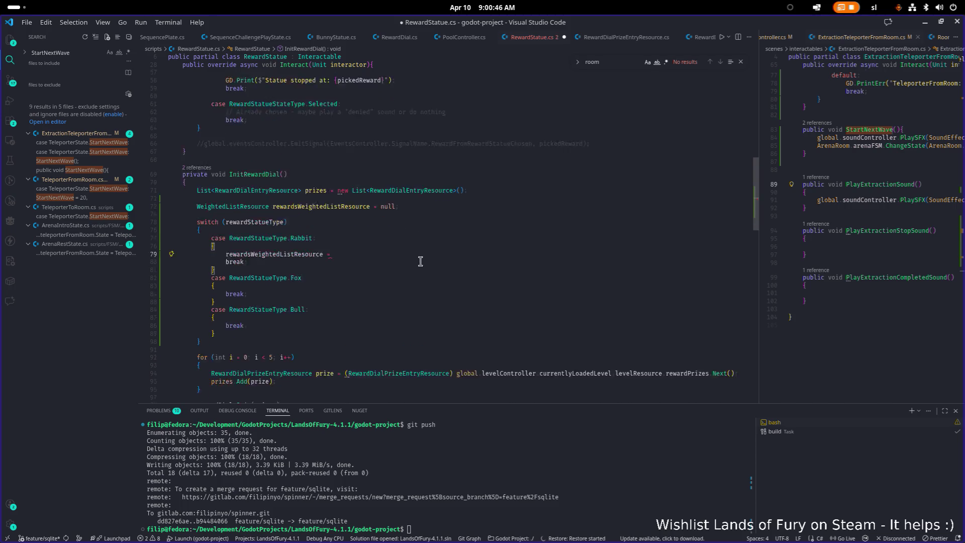
click(466, 341)
key(End)
key(Left)
key(Left)
key(Left)
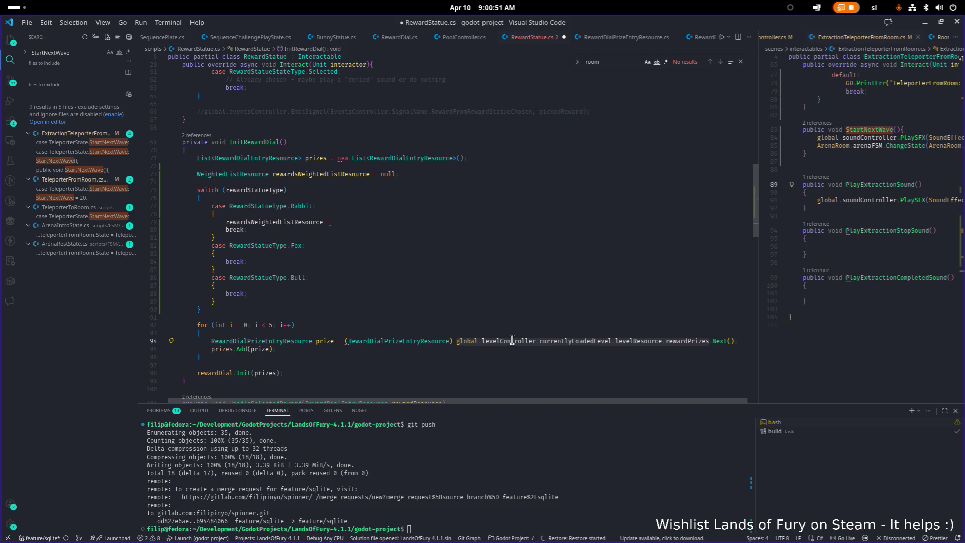
key(ctrl+BackSpace)
key(ctrl+BackSpace)
key(ctrl+BackSpace)
text(rew)
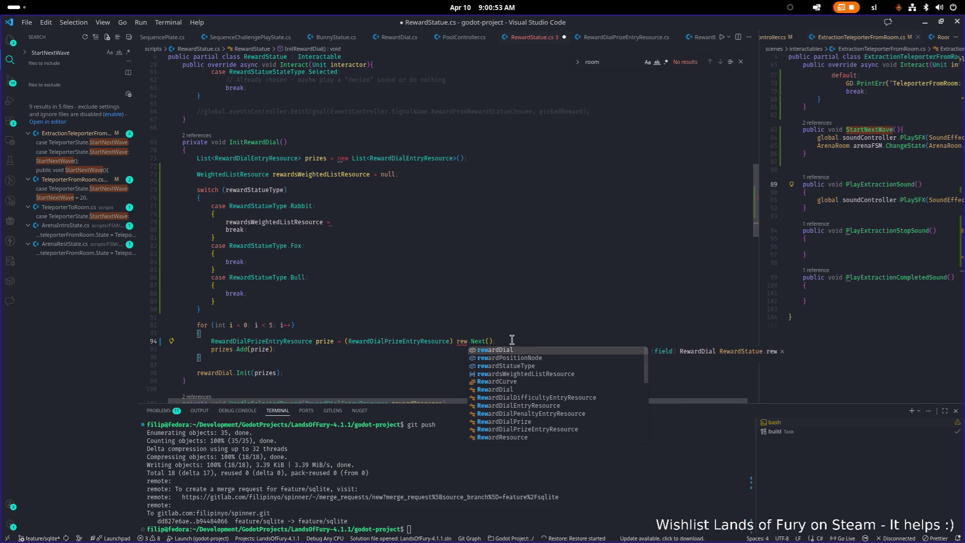
key(Down)
key(Down)
key(Down)
key(Return)
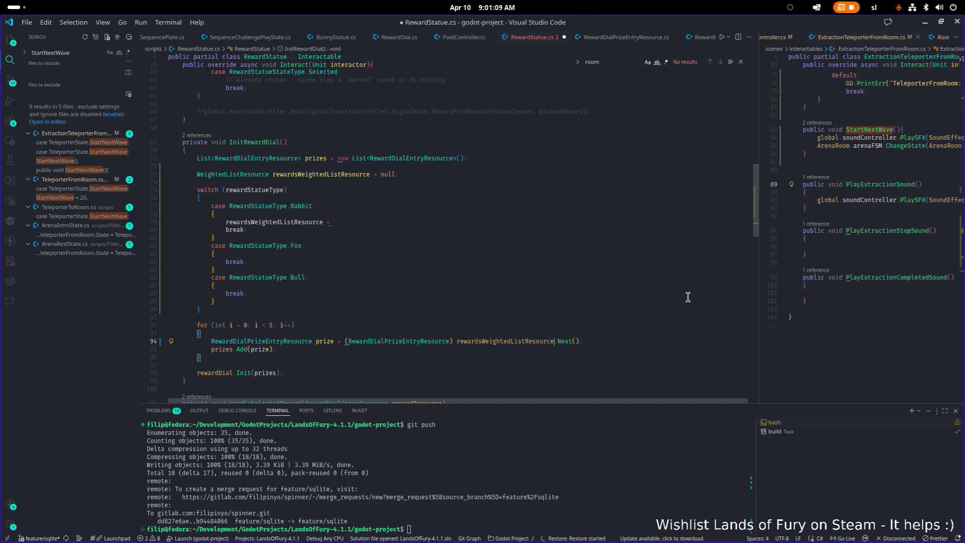
key(ctrl+BackSpace)
text(rew)
key(Tab)
Open LevelResource.cs in the right editor group to see its prize, difficulty and penalty lists.
double_click(759, 296)
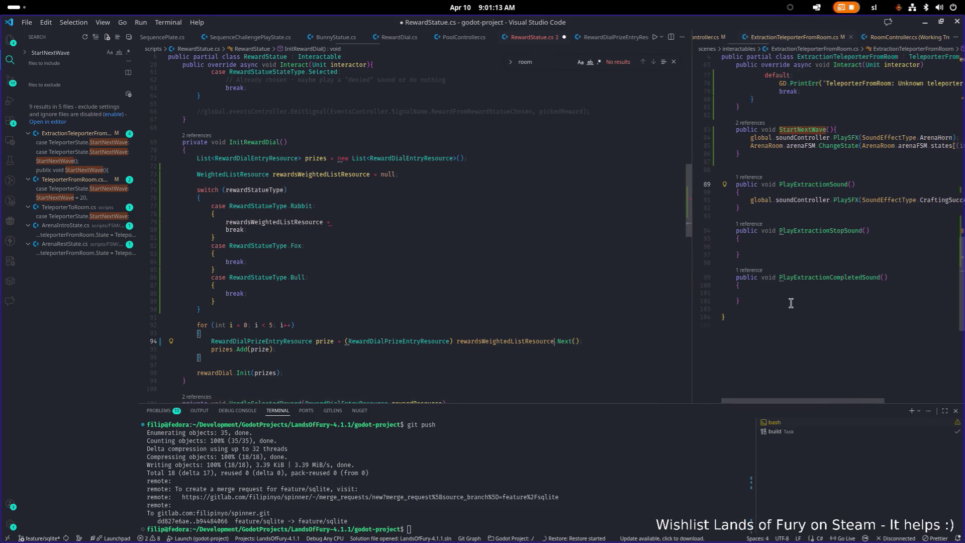
key(ctrl+alt+minus)
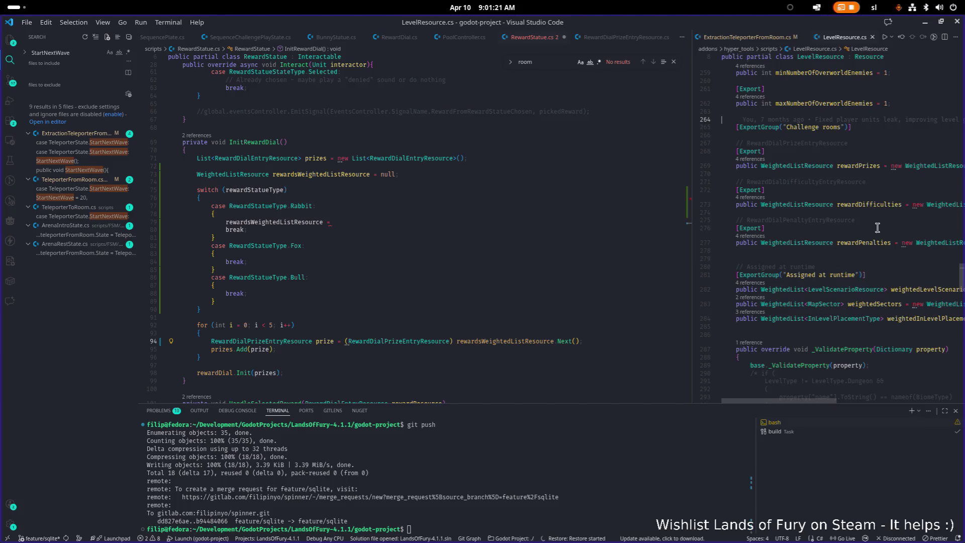
mouse_move(870, 166)
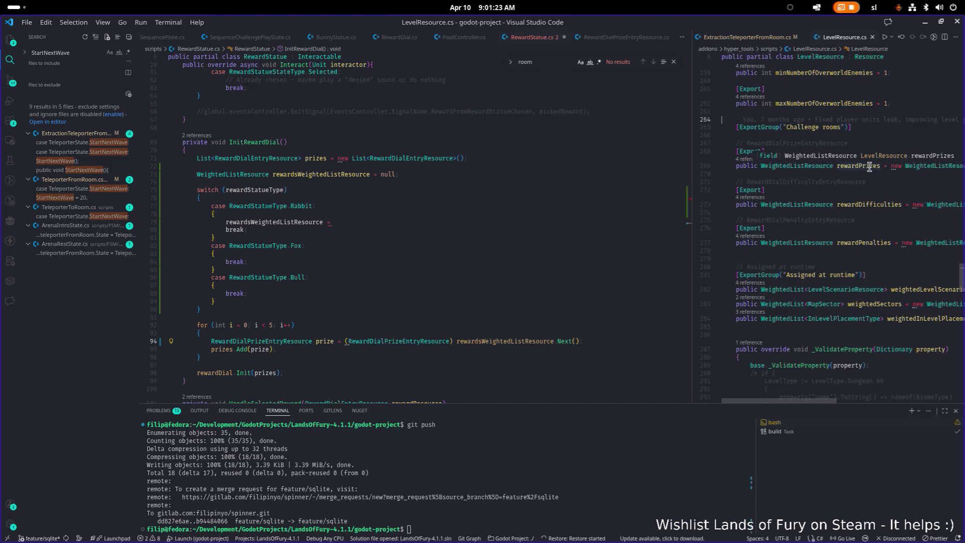
Rework line 94's prize lookup to draw from the level's rewardPrizes.
click(601, 342)
key(ctrl+Left)
key(ctrl+Left)
key(ctrl+Left)
key(ctrl+Delete)
text(rew)
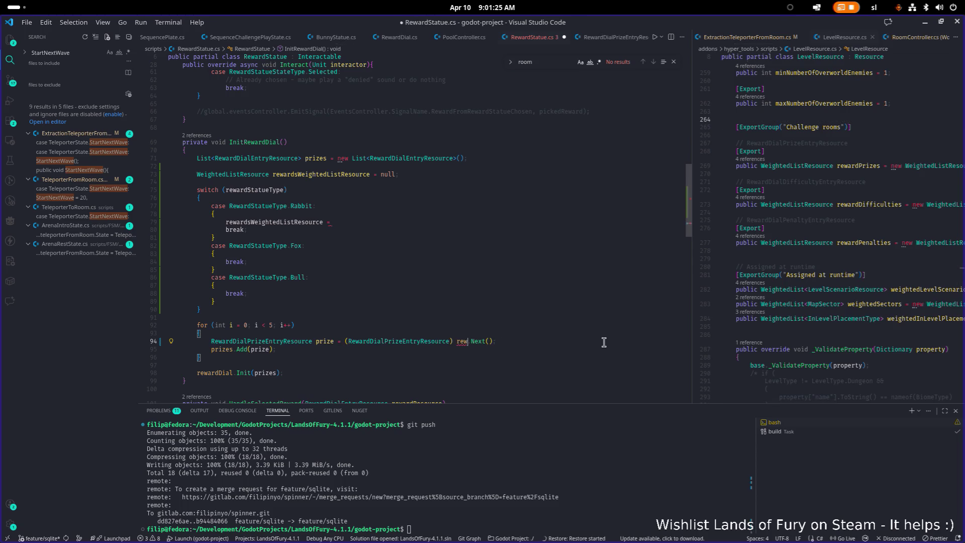
key(Tab)
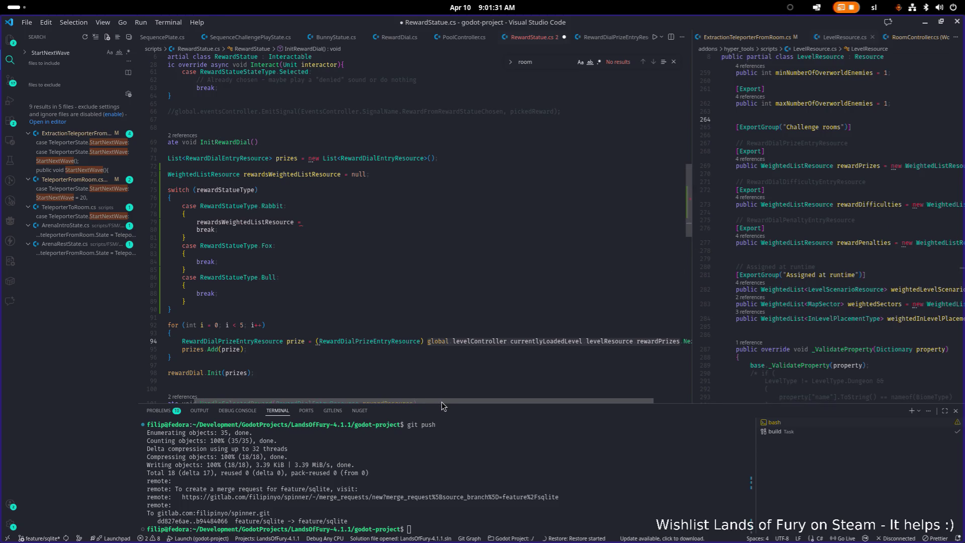
Jump to the RewardDialPrizeEntryResource class definition.
drag(441, 405, 412, 404)
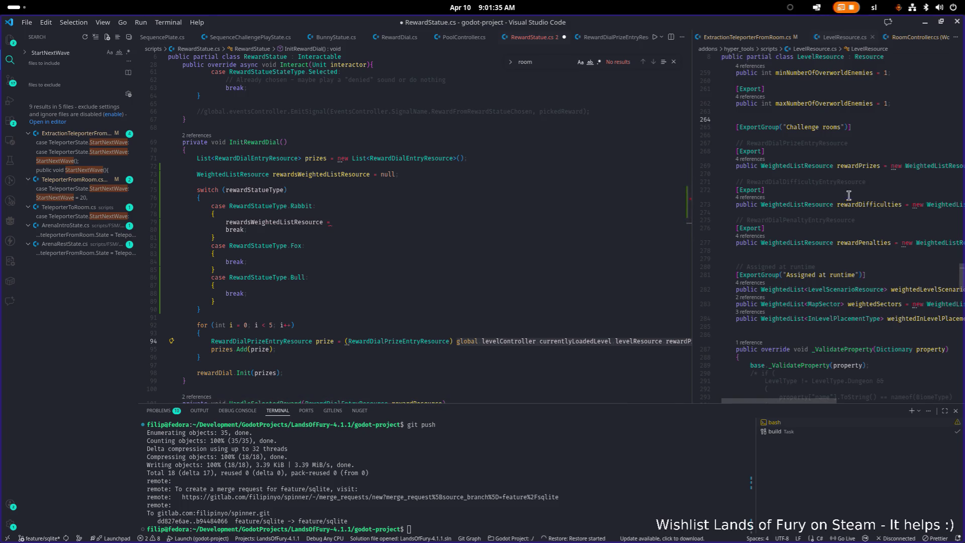
click(411, 342)
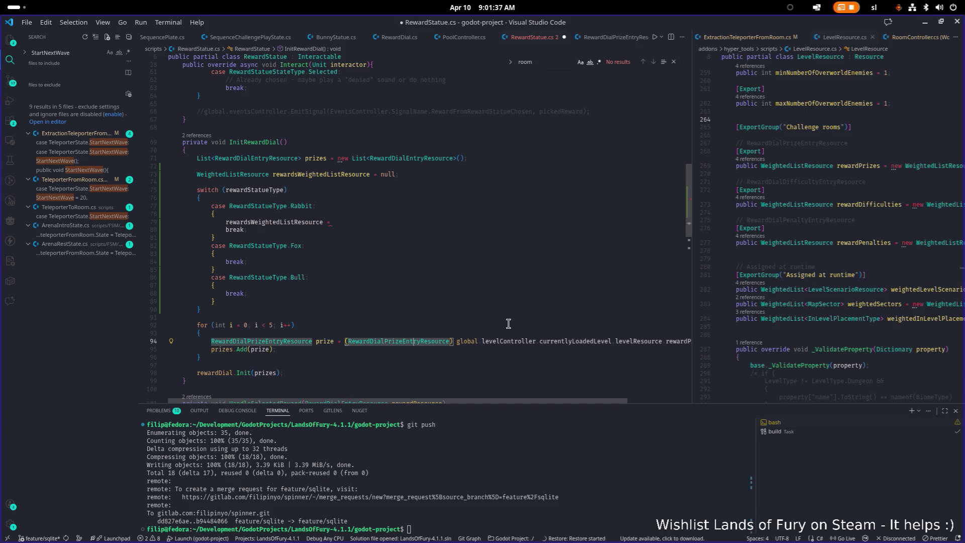
key(F12)
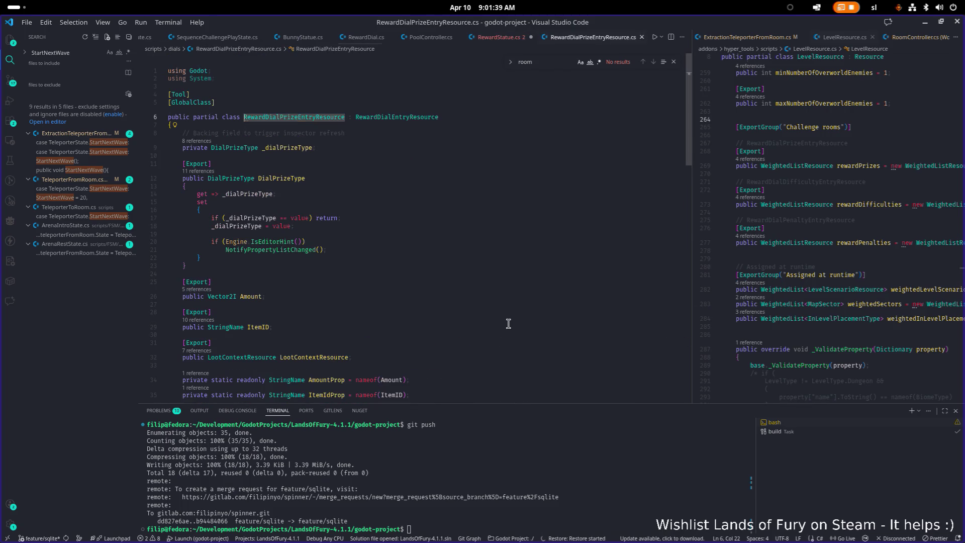
click(418, 117)
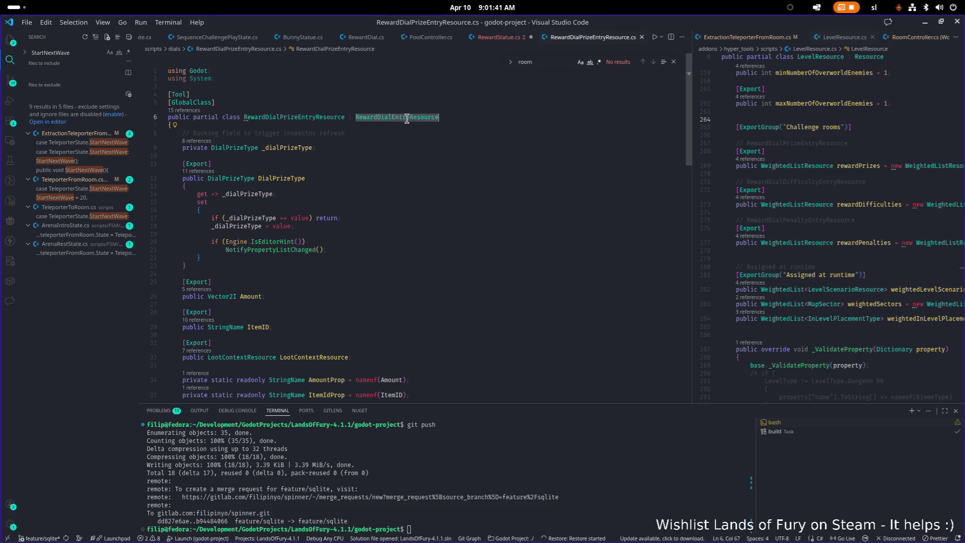
click(492, 37)
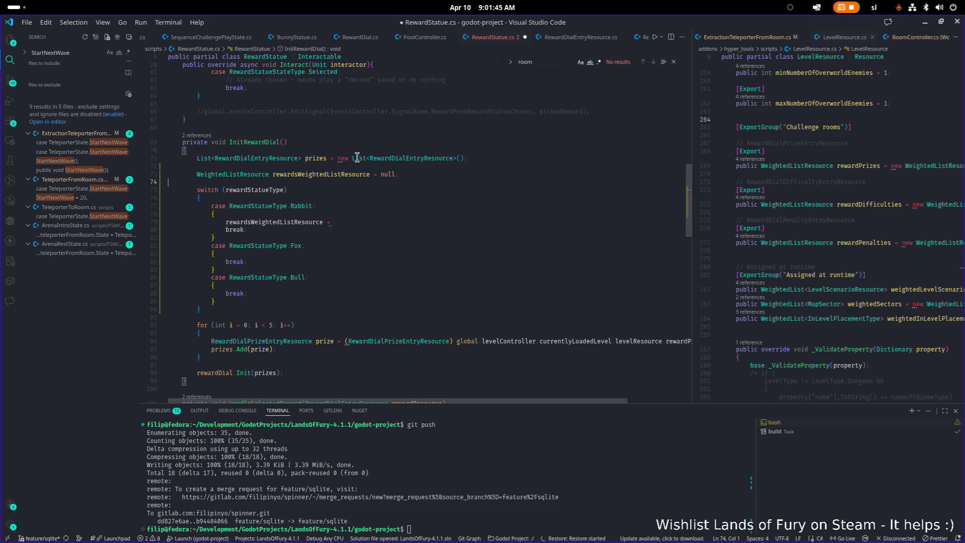
click(257, 159)
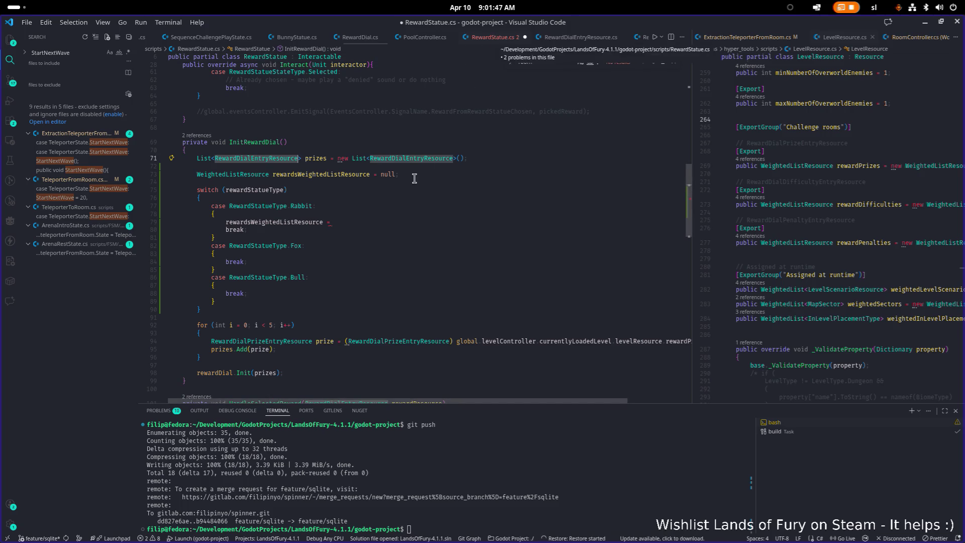
scroll(385, 174, up, 1)
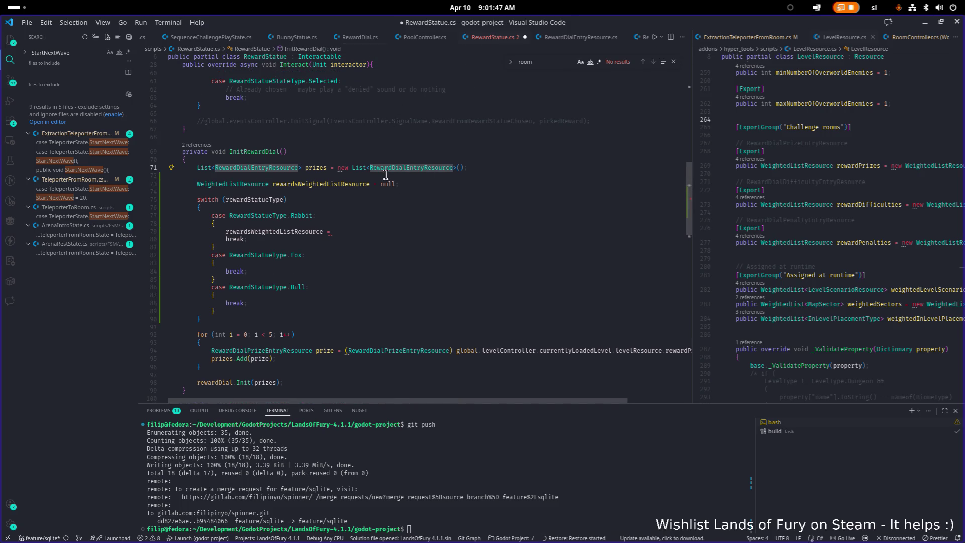
click(322, 169)
click(293, 169)
click(300, 171)
click(256, 185)
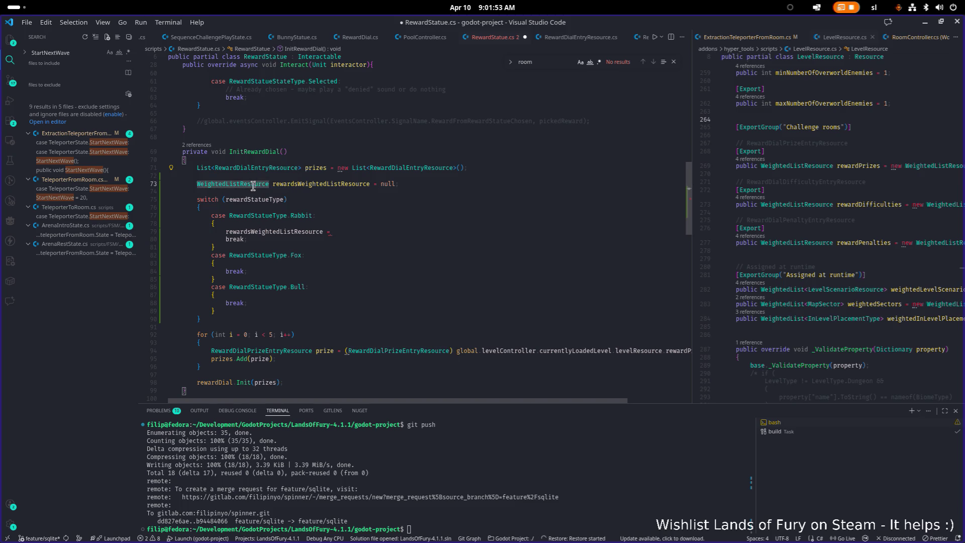
click(336, 187)
click(387, 191)
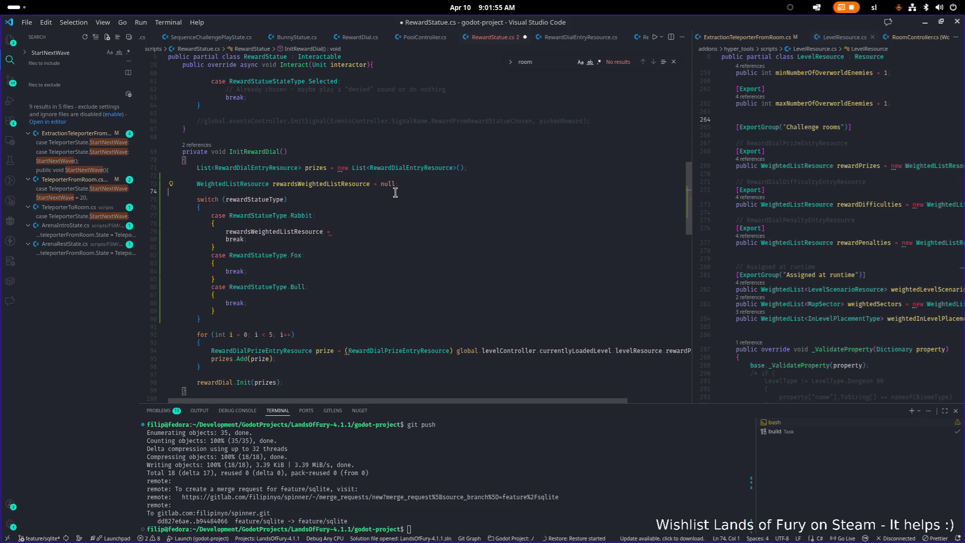
click(365, 234)
click(417, 351)
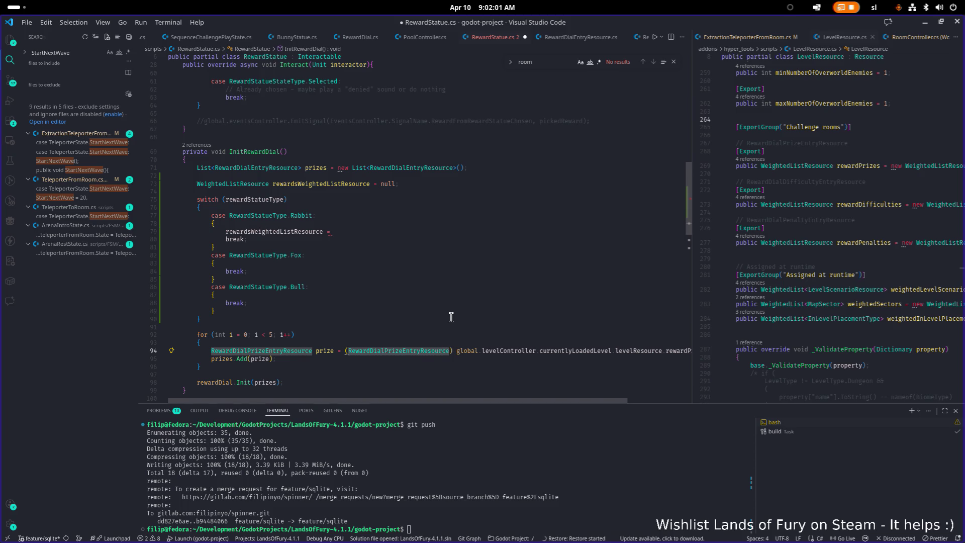
scroll(401, 312, down, 1)
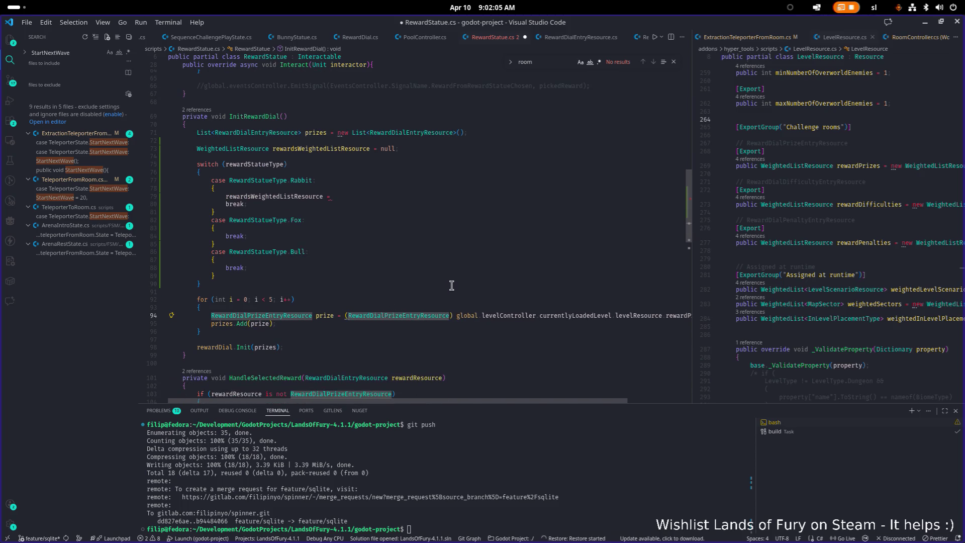
Change the cast and declared types on line 94 to RewardDialEntryResource.
key(ctrl+z)
click(269, 318)
text(RewardDialEntryResource)
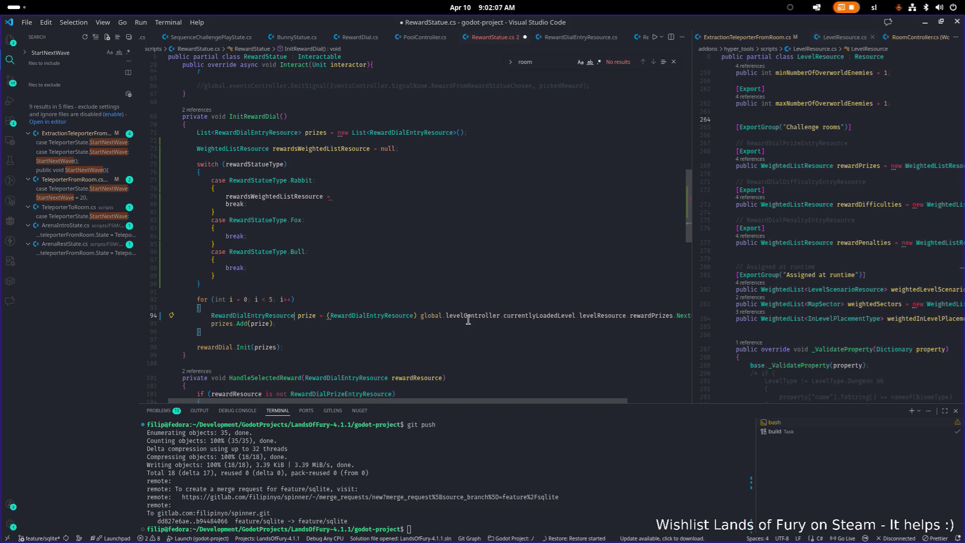
Replace the levelController rewardPrizes path with rewardsWeightedListResource so the loop calls rewardsWeightedListResource.Next().
click(430, 316)
key(End)
key(Left)
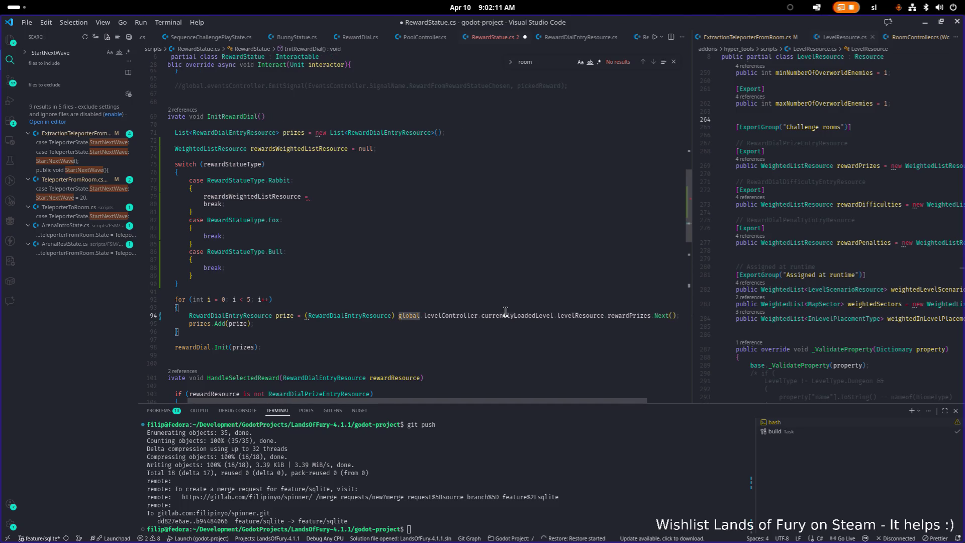
key(shift+End)
key(ctrl+c)
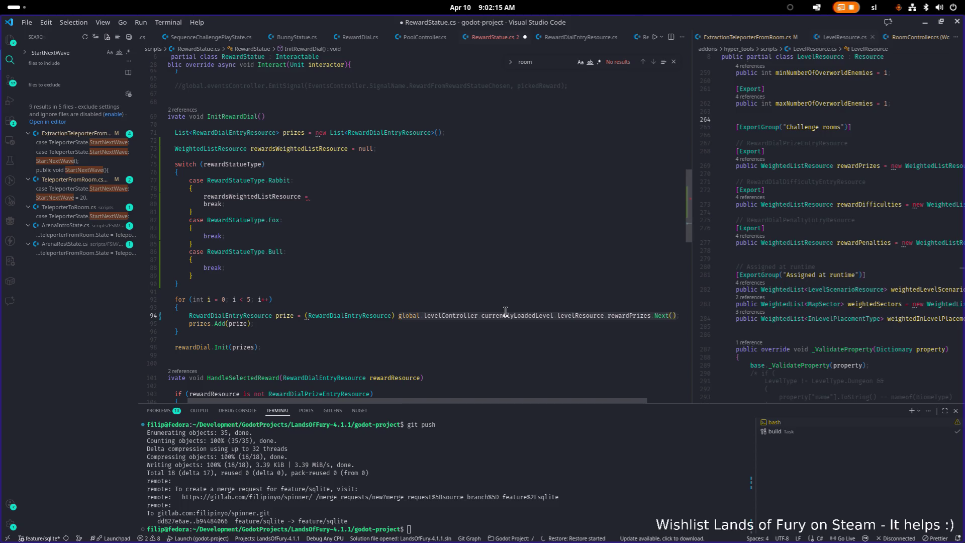
key(Left)
key(Left)
key(Left)
key(BackSpace)
text(rewa)
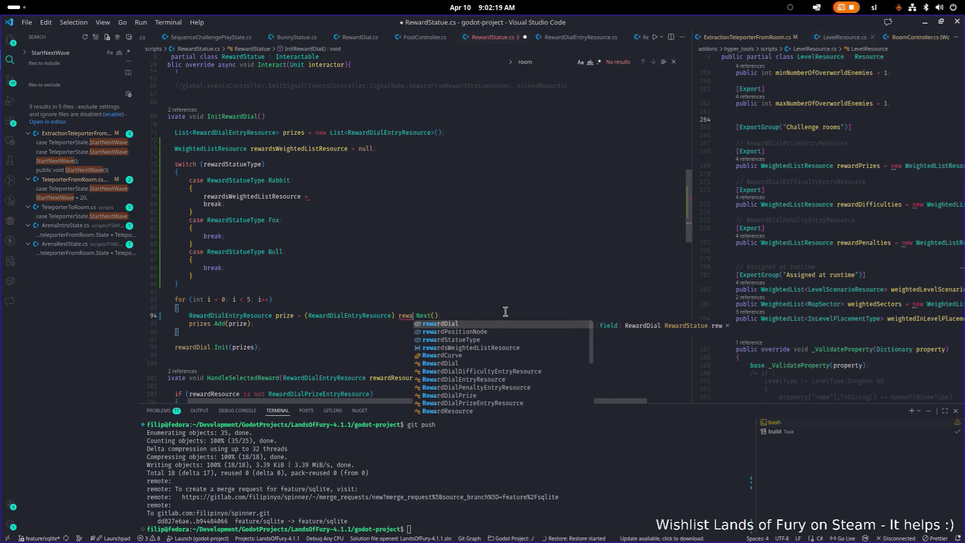
key(Down)
key(Down)
key(Down)
key(Return)
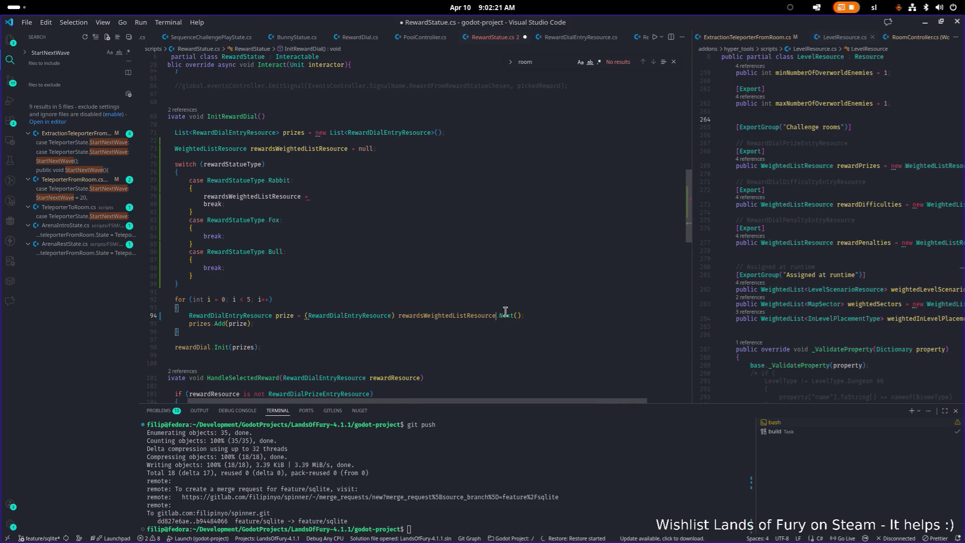
click(441, 191)
Assign rewardPrizes in the Rabbit case and levelResource.rewardDifficulties in the Fox case.
key(ctrl+v)
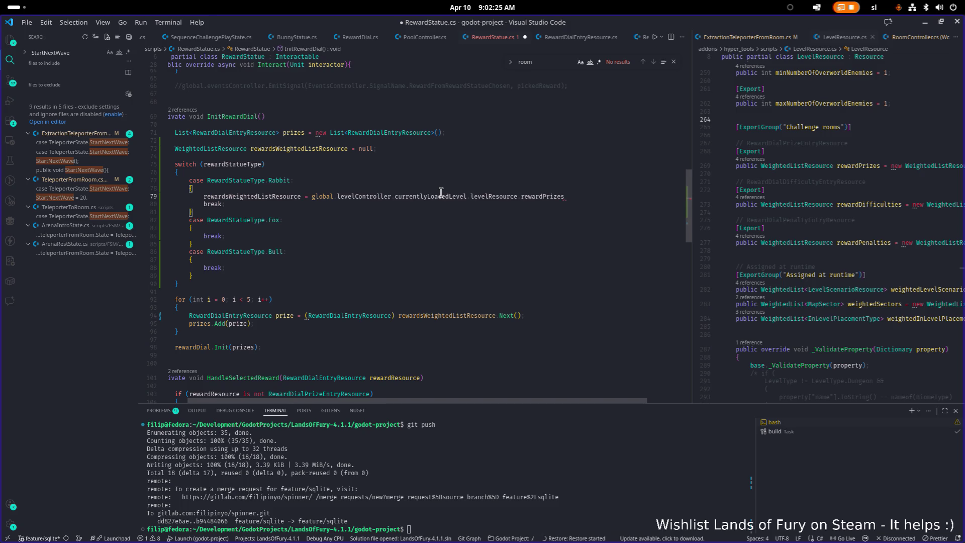
text(;)
key(Down)
key(Down)
key(Down)
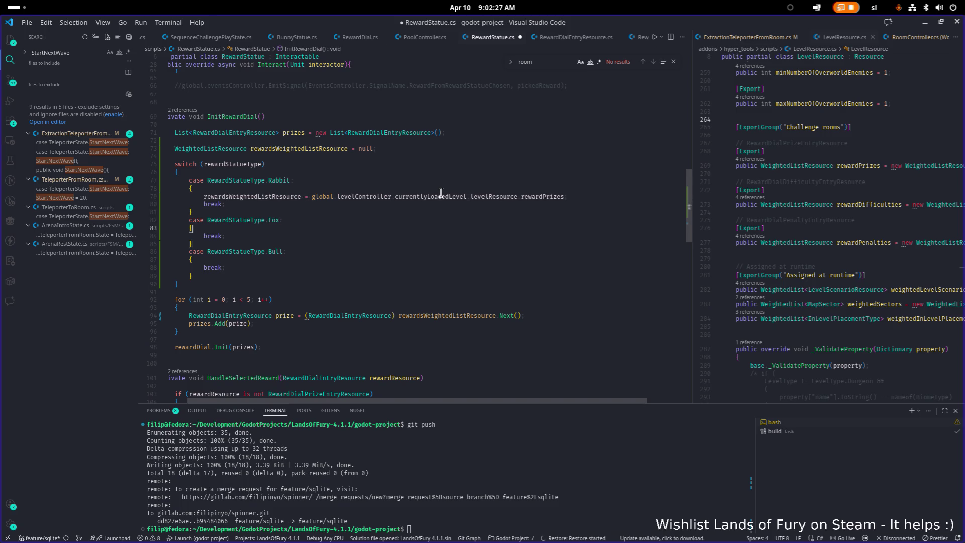
key(Return)
text(rewardsWeightedListResource = global.levelController.currentlyLoadedLevel.levelResource.rewardPrizes;)
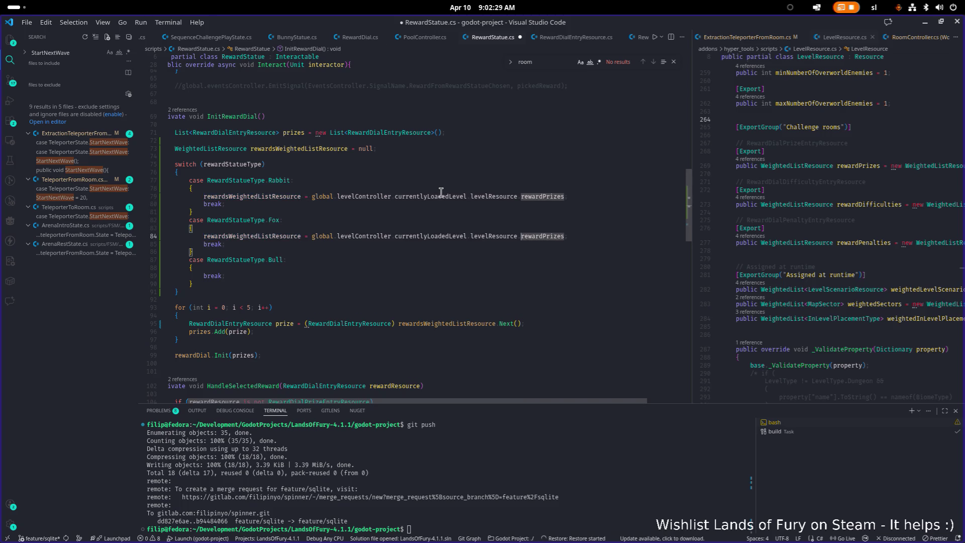
key(ctrl+BackSpace)
key(ctrl+space)
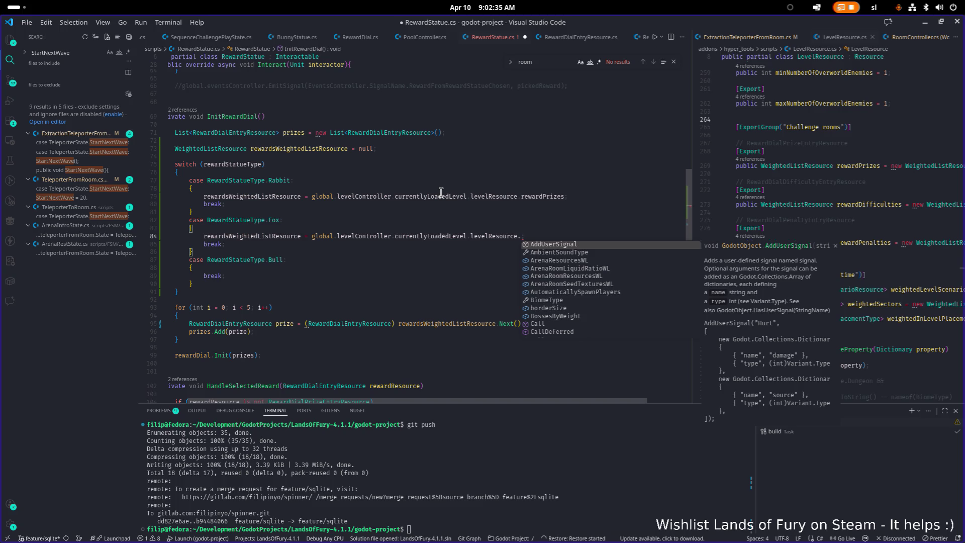
text(rew)
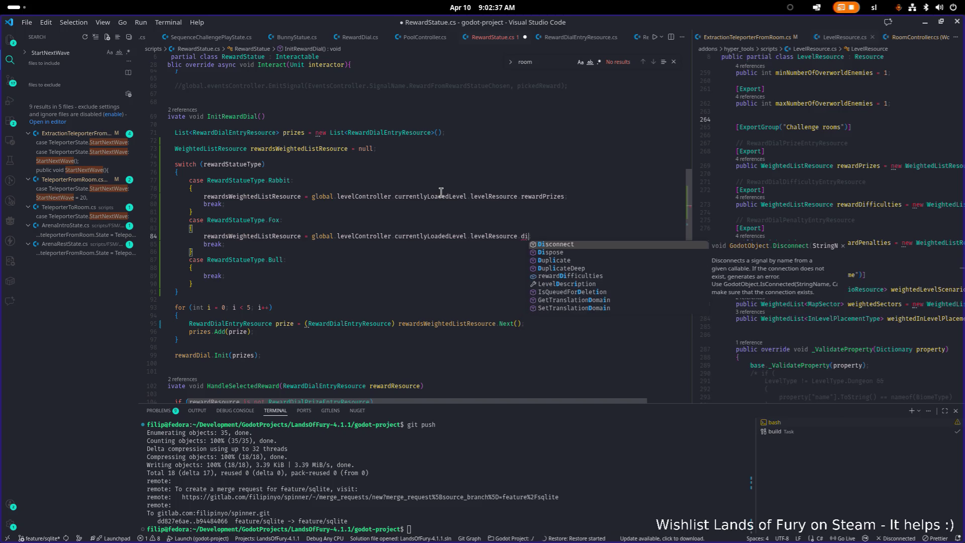
key(Return)
text(;)
key(Down)
key(Down)
key(Down)
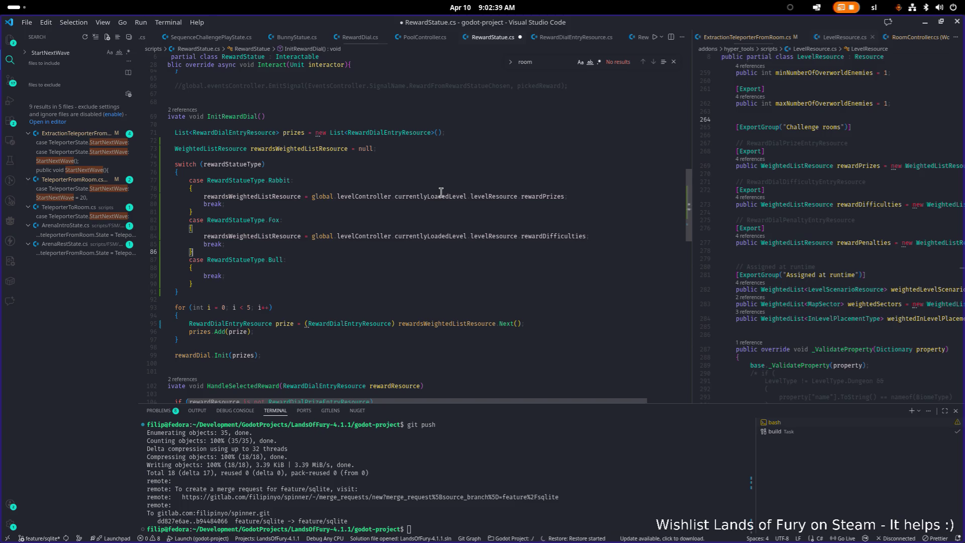
Add a Bull case assignment from levelResource.rewardPenalties and save RewardStatue.cs.
key(Up)
key(Up)
key(Up)
key(Up)
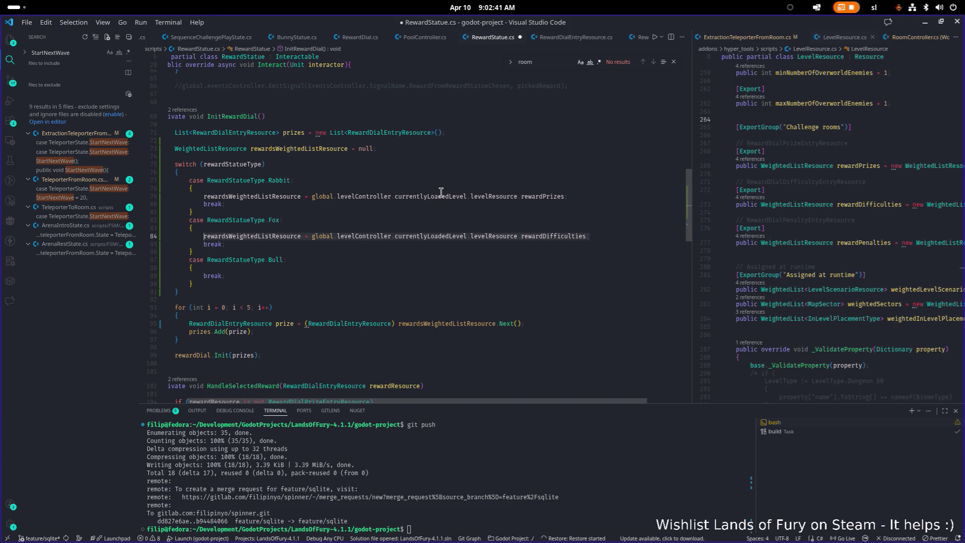
key(Down)
key(Down)
key(Down)
key(Return)
text(rewardsWeightedListResource = global.levelController.currentlyLoadedLevel.levelResource.rewardDifficulties)
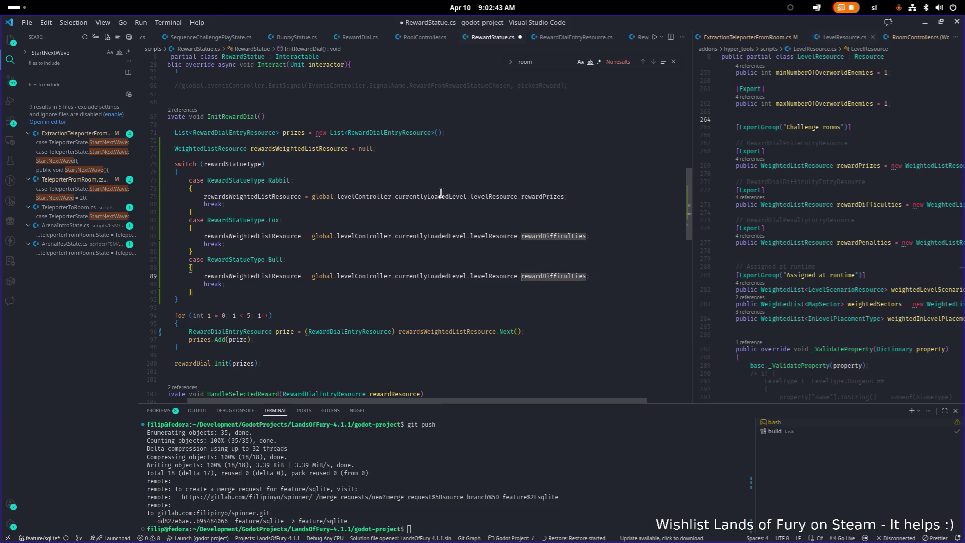
text(pen)
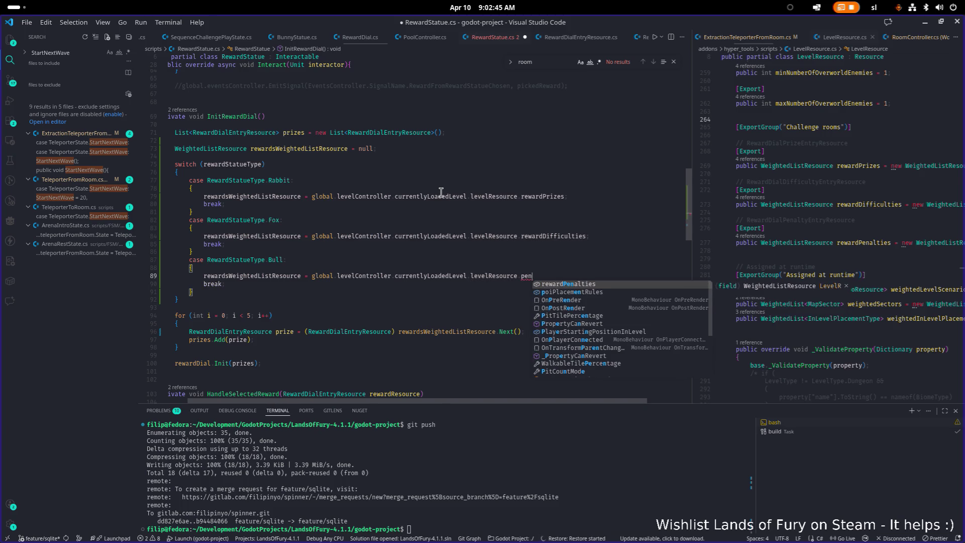
key(Tab)
key(ctrl+s)
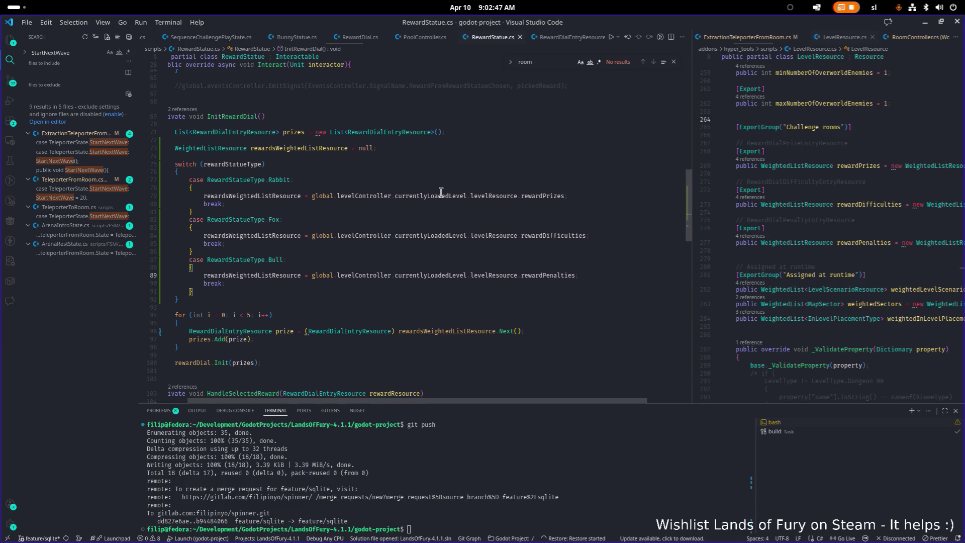
key(Down)
key(Down)
key(Down)
key(Down)
key(Down)
key(Down)
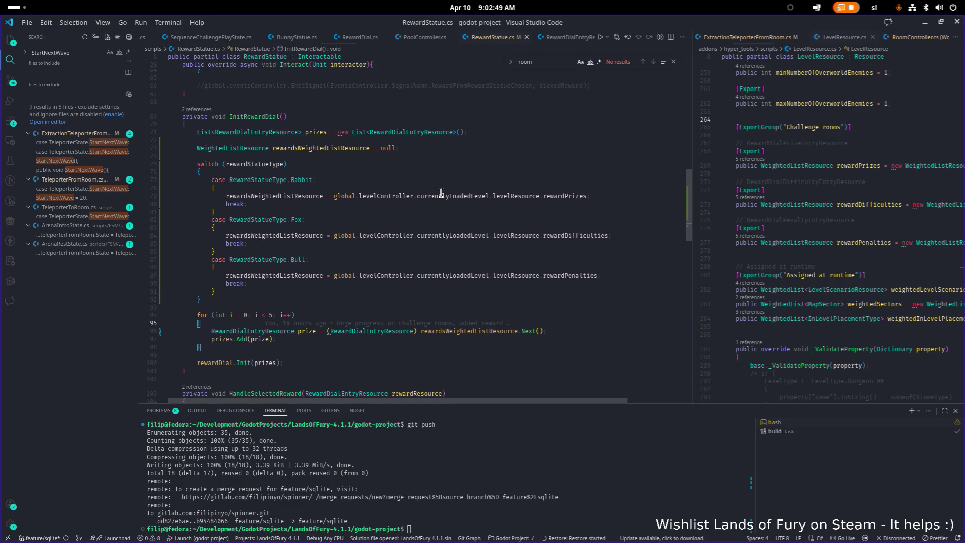
key(Down)
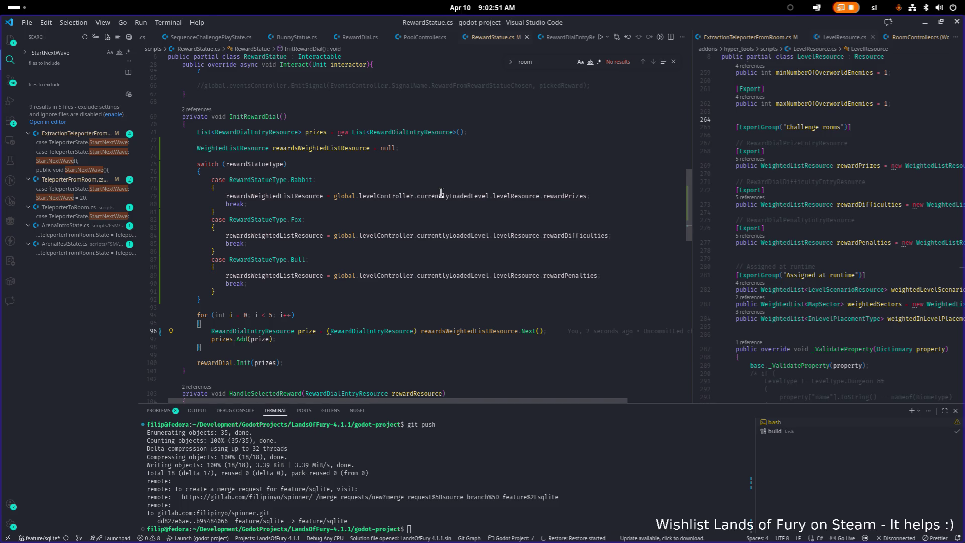
Rename the prizes variable to rewards via F2 across declaration, loop and rewardDial.Init, then save.
click(226, 340)
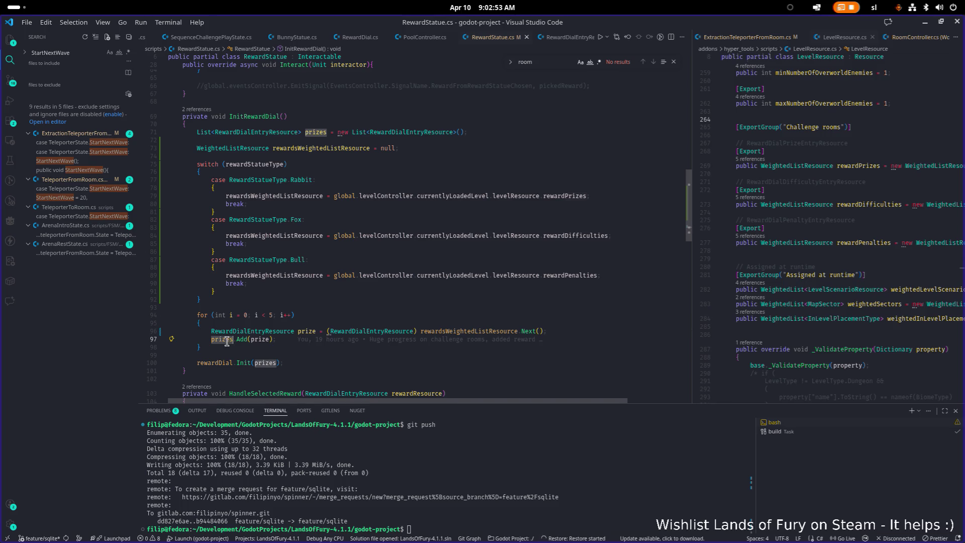
click(264, 363)
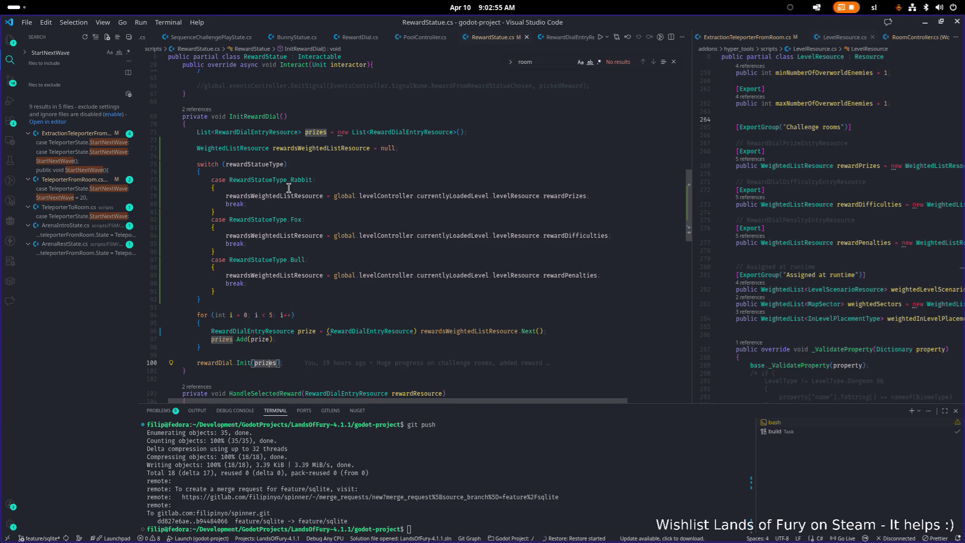
click(315, 133)
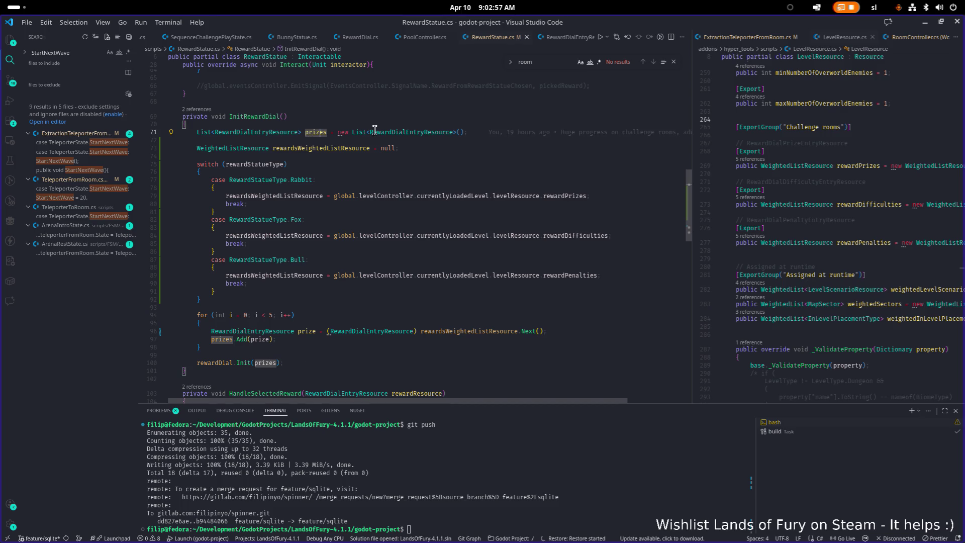
key(F2)
text(rewards)
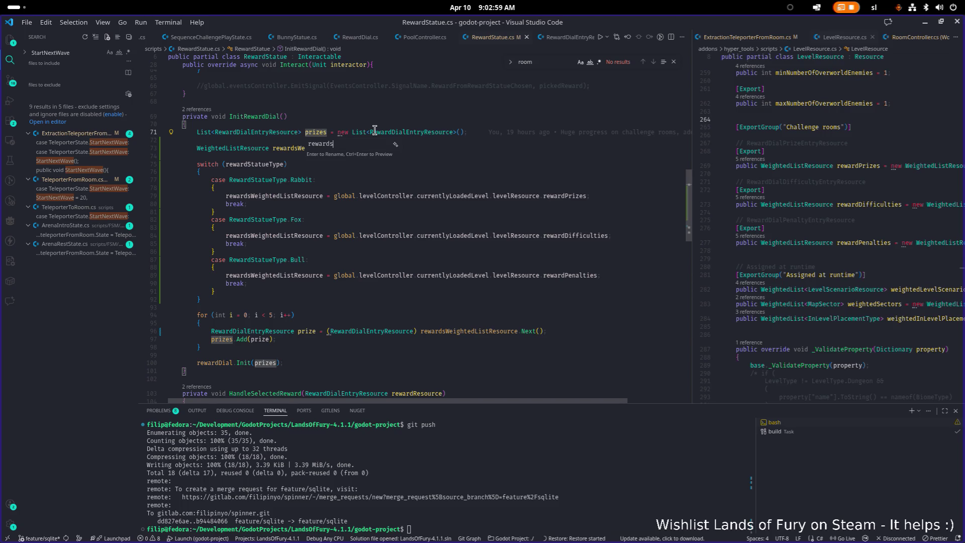
key(Return)
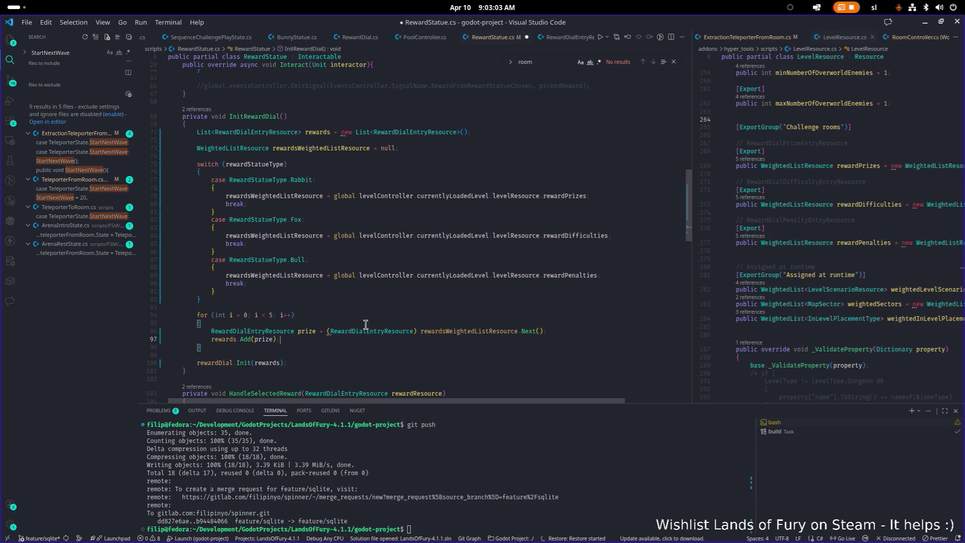
click(500, 284)
click(456, 316)
key(ctrl+s)
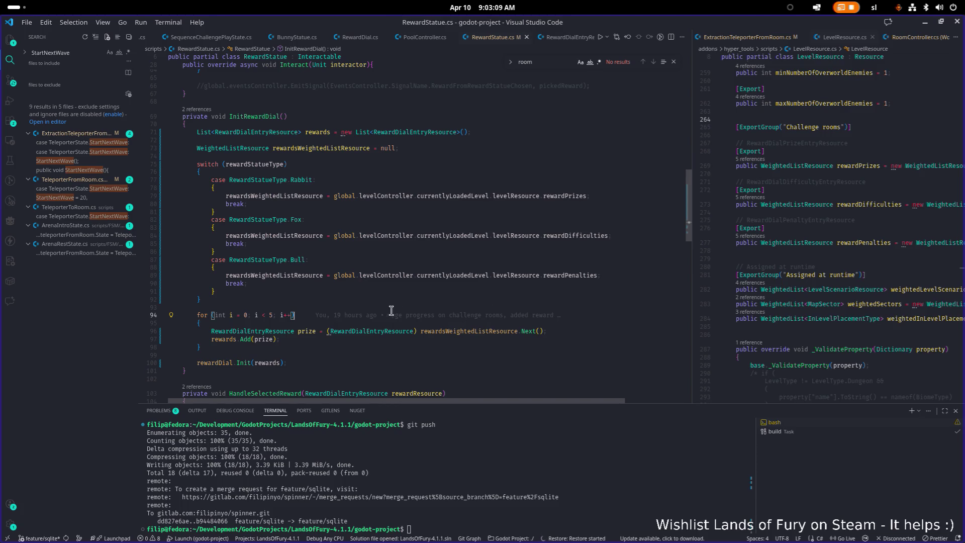
click(553, 253)
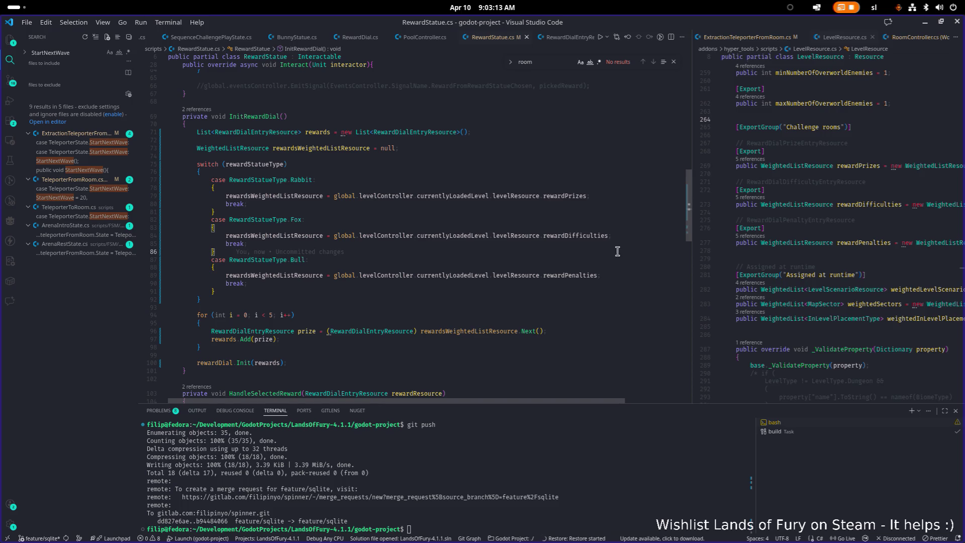
Drag the split-editor divider left to widen the LevelResource.cs editor group.
drag(694, 248, 566, 247)
click(560, 244)
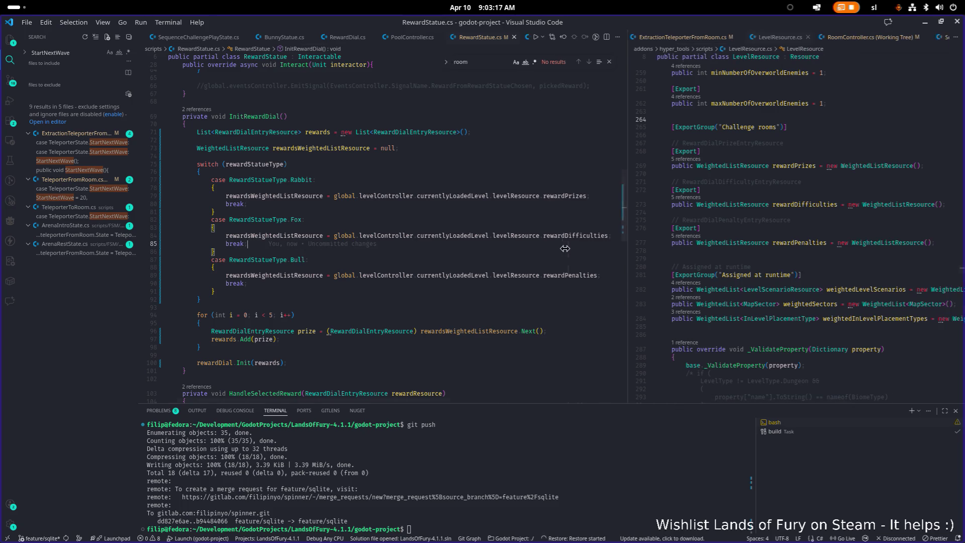
click(701, 242)
key(ctrl+p)
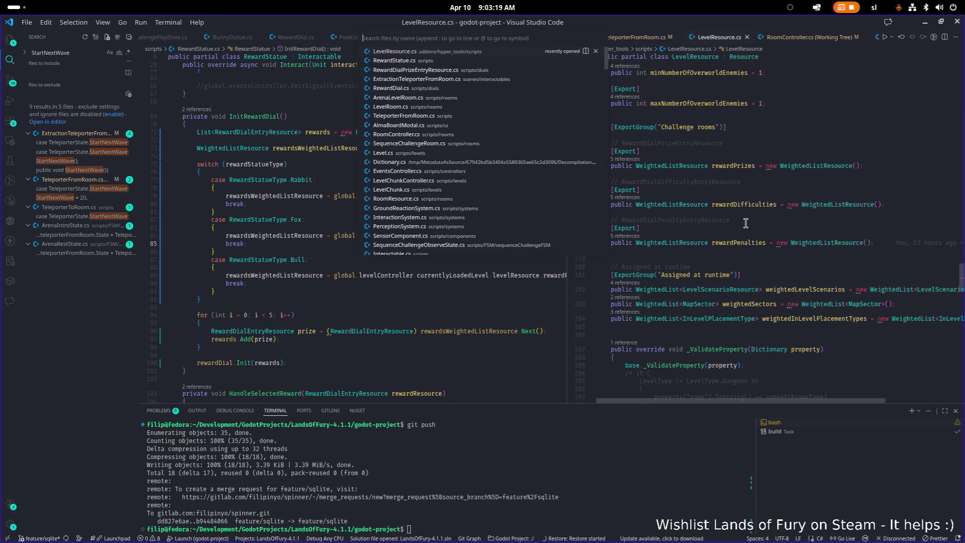
Find RewardDial.cs with the quick file search and open it.
text(deo)
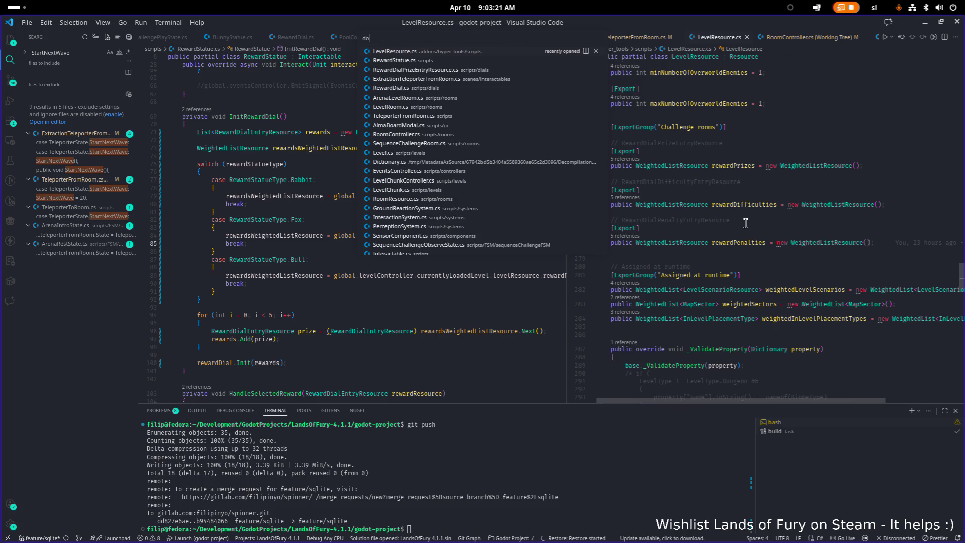
key(BackSpace)
key(BackSpace)
text(ial)
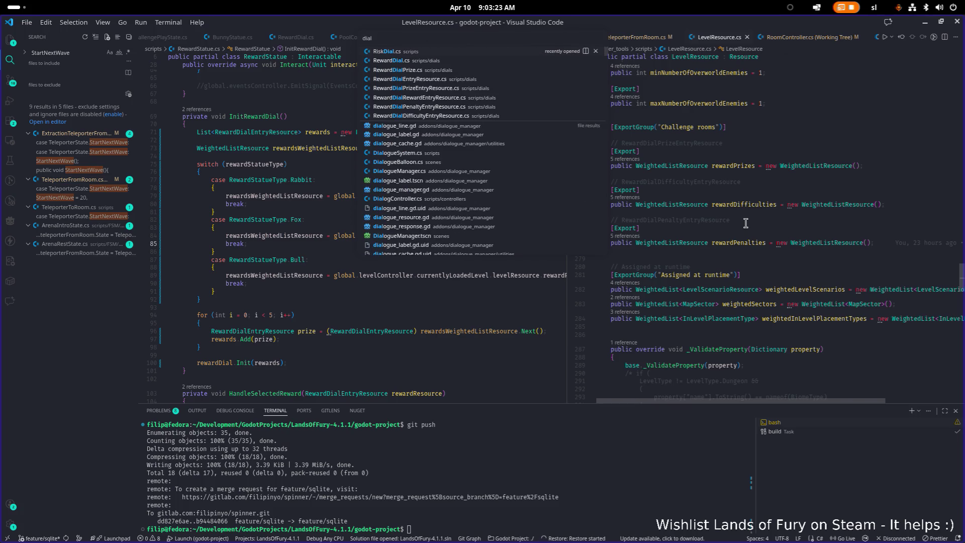
key(Down)
key(Return)
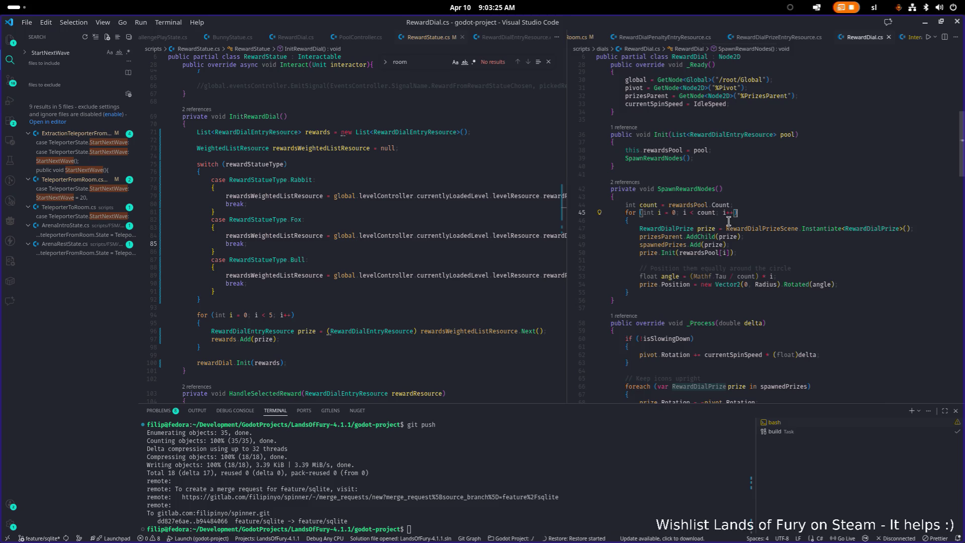
Inspect the rewardsPool and prize types in SpawnRewardNodes' prize.Init(rewardsPool[i]) call.
scroll(671, 193, up, 2)
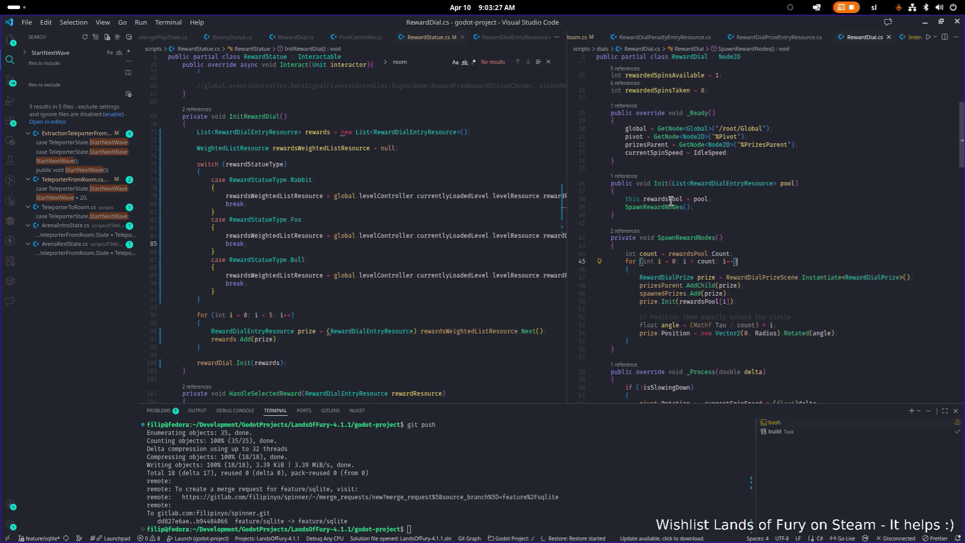
mouse_move(671, 200)
mouse_move(844, 281)
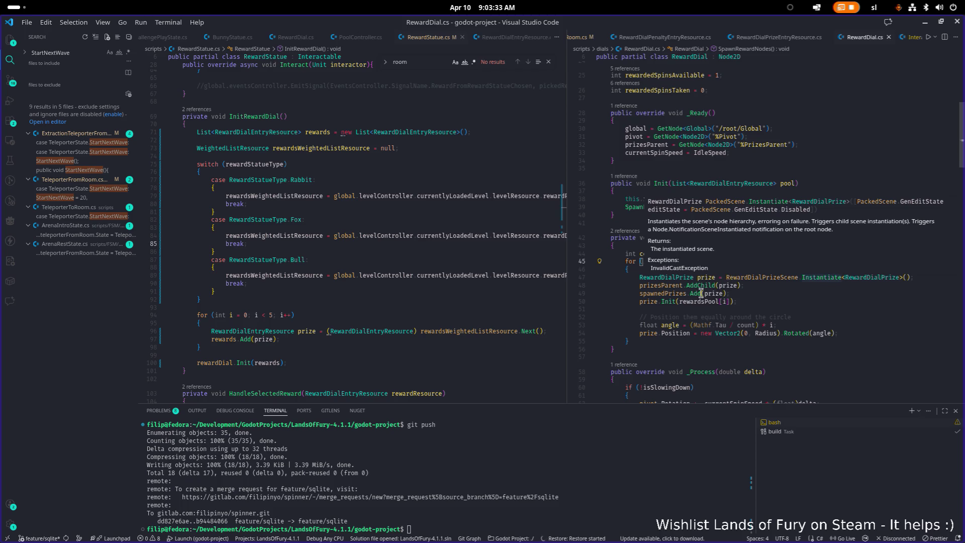
scroll(745, 177, up, 1)
scroll(682, 233, down, 3)
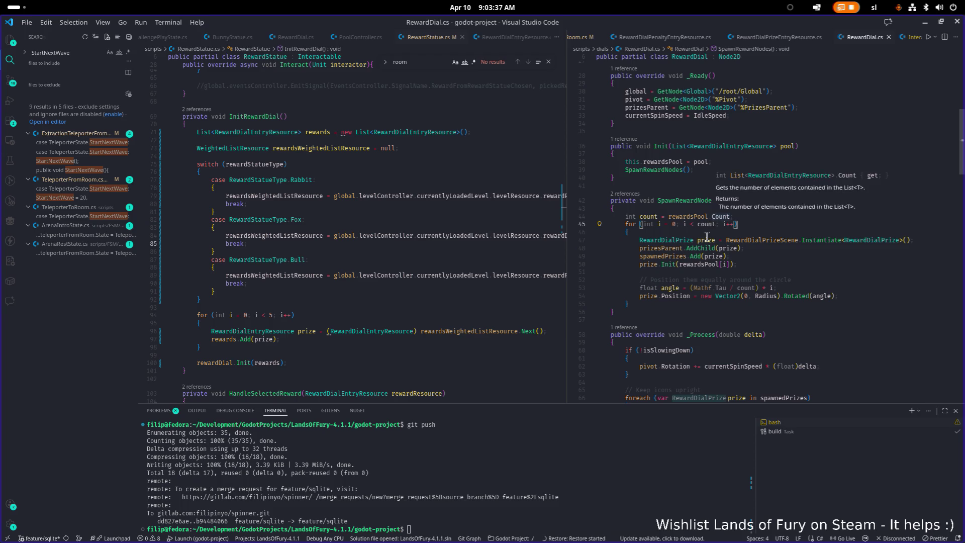
scroll(673, 266, up, 1)
click(669, 274)
mouse_move(649, 278)
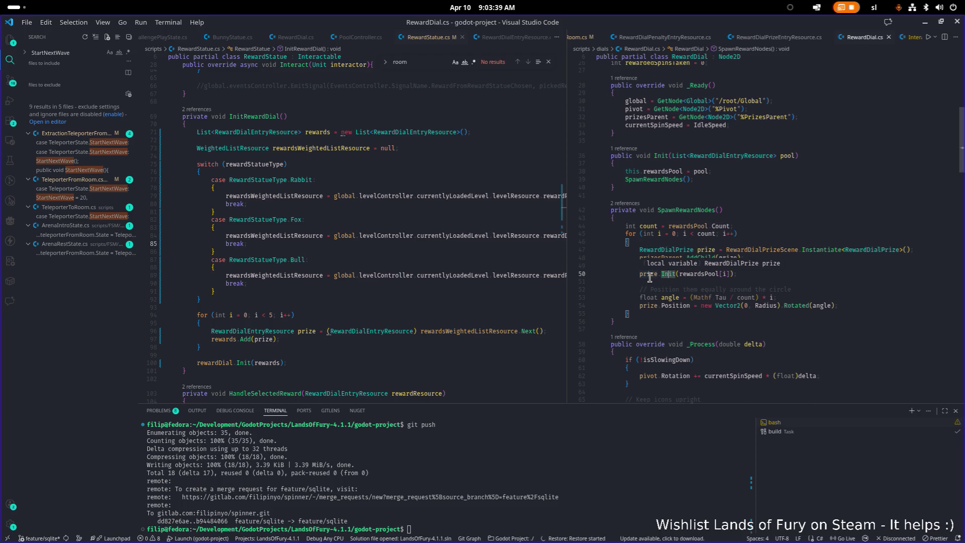
click(692, 280)
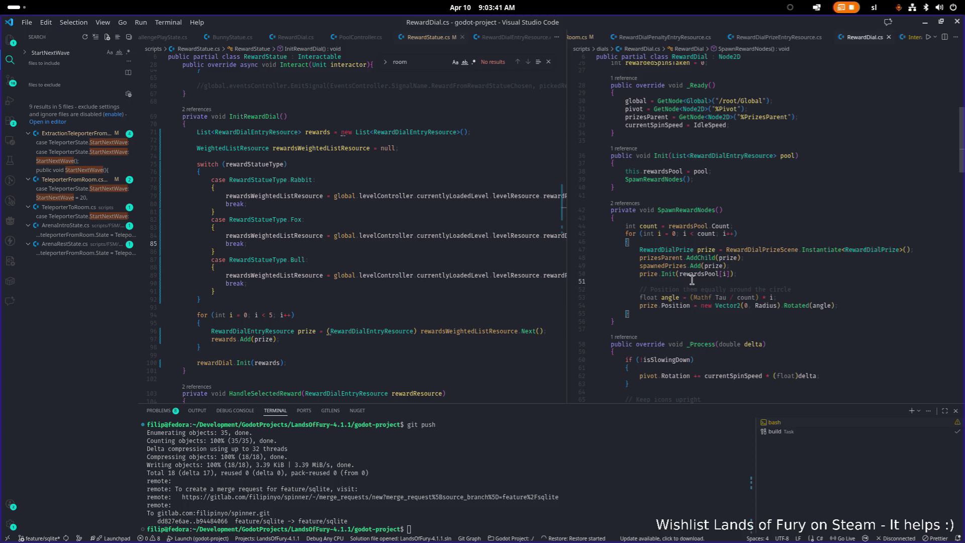
mouse_move(714, 249)
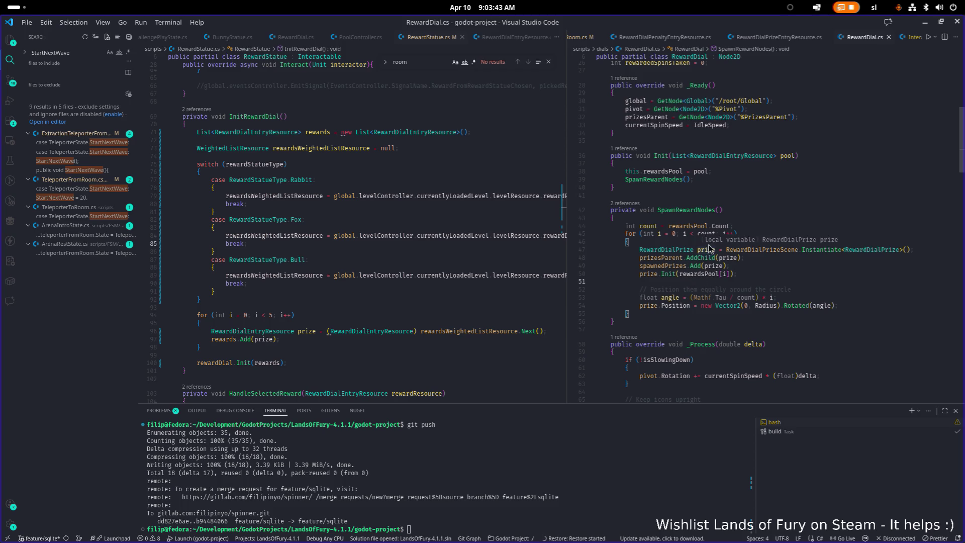
mouse_move(673, 248)
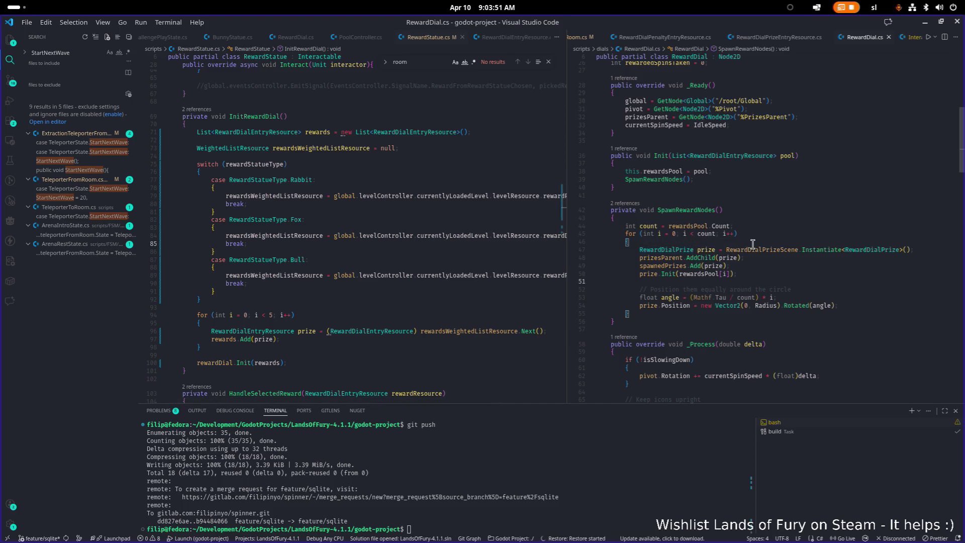
click(440, 219)
Open RewardDialPrize.cs and highlight its RewardDialEntryResource reward field and class name.
key(ctrl+p)
text(rew)
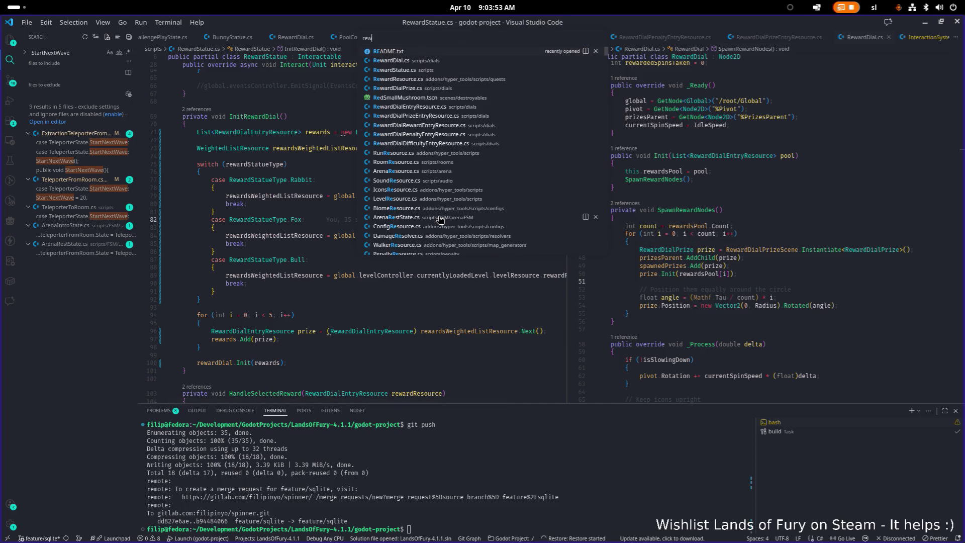
text(dialprize)
key(Return)
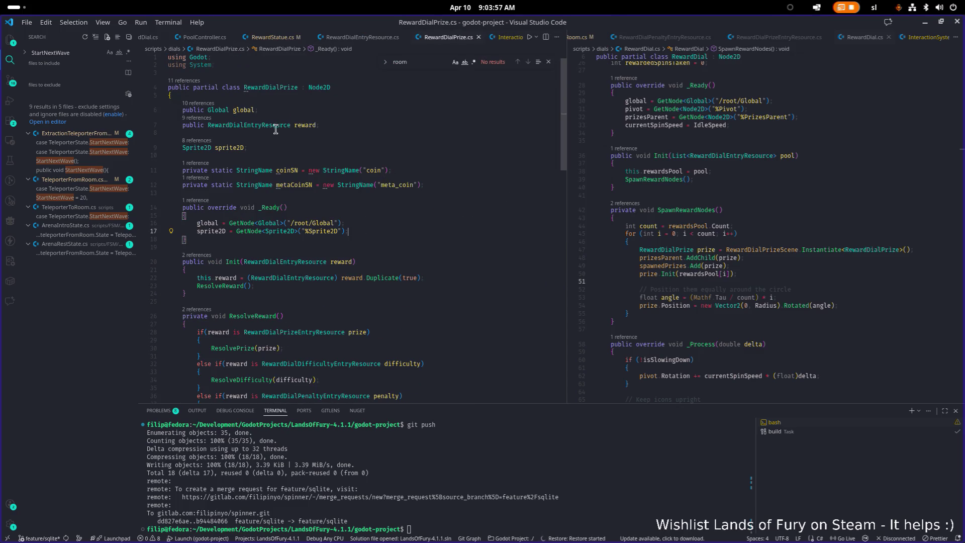
double_click(276, 126)
click(309, 124)
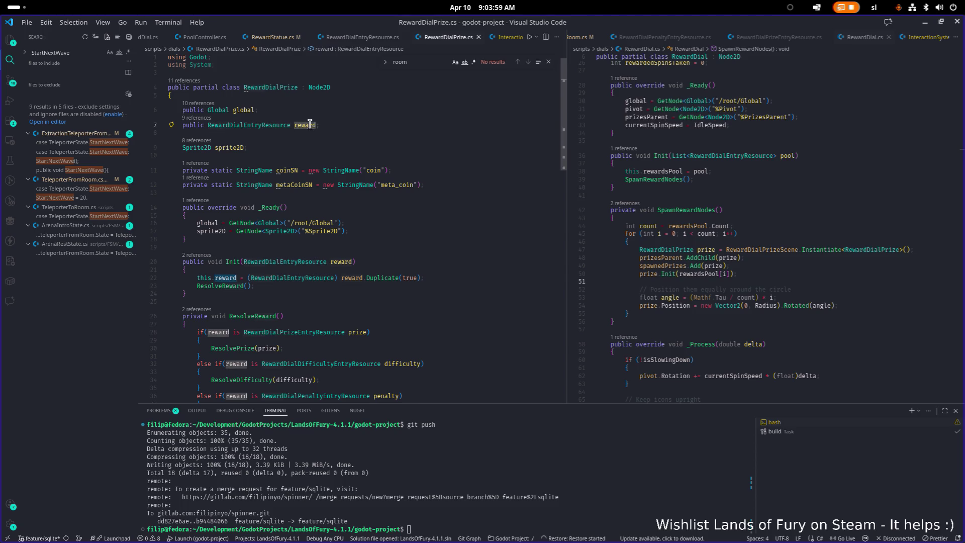
click(273, 88)
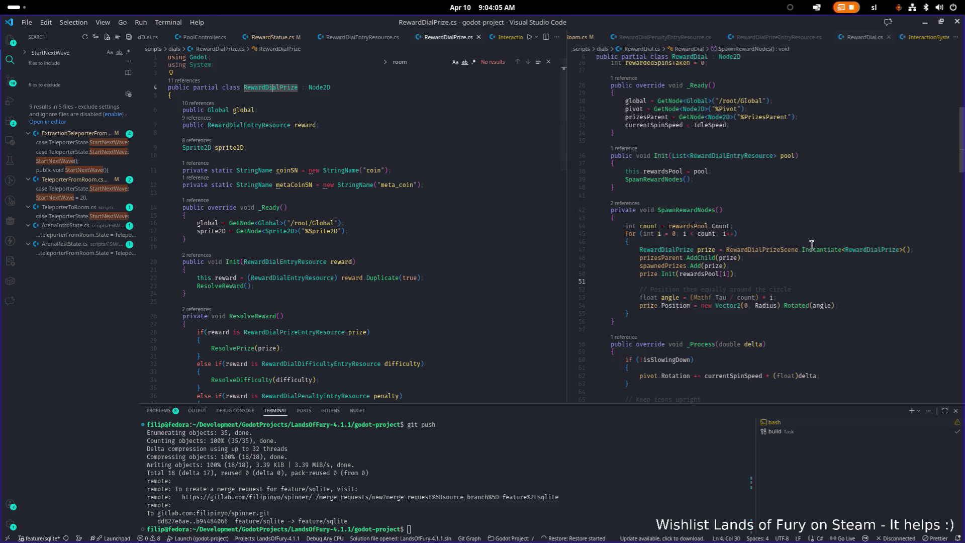
Compare with RewardDial's prize Init call, then review ResolvePrize, ResolveDifficulty and ResolvePenalty stubs.
click(716, 266)
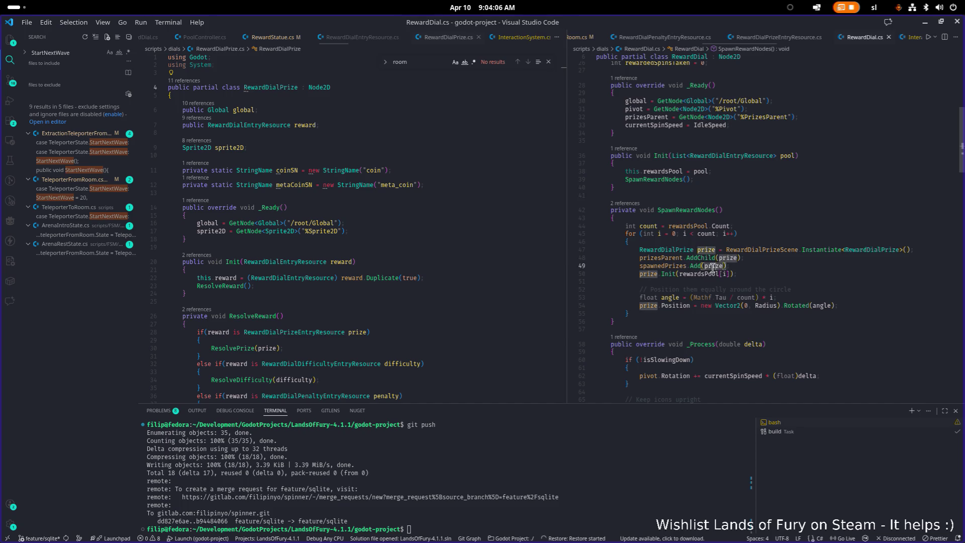
click(668, 274)
click(395, 237)
scroll(394, 237, down, 2)
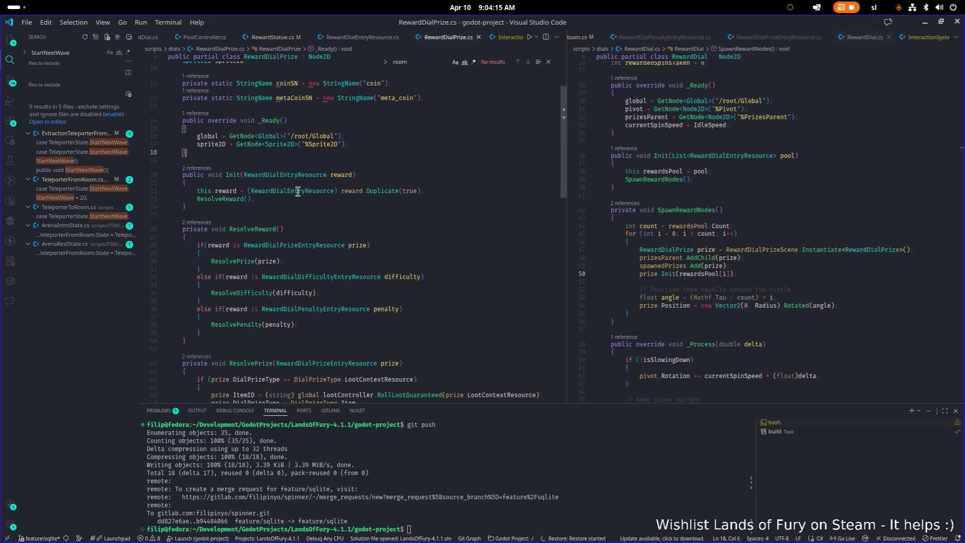
scroll(299, 196, down, 3)
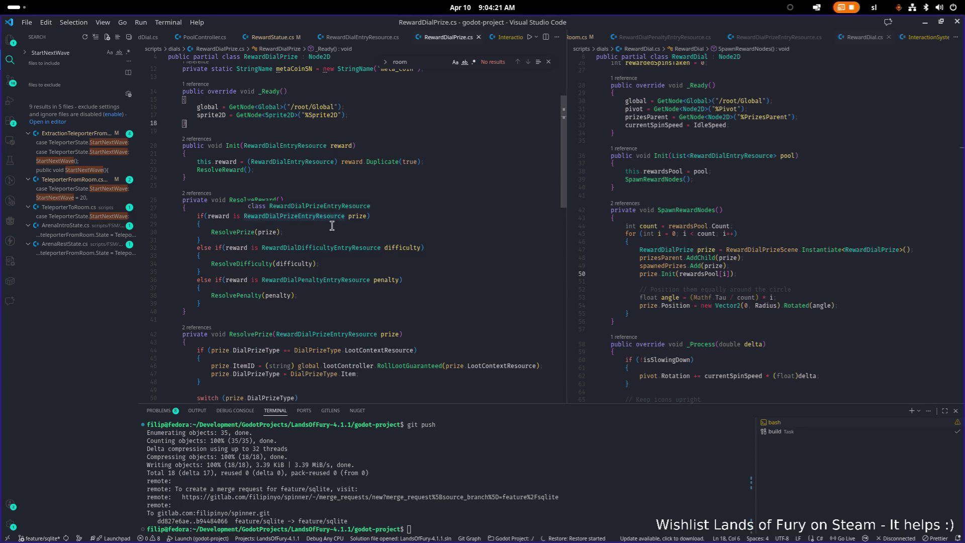
scroll(333, 221, down, 5)
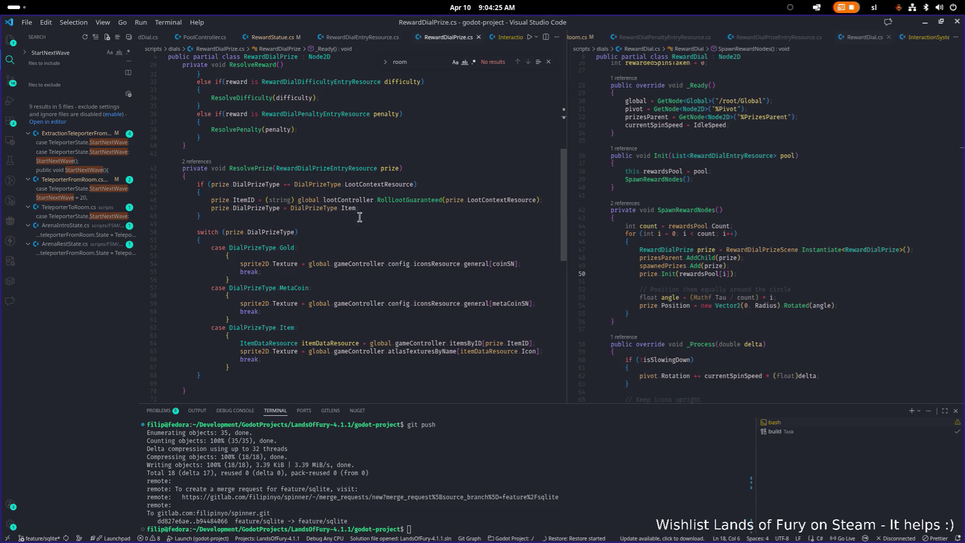
click(257, 170)
scroll(301, 221, up, 1)
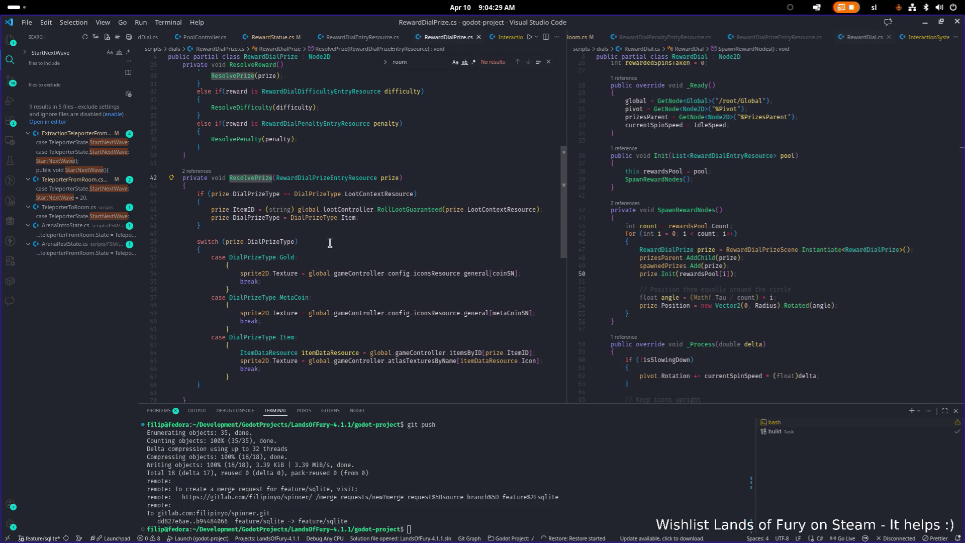
scroll(289, 252, down, 5)
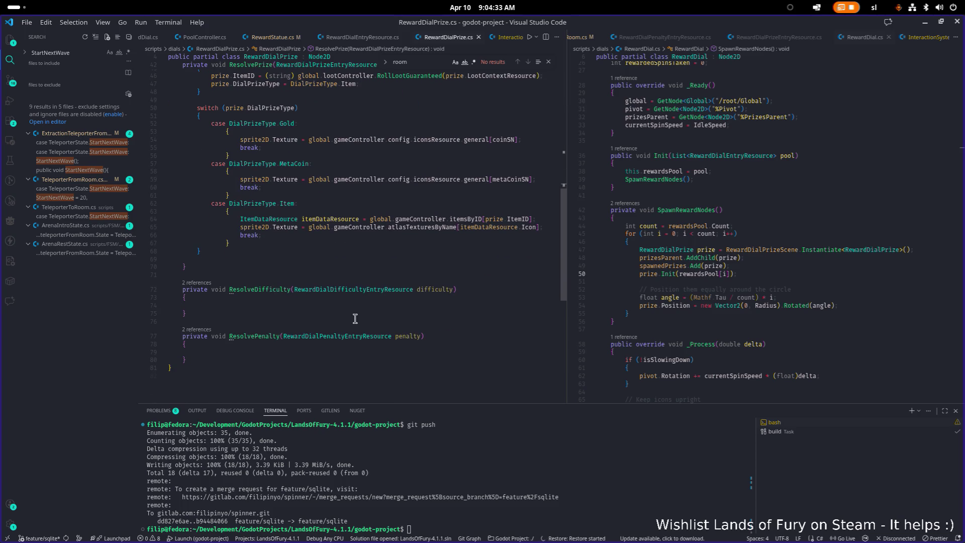
drag(567, 221, 627, 221)
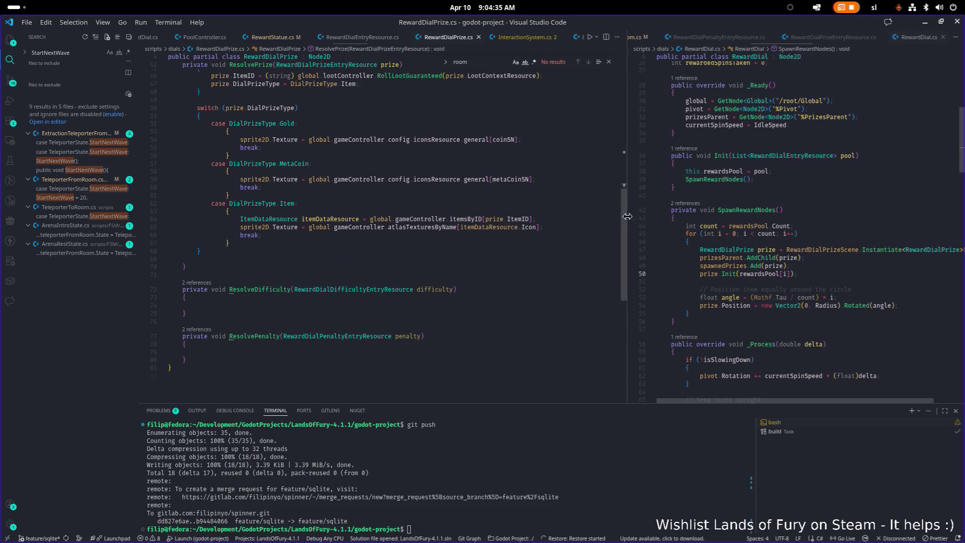
scroll(331, 294, up, 1)
click(259, 306)
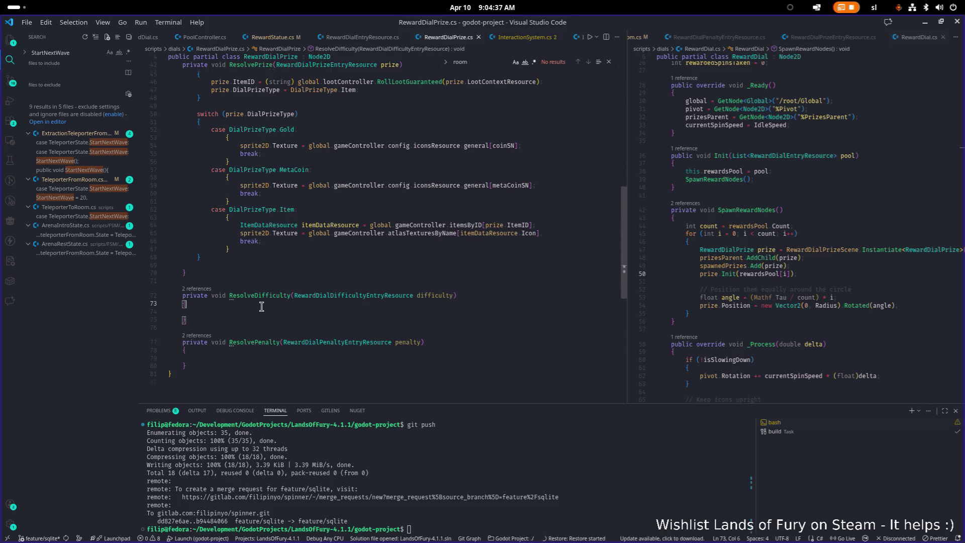
scroll(260, 306, up, 3)
scroll(262, 306, up, 1)
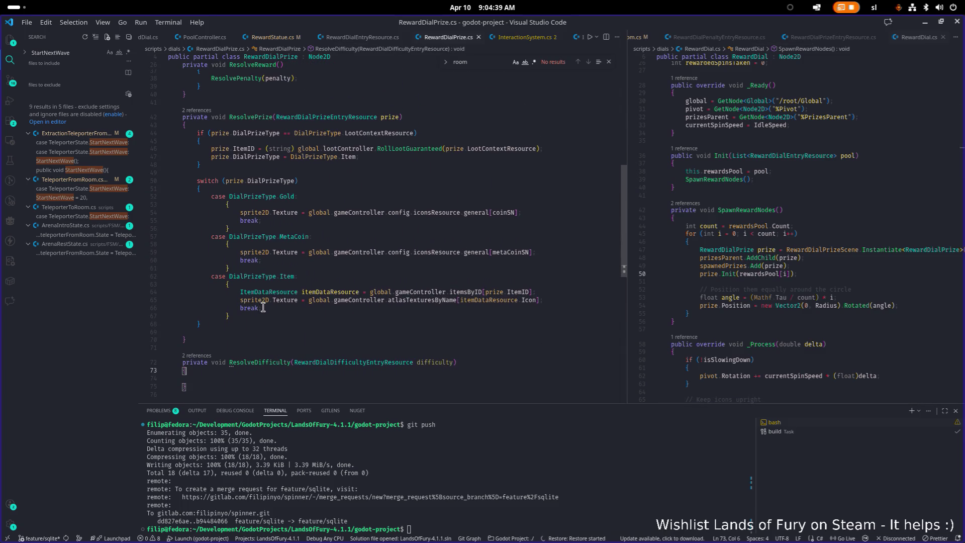
key(XF86AudioLowerVolume)
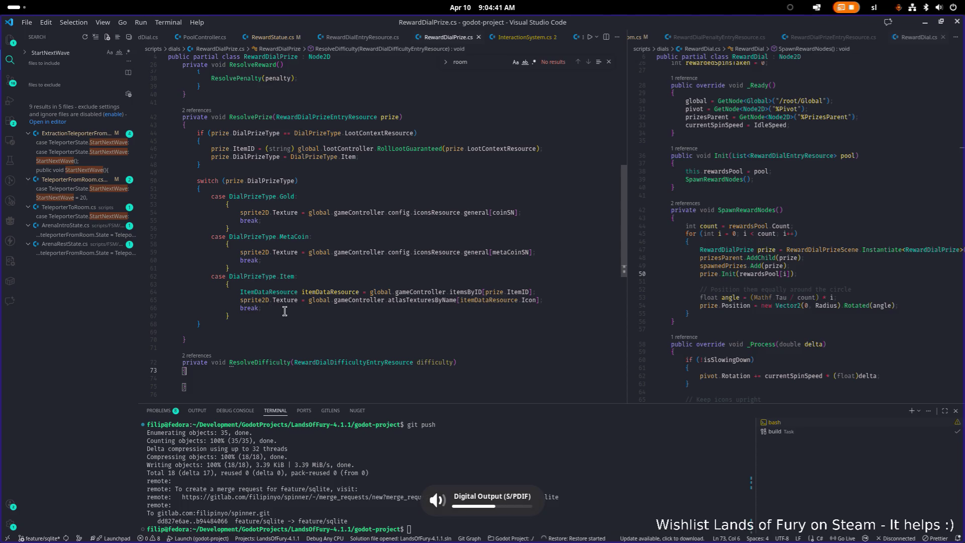
scroll(235, 361, down, 1)
click(233, 362)
scroll(232, 362, up, 3)
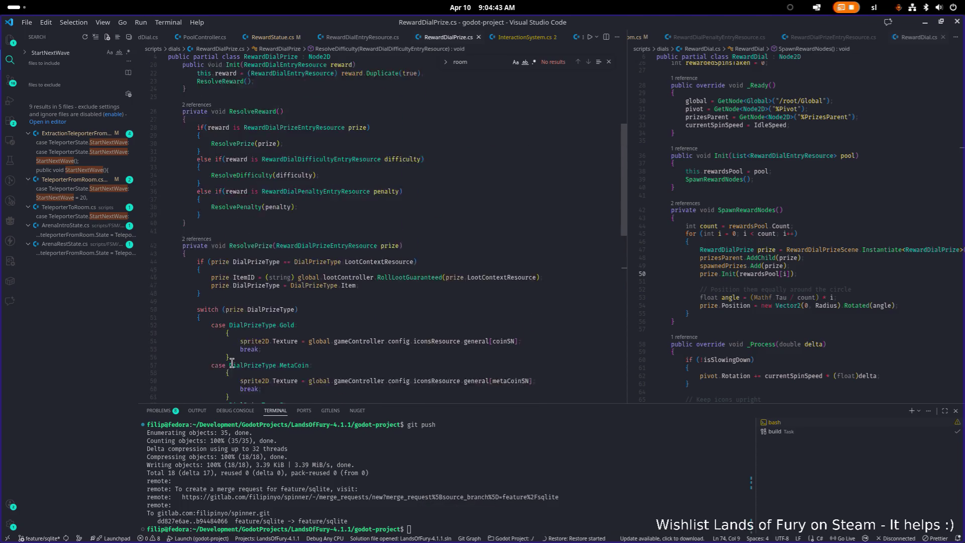
scroll(232, 361, up, 1)
scroll(232, 362, down, 7)
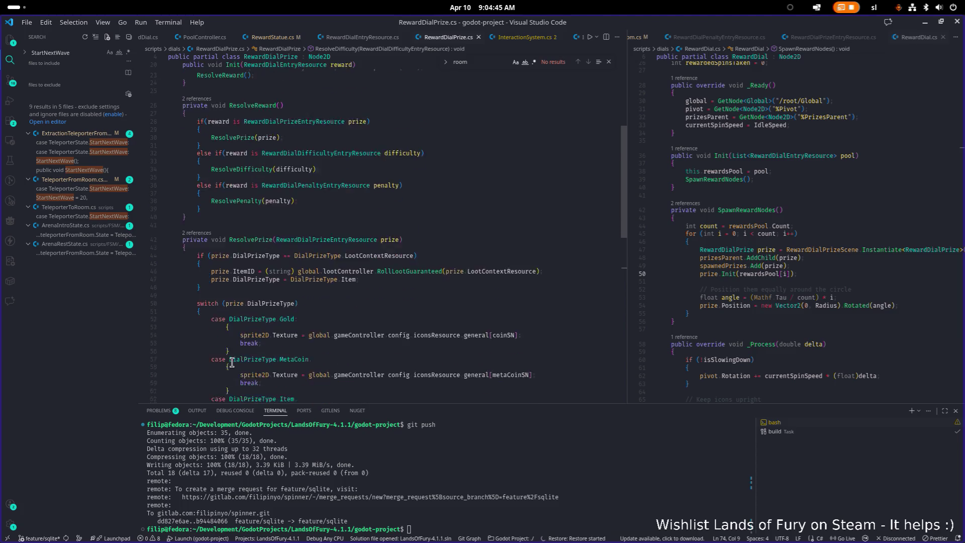
scroll(233, 362, up, 1)
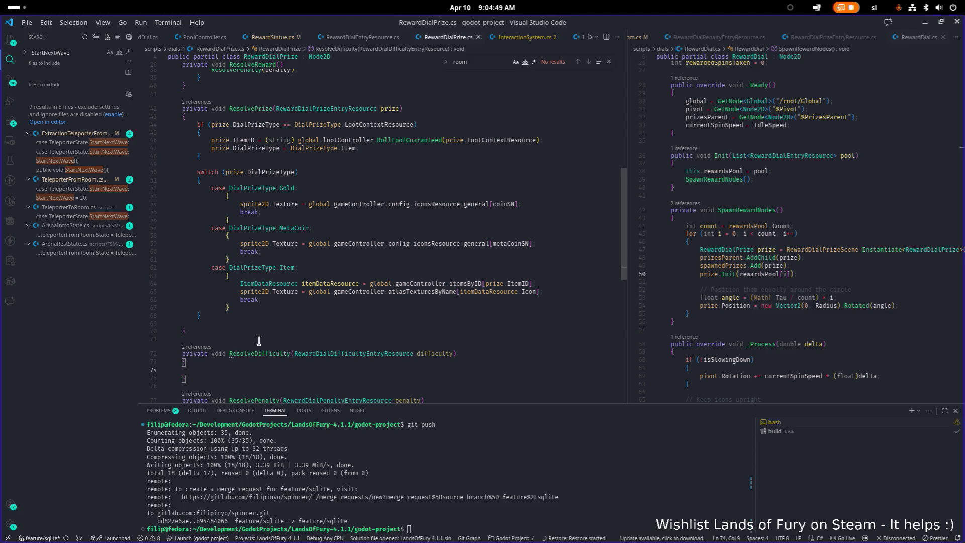
click(403, 346)
click(378, 353)
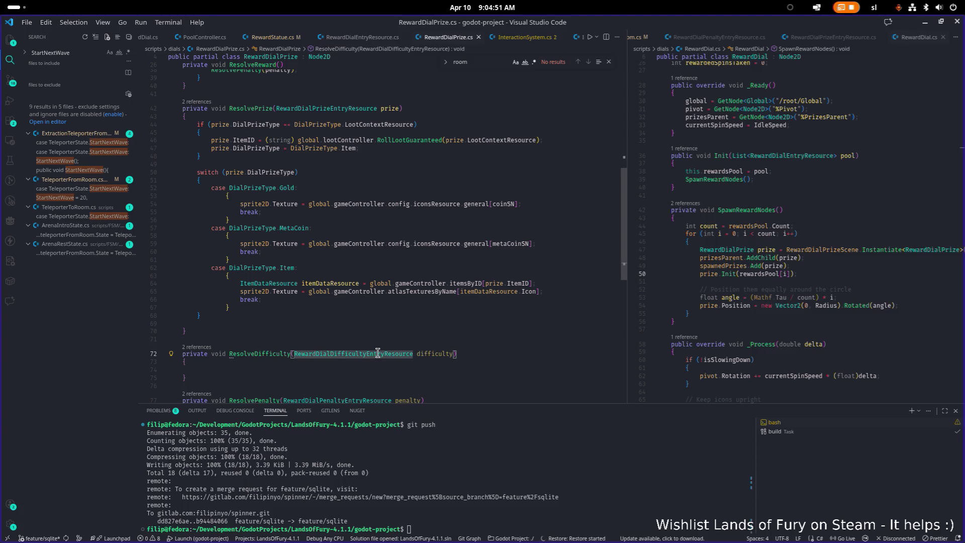
scroll(477, 324, down, 2)
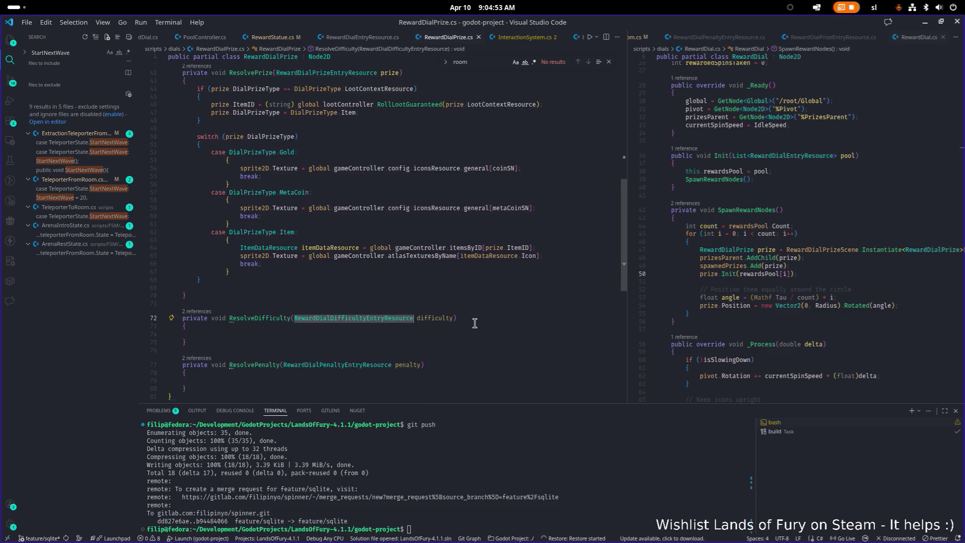
scroll(443, 315, up, 2)
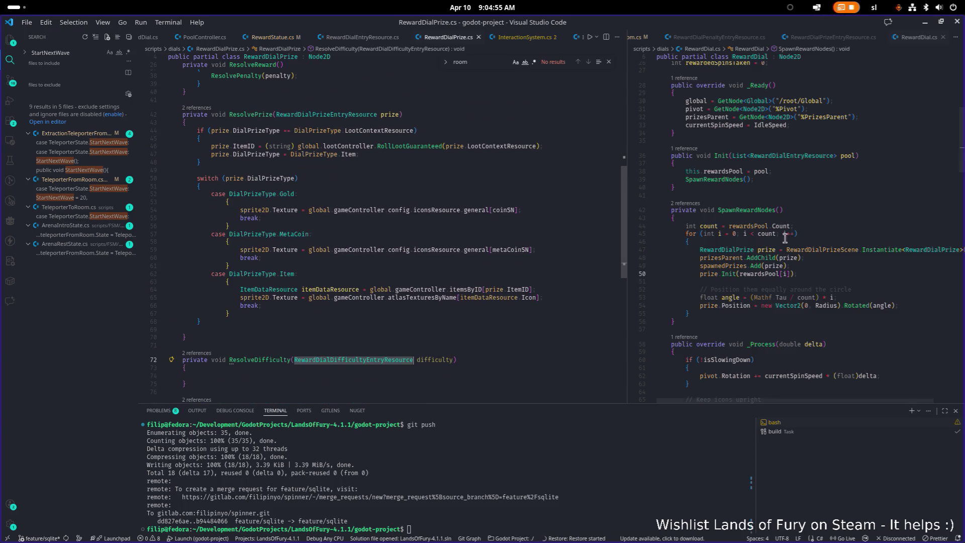
click(828, 228)
key(ctrl+p)
text(rewarddial)
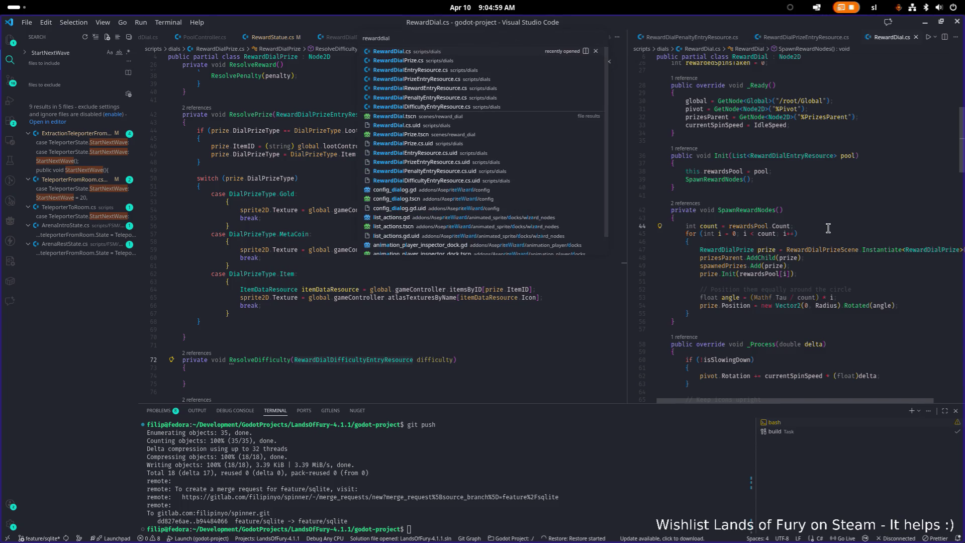
text(diff)
Open RewardDialDifficultyEntryResource.cs and highlight uses of the DialDifficultyType enum (None to Dice_6).
key(Return)
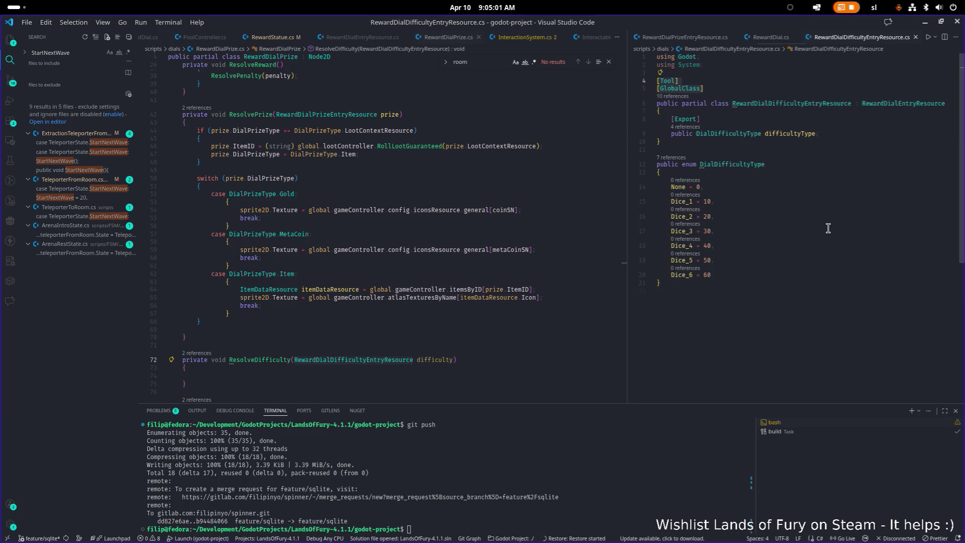
click(804, 144)
click(726, 134)
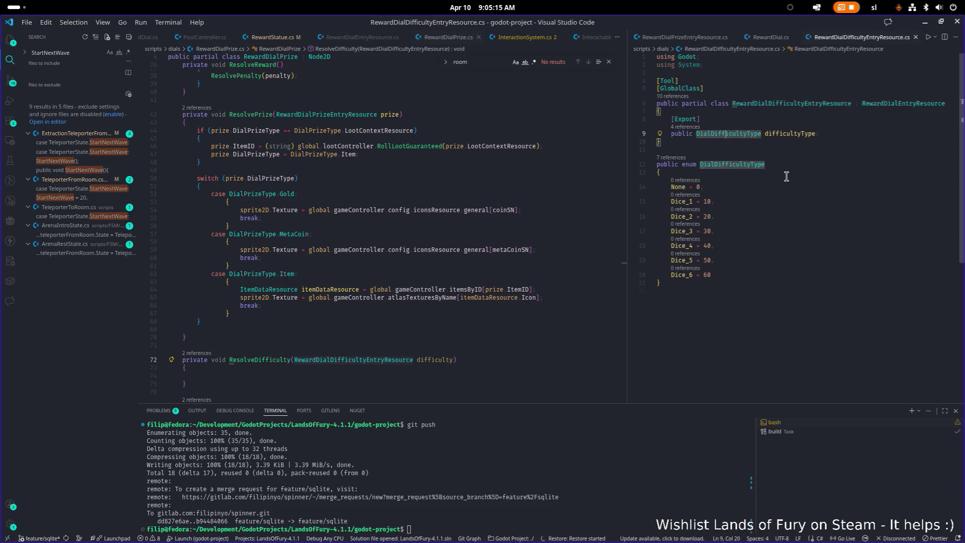
Review the DialDifficultyType enum and the DialPrizeType, Item and prize usages in ResolvePrize.
click(801, 189)
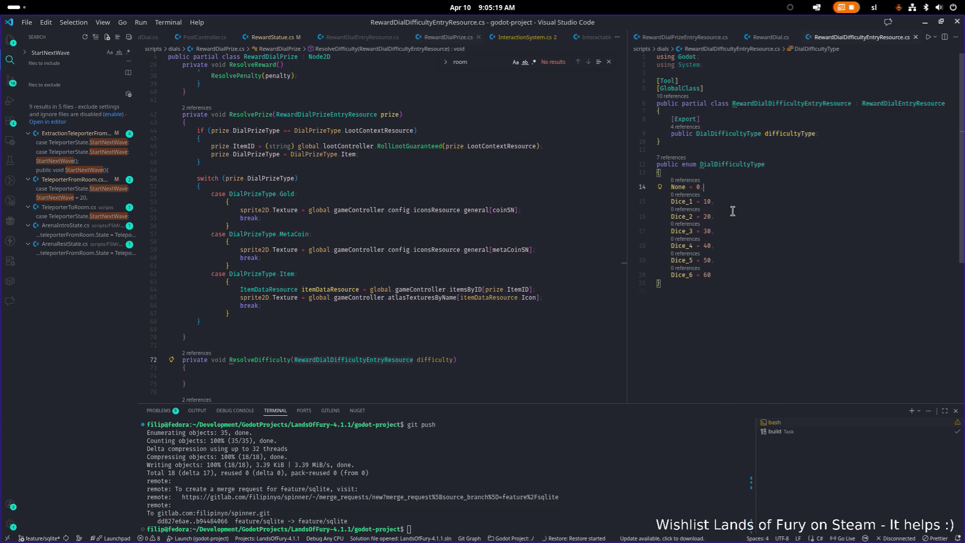
scroll(362, 352, up, 1)
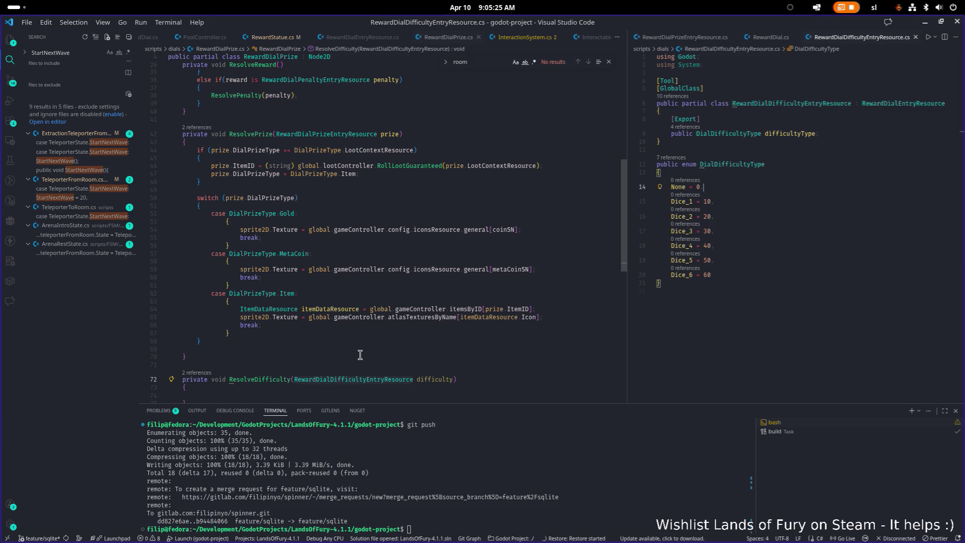
scroll(358, 355, down, 1)
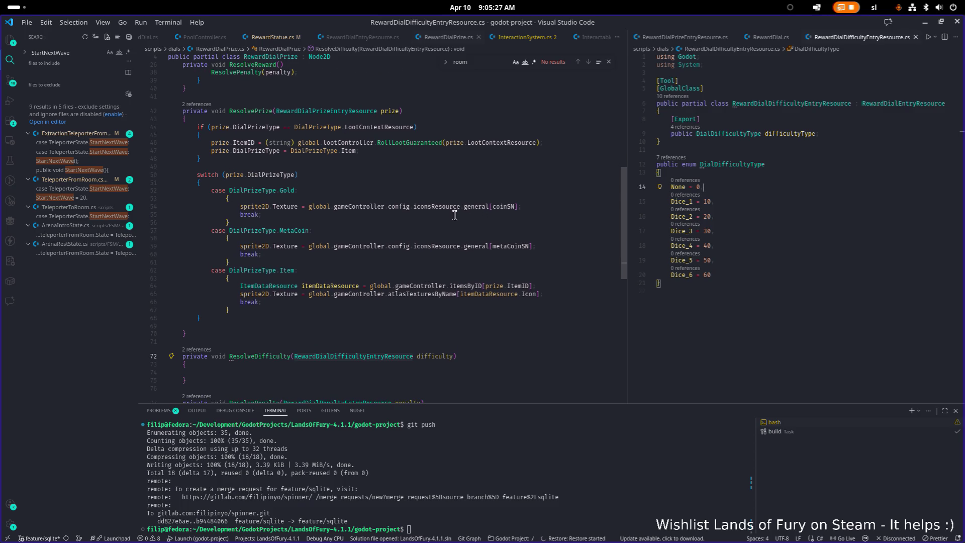
click(506, 206)
click(260, 190)
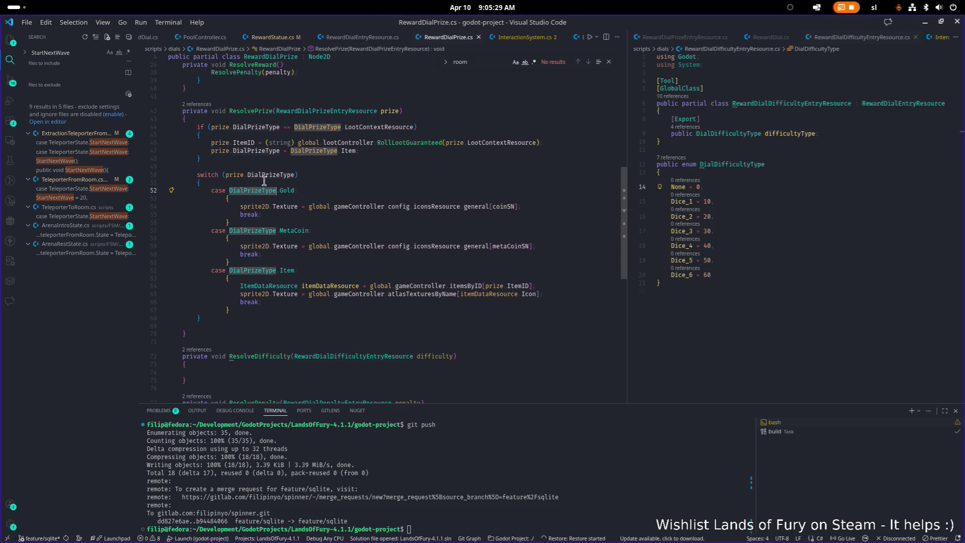
click(323, 153)
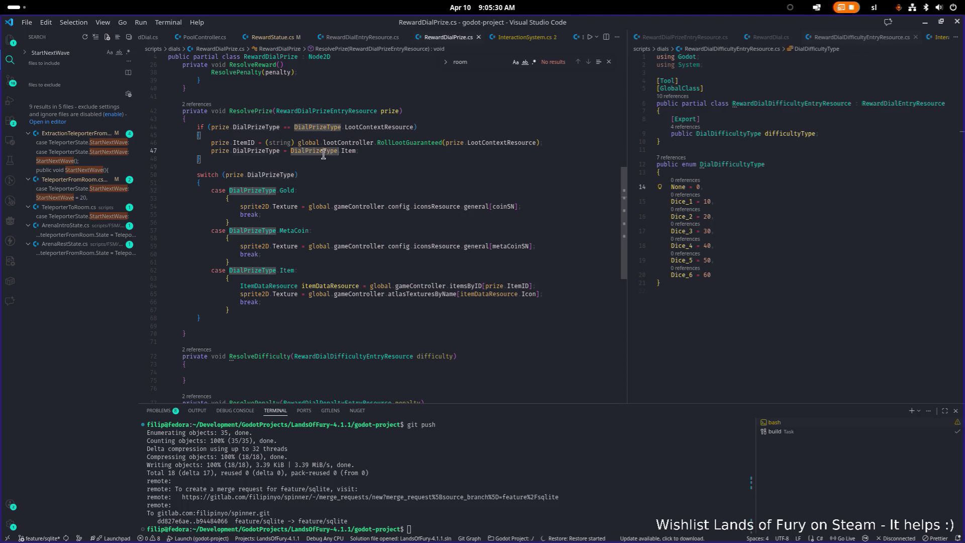
click(352, 153)
click(389, 111)
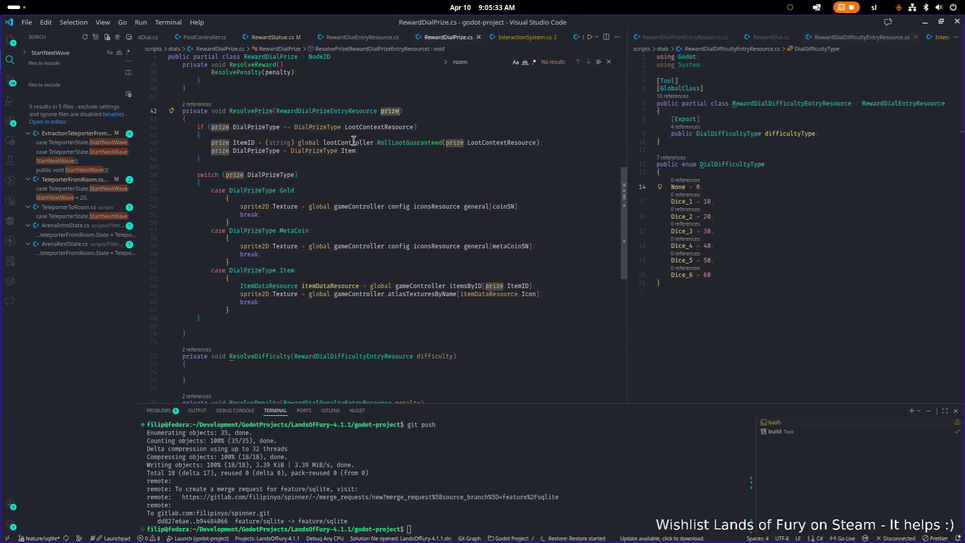
Add a new empty line inside the ResolveDifficulty method.
scroll(322, 231, down, 3)
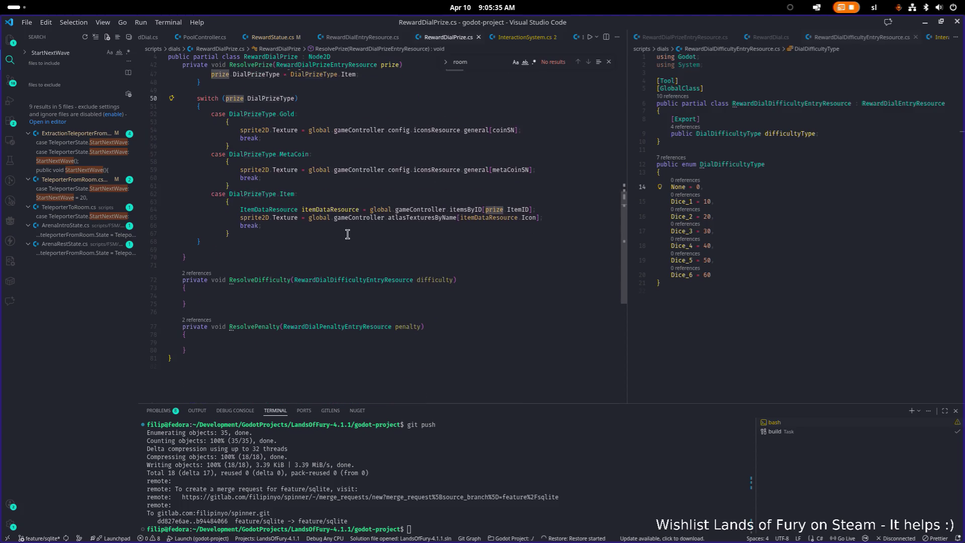
click(261, 285)
key(Return)
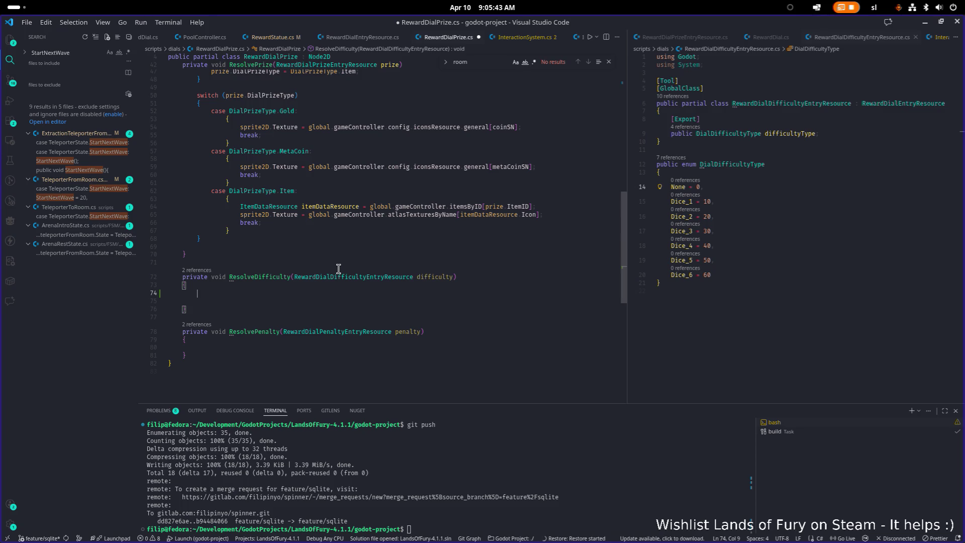
Insert a switch snippet that switches on difficulty.difficultyType.
text(switch)
key(Tab)
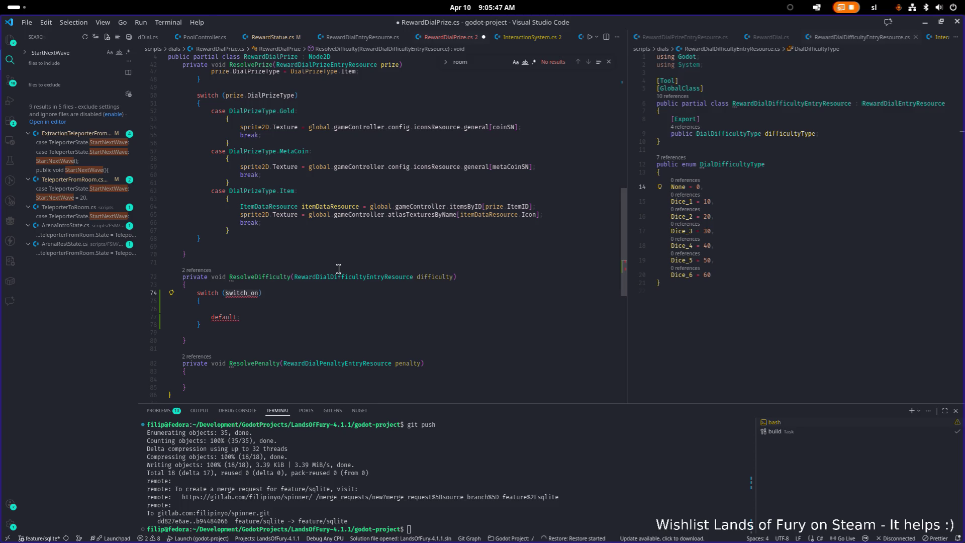
key(BackSpace)
text(pri)
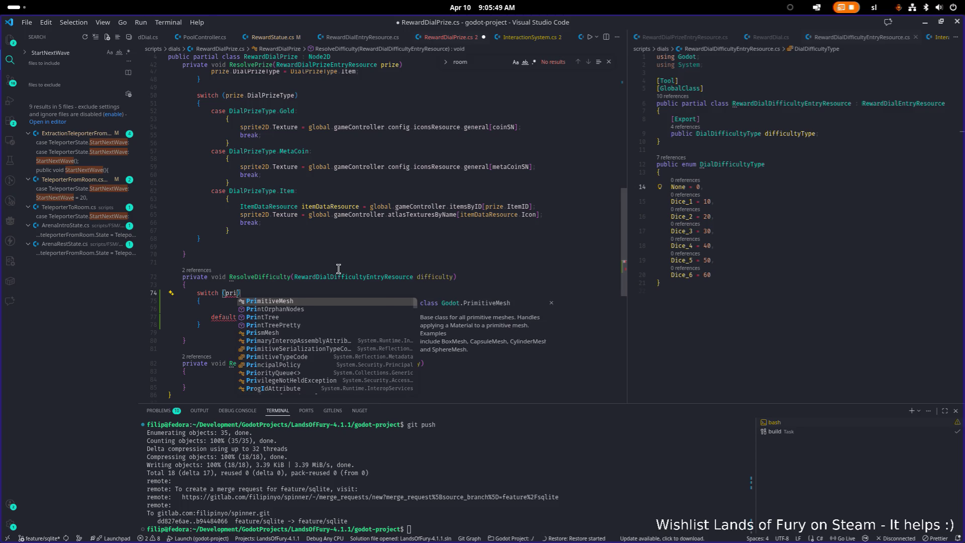
text(z.)
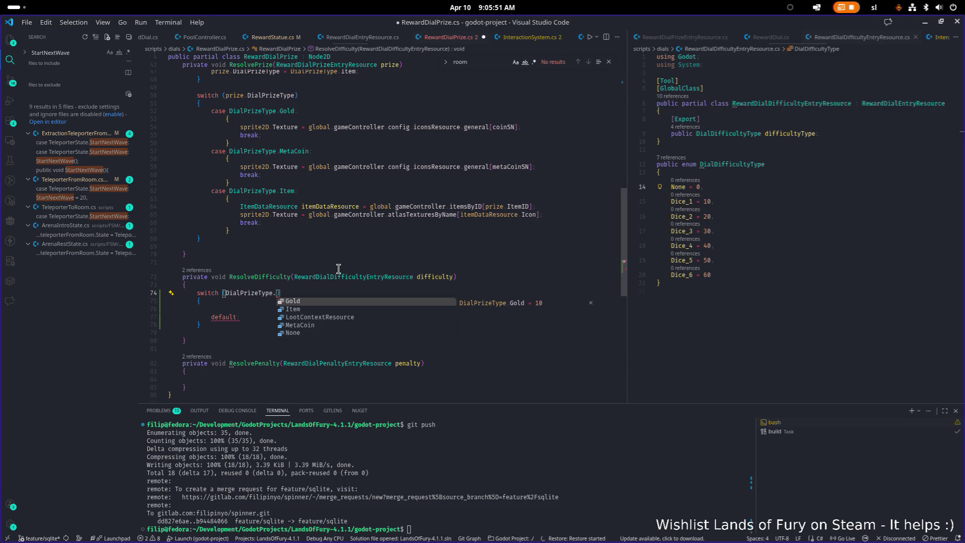
key(Left)
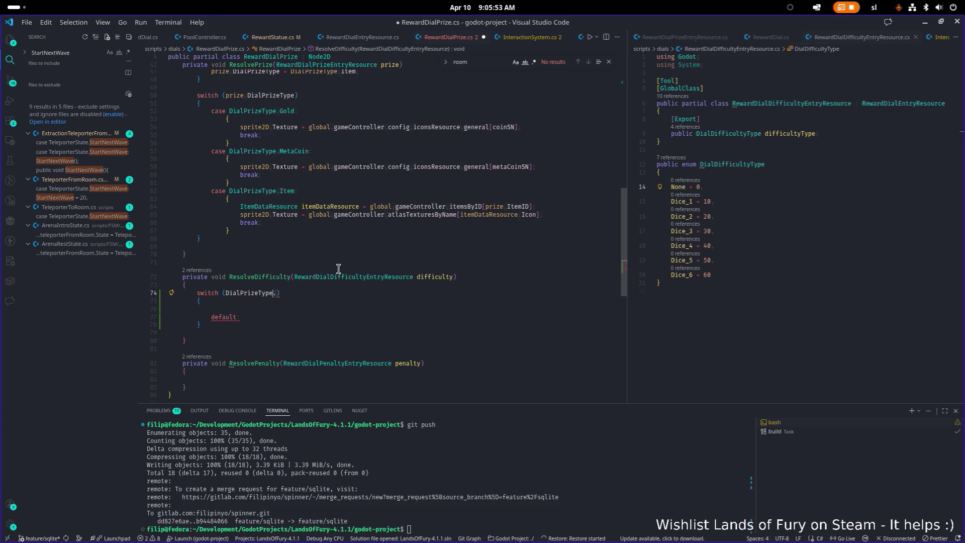
key(ctrl+shift+Left)
key(BackSpace)
key(Delete)
text(prize)
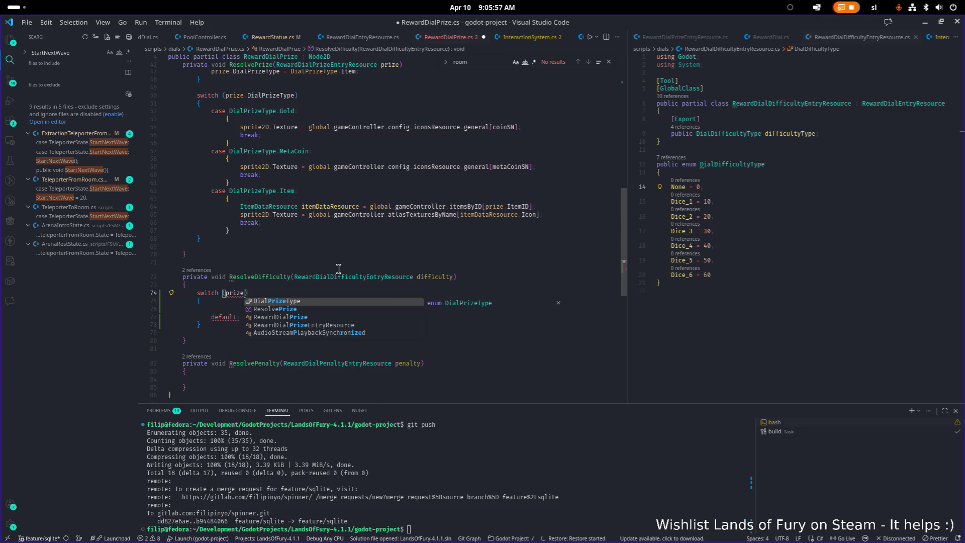
key(Tab)
text(.)
key(ctrl+BackSpace)
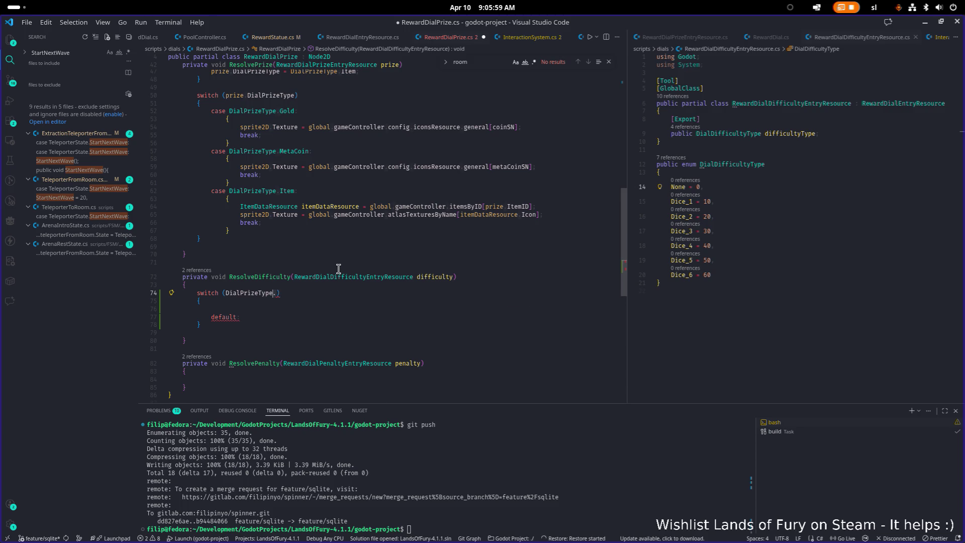
key(ctrl+BackSpace)
text(difficulty.)
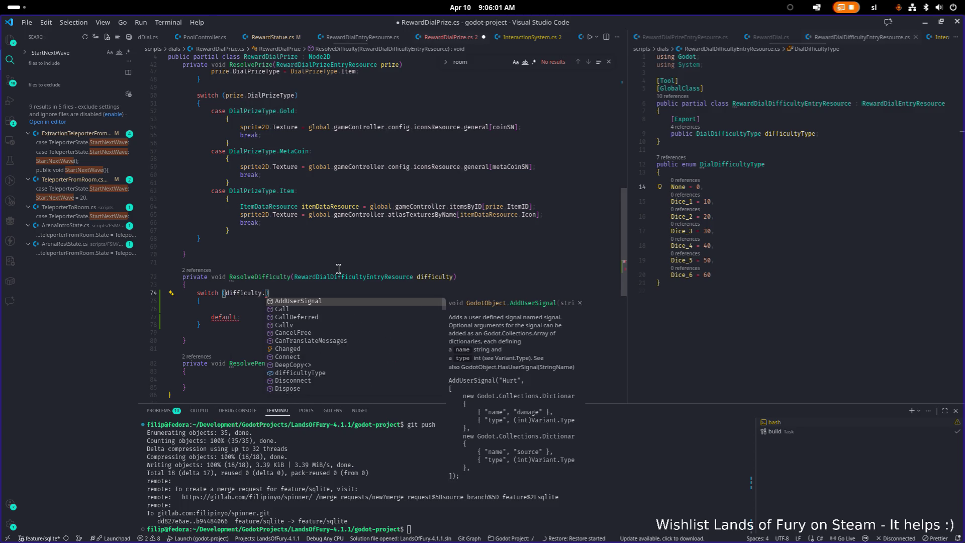
text(di)
key(Tab)
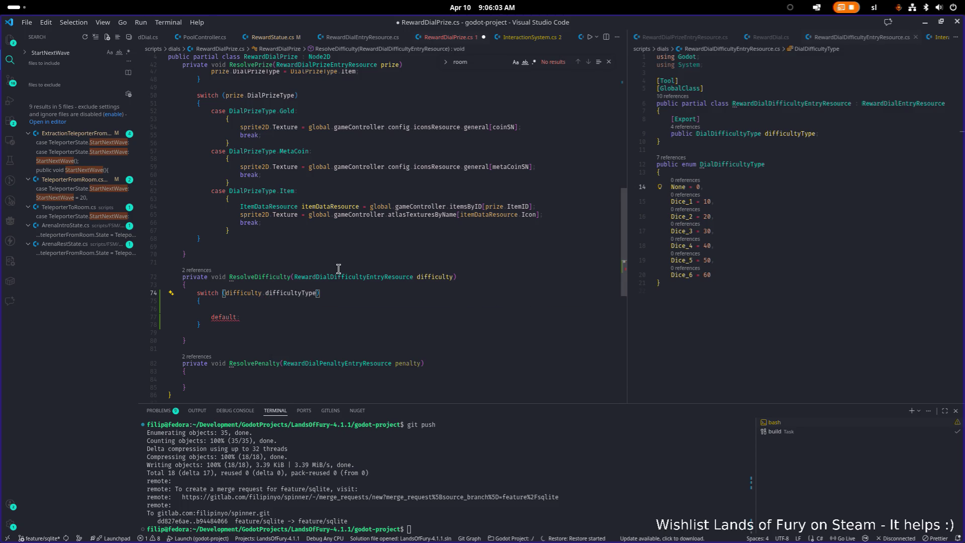
Replace the default case with a case DialDifficultyType.Dice_1 block containing break.
key(Down)
key(ctrl+BackSpace)
key(ctrl+BackSpace)
text(case )
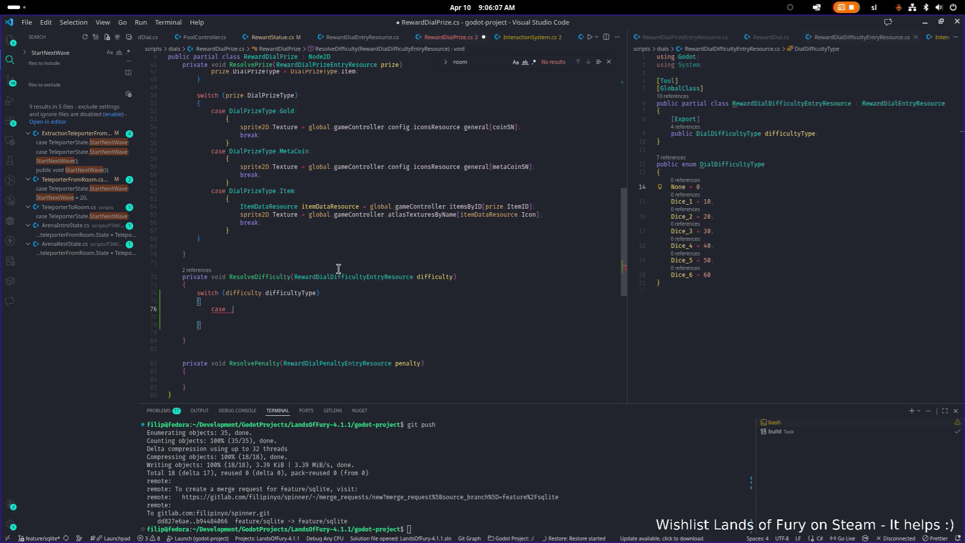
text(D)
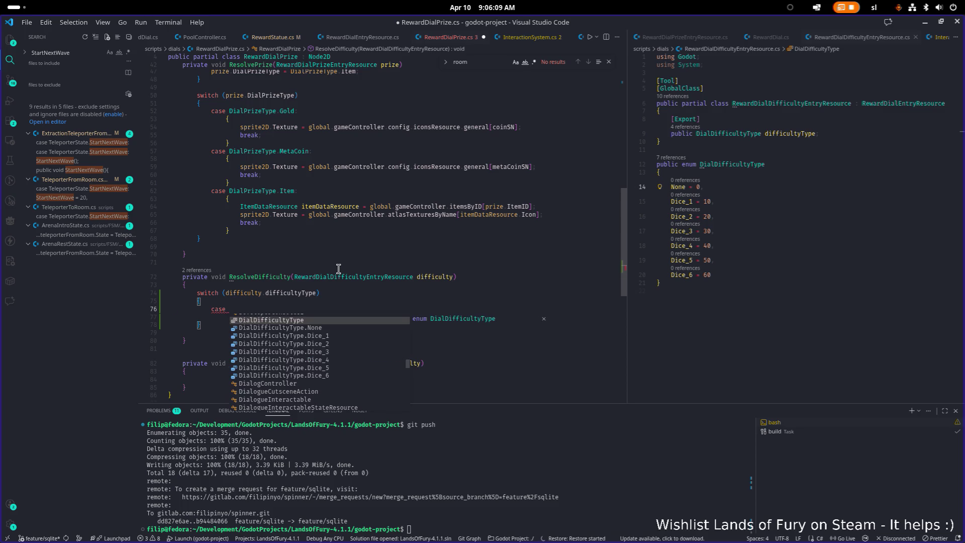
key(Down)
key(Down)
key(Return)
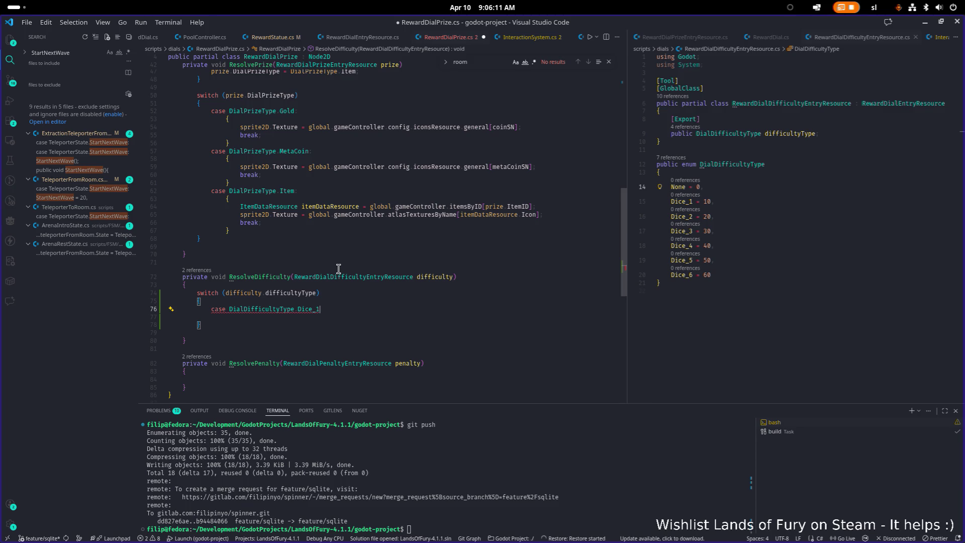
text(:)
key(Return)
text({)
key(Return)
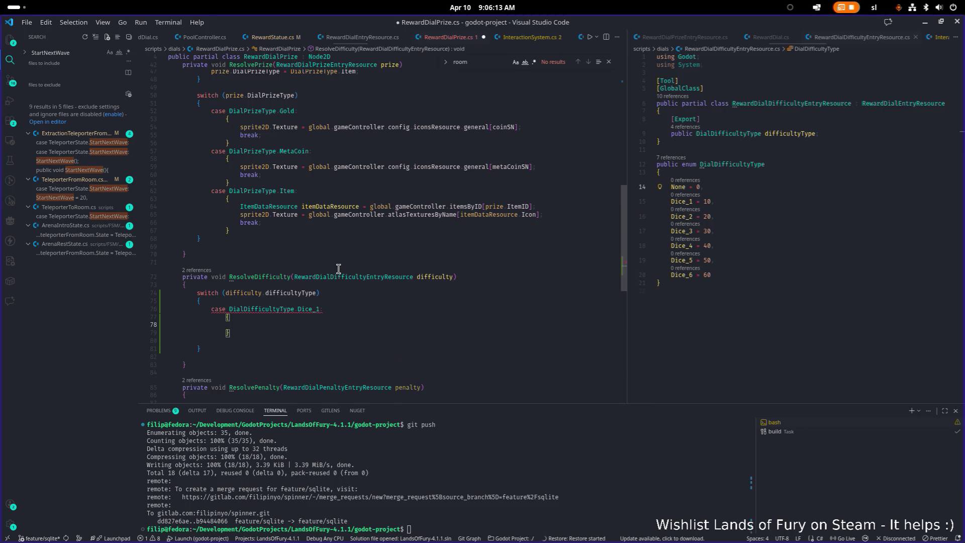
text(break;)
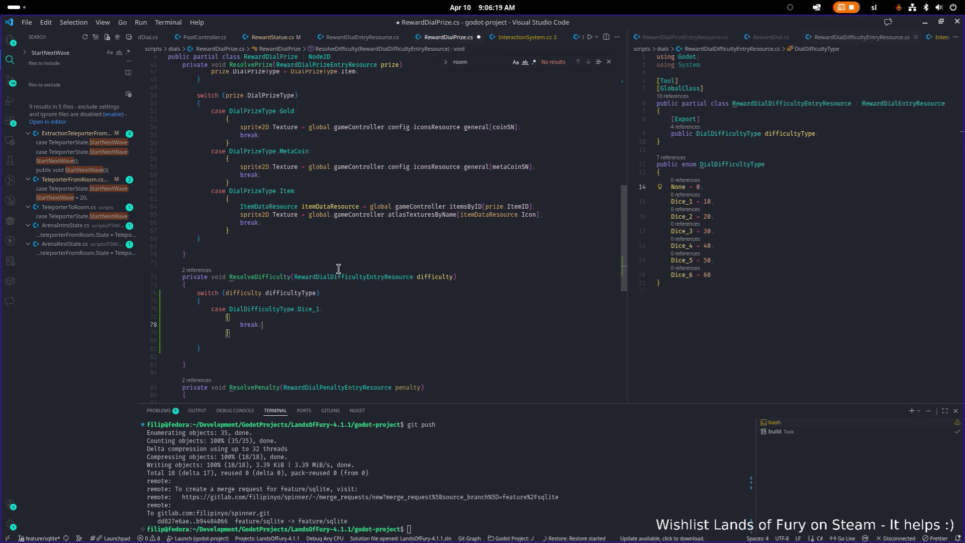
key(Down)
Duplicate the Dice_1 case block several times and outdent the pasted copies.
key(Up)
key(End)
key(shift+Up)
key(shift+Up)
key(shift+Up)
key(shift+Home)
key(ctrl+c)
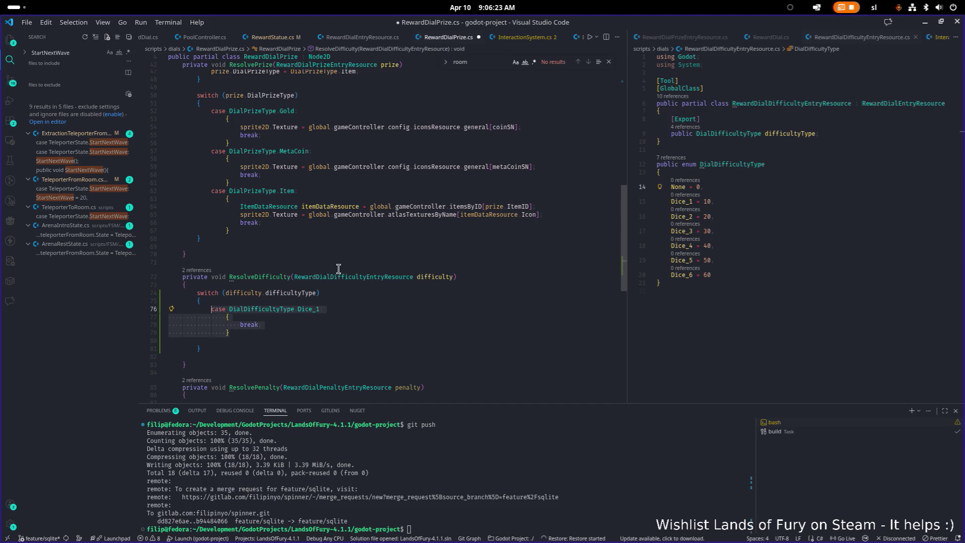
key(Down)
key(ctrl+v)
key(ctrl+v)
key(ctrl+v)
key(ctrl+v)
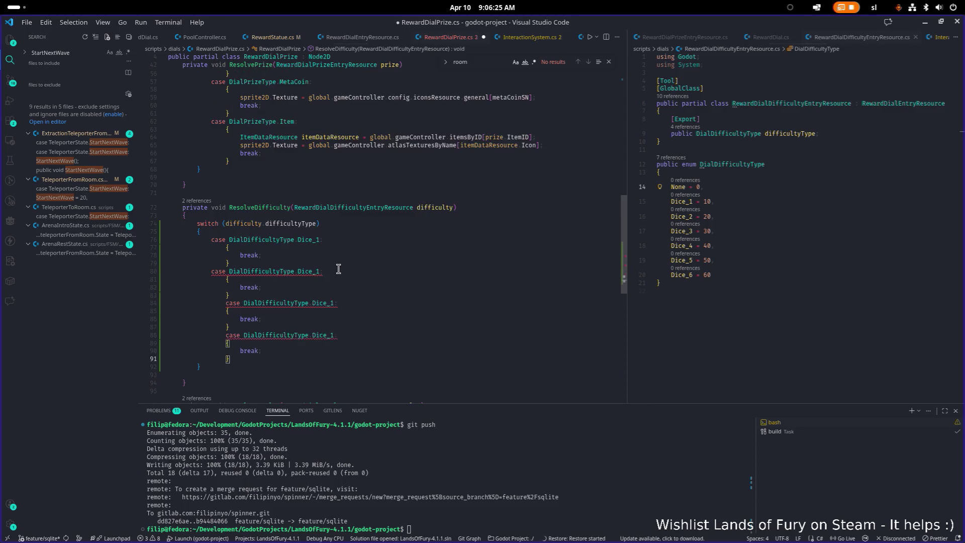
key(shift+Up)
key(shift+Up)
key(shift+Up)
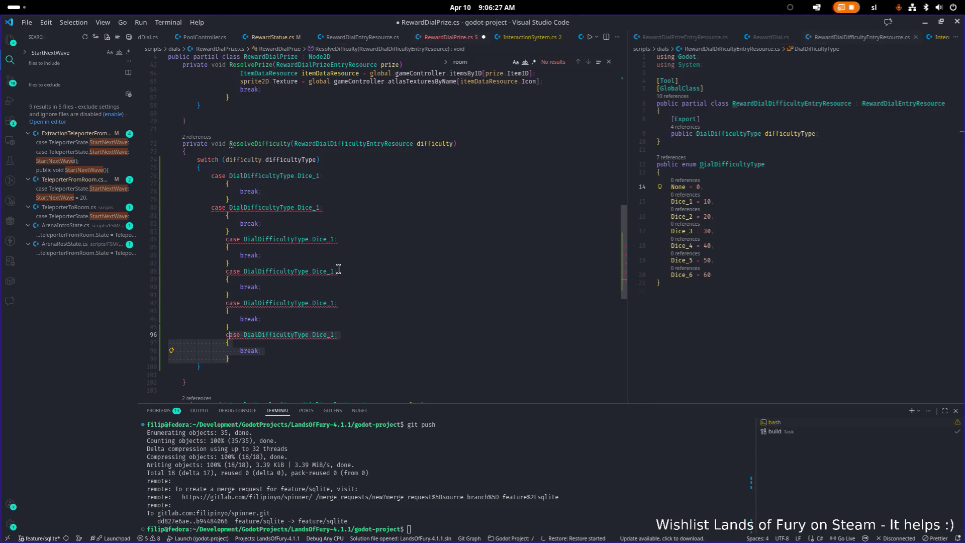
key(shift+Tab)
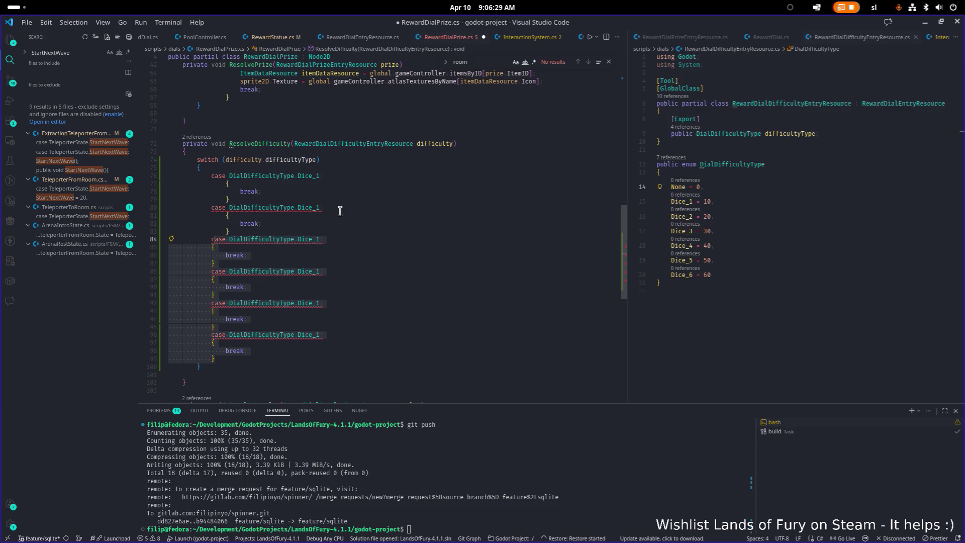
Renumber the copied cases to Dice_2, Dice_3, Dice_4, Dice_5 and Dice_6.
click(340, 210)
key(Left)
key(BackSpace)
text(2)
key(Down)
key(Down)
key(Down)
key(Down)
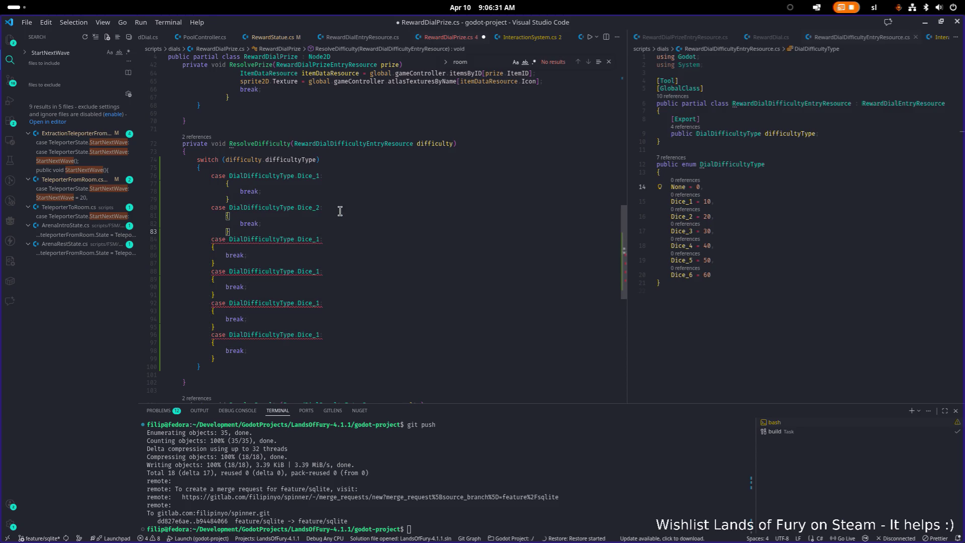
key(BackSpace)
text(3)
key(Down)
key(Down)
key(Down)
key(BackSpace)
text(4)
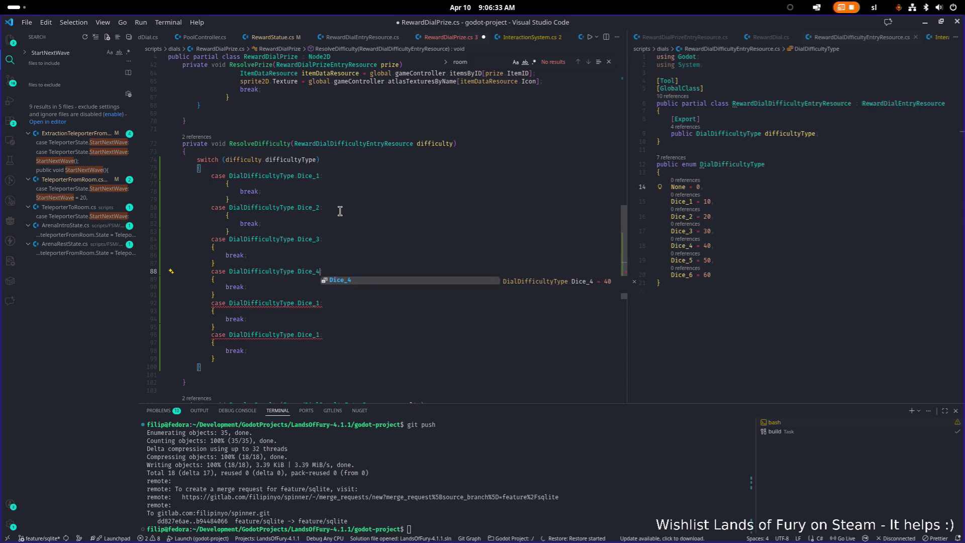
key(Down)
key(Down)
key(Down)
key(BackSpace)
text(5)
key(Down)
key(Down)
key(Down)
key(Down)
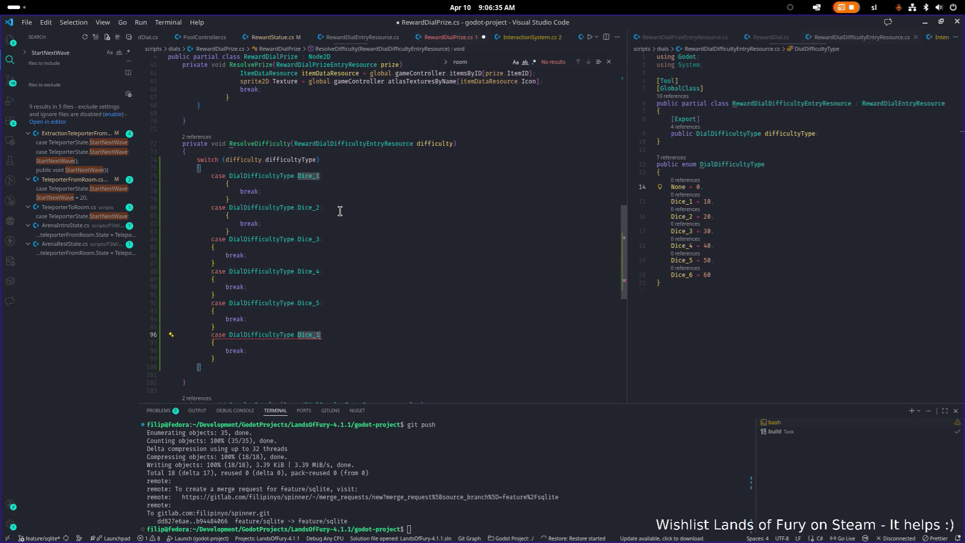
key(BackSpace)
text(7)
key(BackSpace)
text(6)
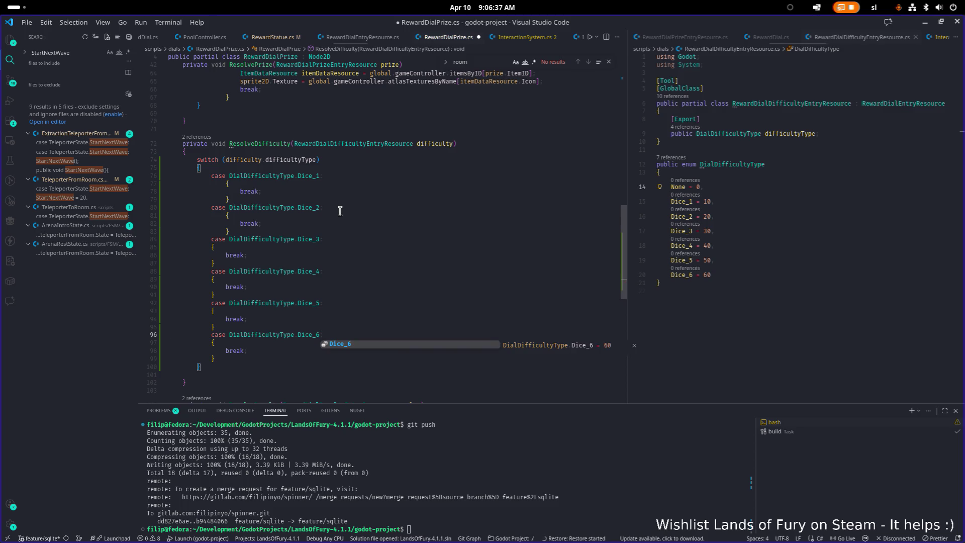
Fix the indentation of the Dice_1 and Dice_2 case blocks.
click(362, 224)
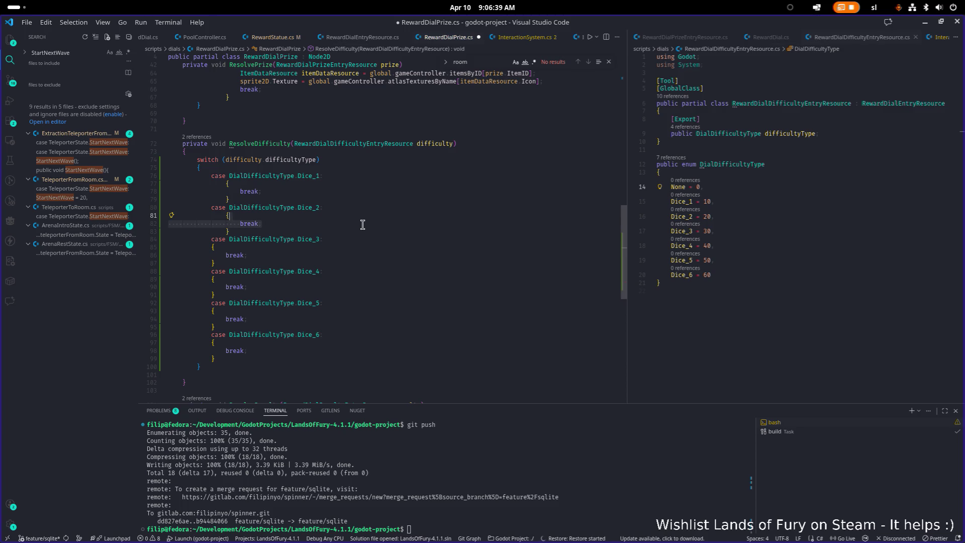
key(Down)
key(shift+Up)
key(shift+Up)
key(shift+Tab)
key(Up)
key(Up)
key(shift+Up)
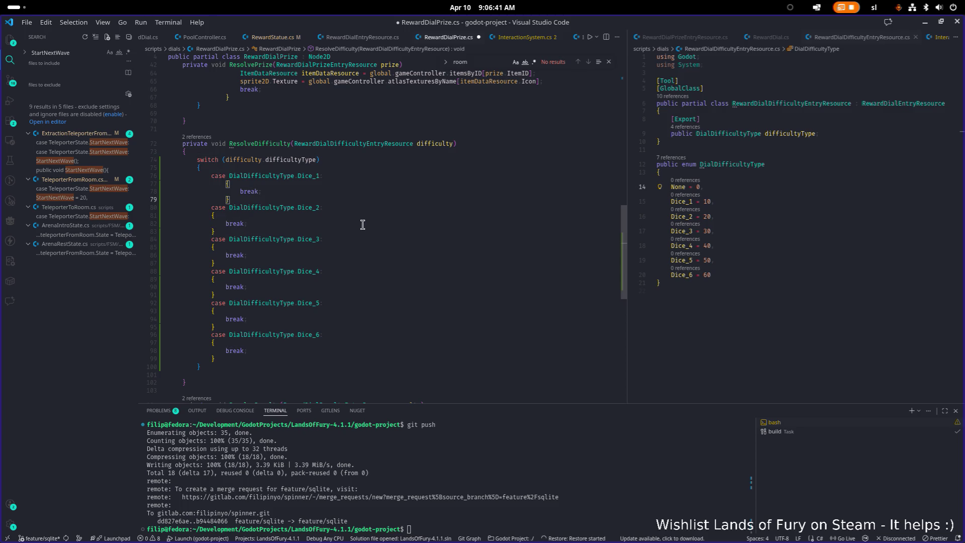
key(shift+Tab)
key(Tab)
key(Up)
key(shift+Tab)
key(Down)
key(shift+Tab)
Save RewardDialPrize.cs and return to the DialDifficultyType enum file.
key(ctrl+s)
scroll(363, 225, up, 1)
click(719, 232)
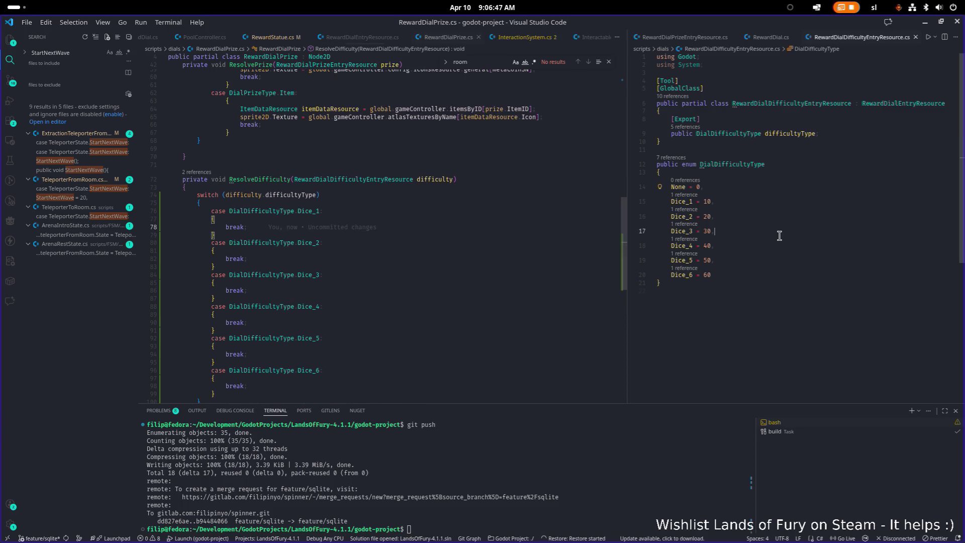
click(771, 216)
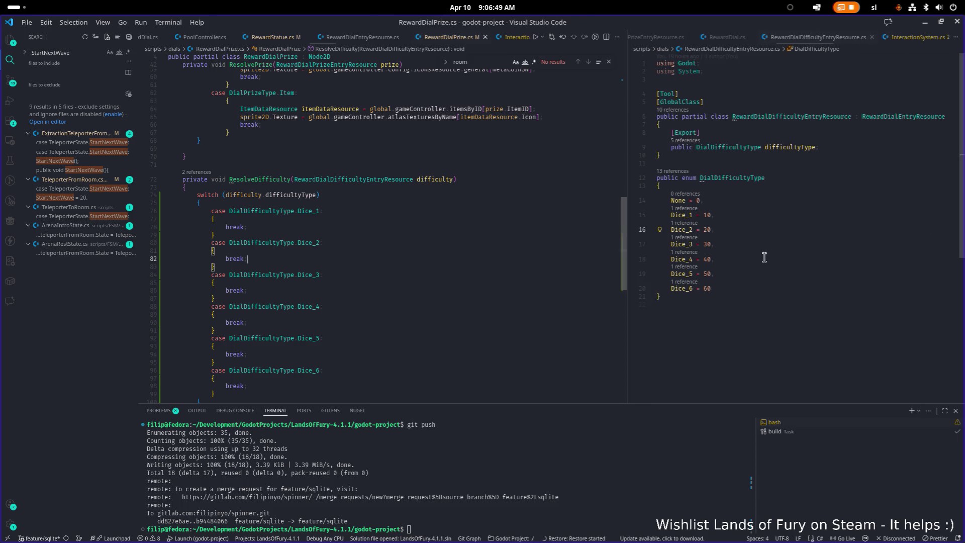
click(747, 258)
Open IconsResource.cs and search it for 'diff'.
key(ctrl+p)
text(iconsre)
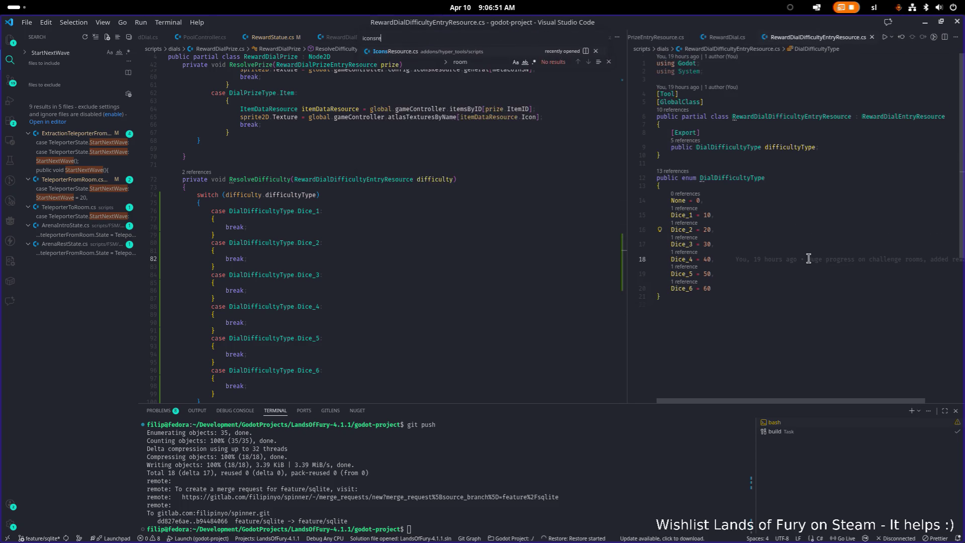
key(Return)
key(ctrl+f)
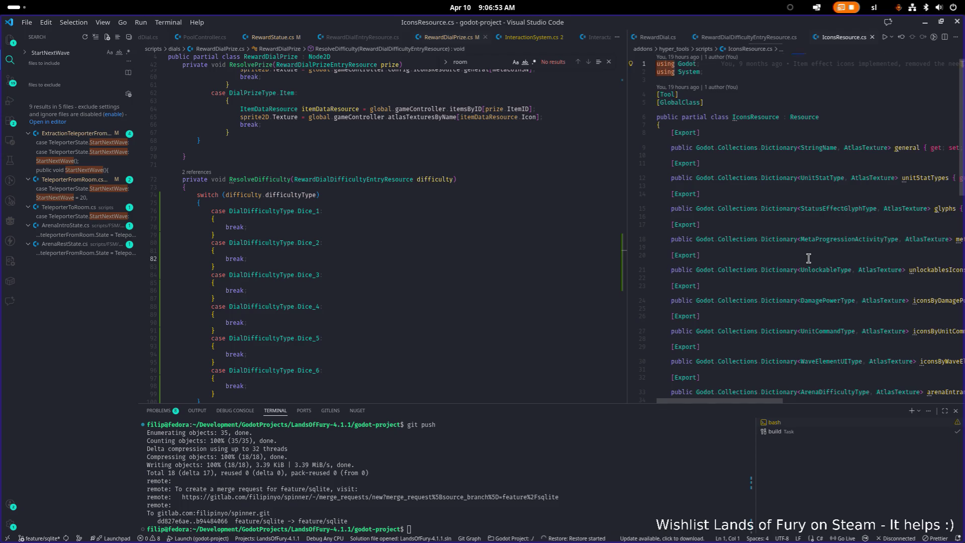
text(diff)
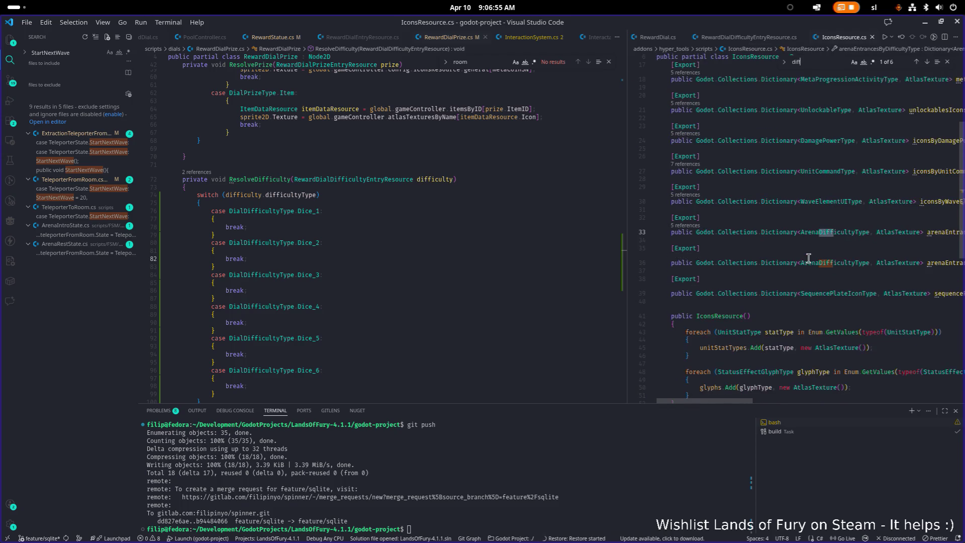
key(Return)
key(Return)
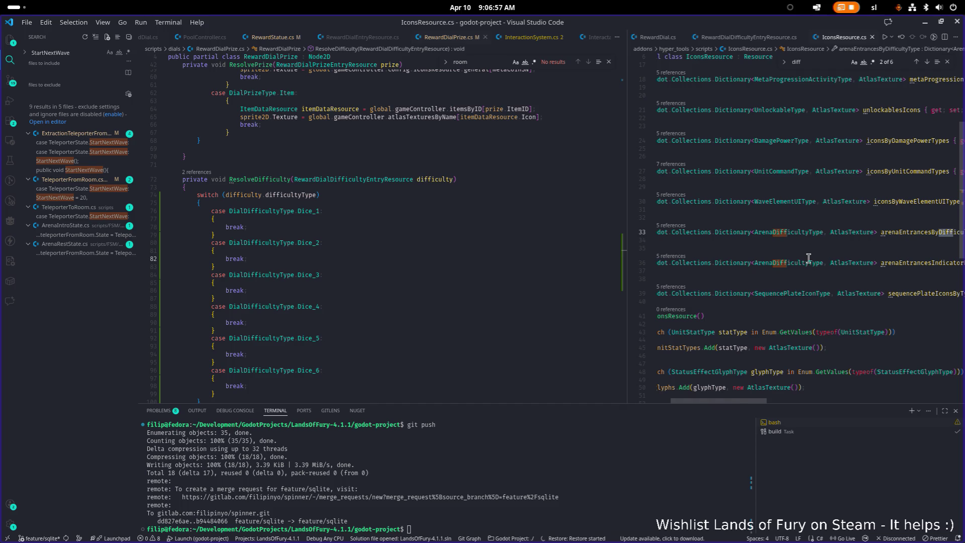
key(Return)
key(Return)
key(Return)
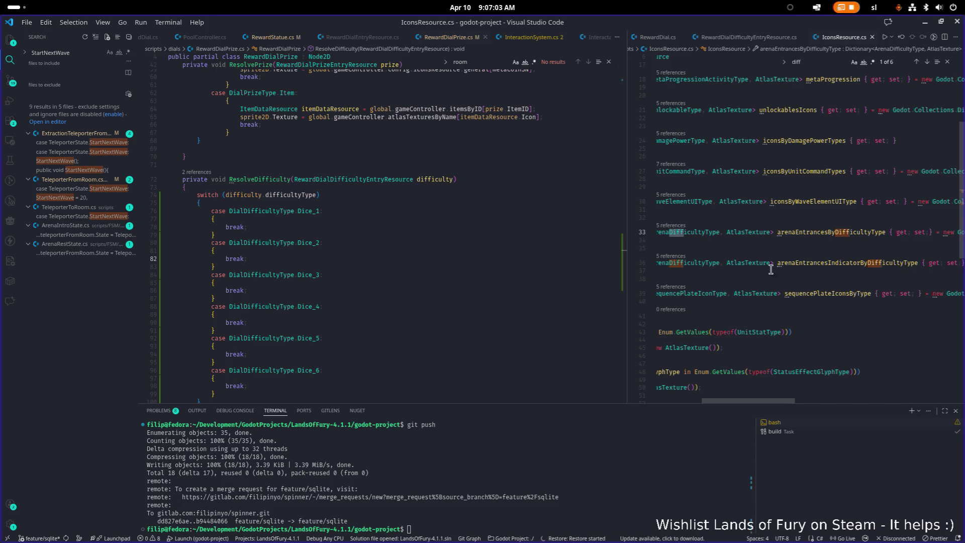
Duplicate the sequencePlateIconsByType property beneath an [Export] attribute.
click(762, 293)
key(Home)
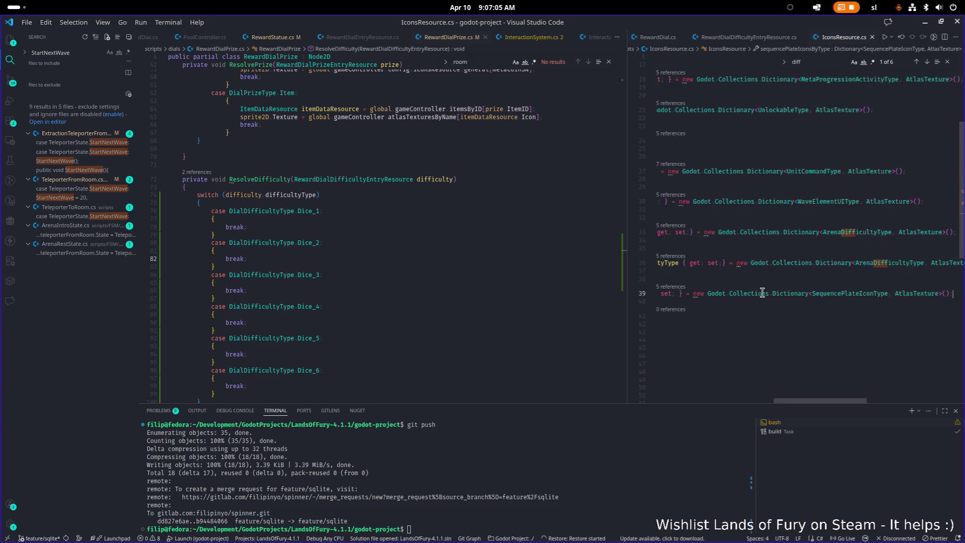
key(shift+End)
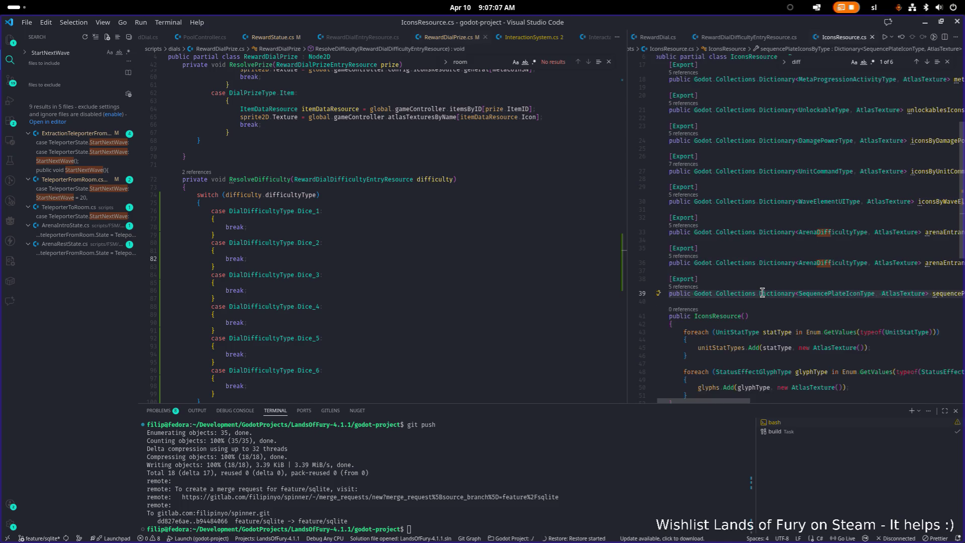
key(End)
key(Return)
key(Return)
text([Expo)
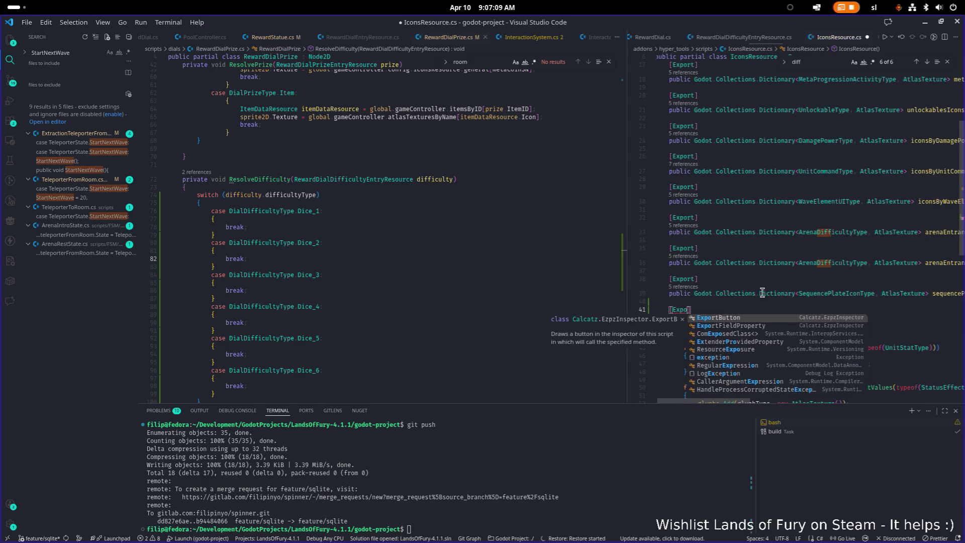
key(Return)
key(BackSpace)
key(BackSpace)
key(BackSpace)
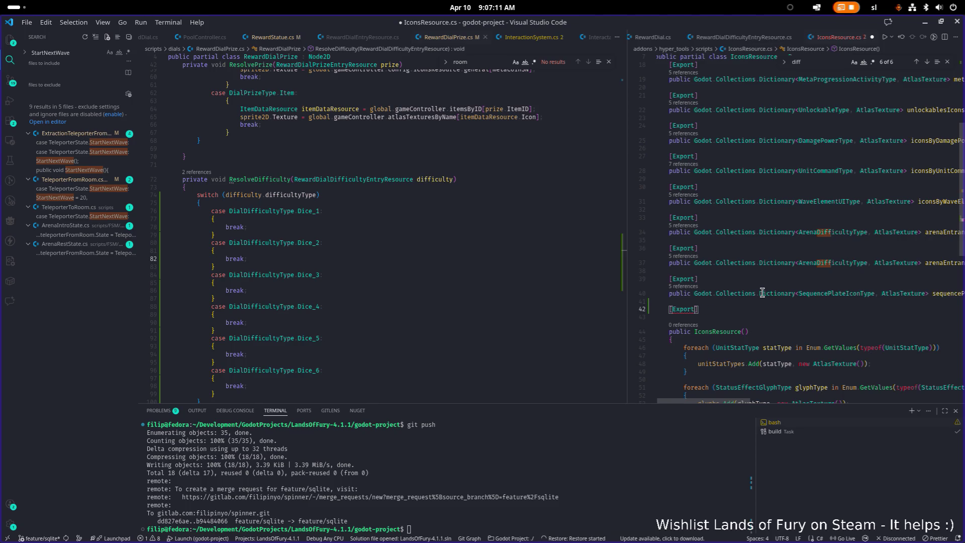
key(ctrl+b)
key(Return)
key(ctrl+v)
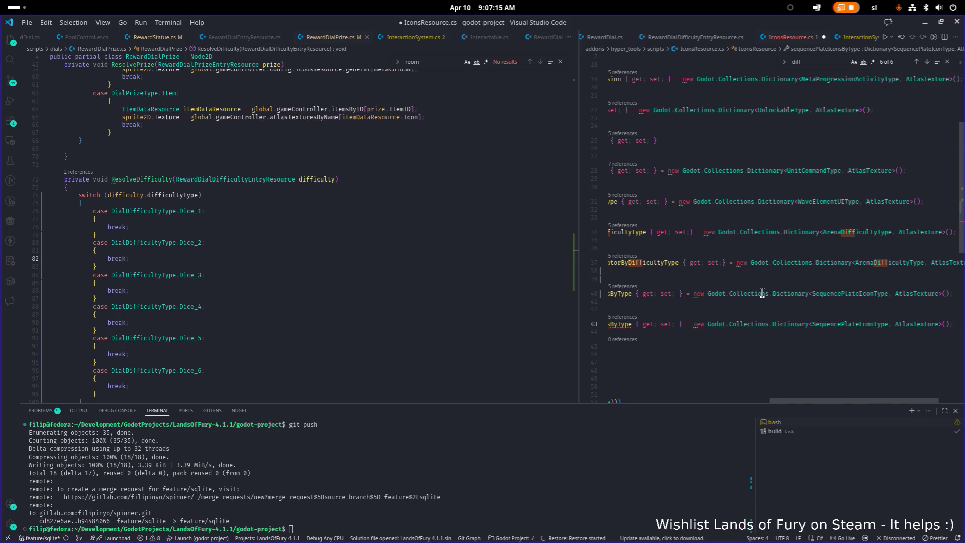
Change the new dictionary's key type to DialDifficultyType in both declaration and initializer.
scroll(762, 293, left, 5)
click(155, 272)
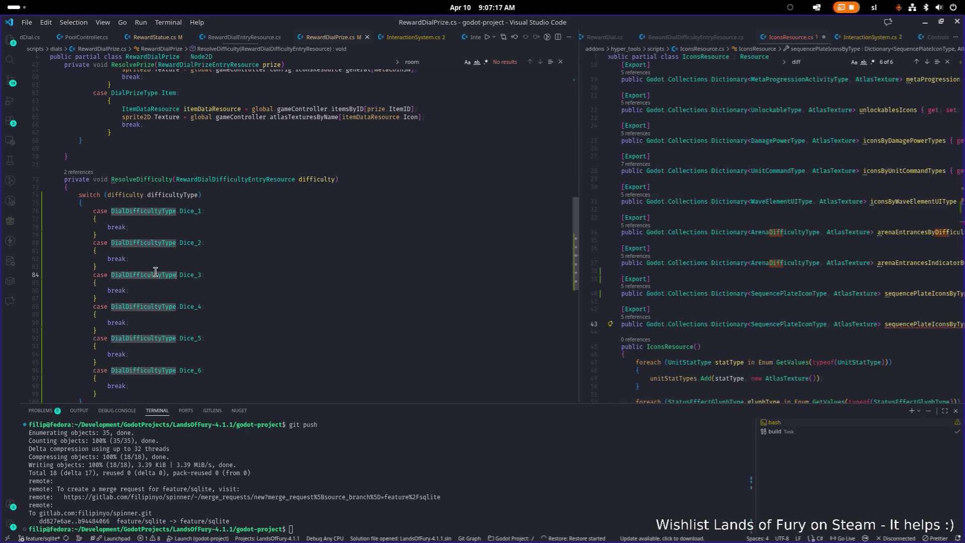
double_click(155, 272)
key(ctrl+c)
double_click(788, 324)
key(ctrl+v)
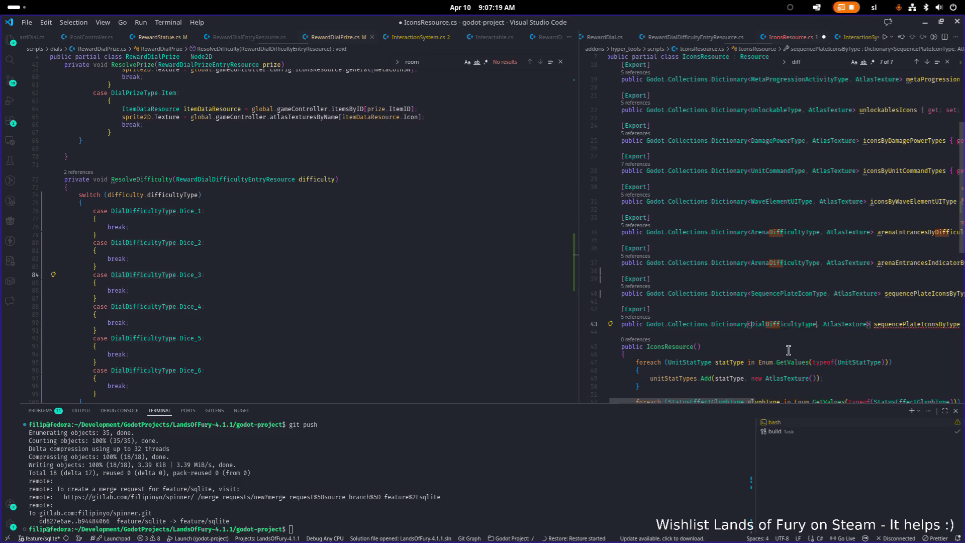
drag(729, 401, 829, 400)
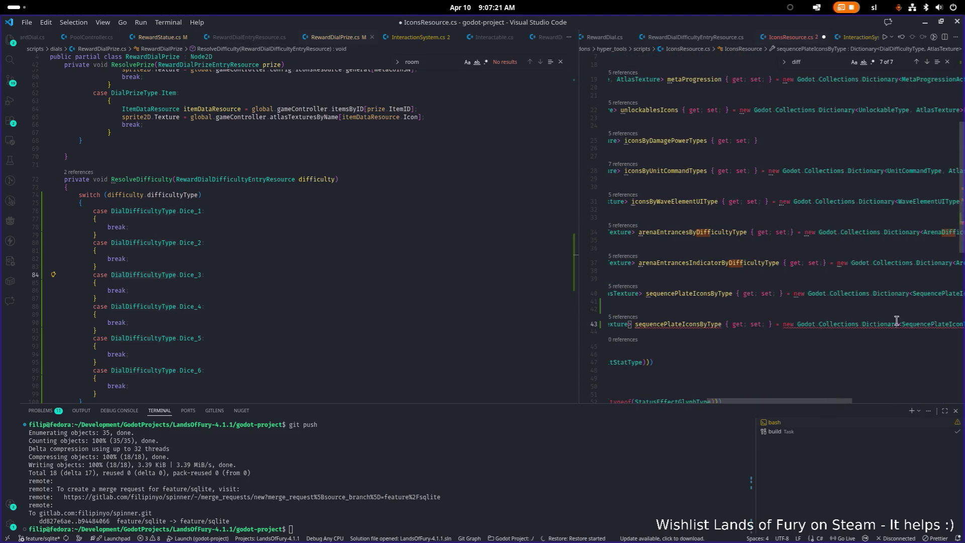
double_click(924, 324)
key(ctrl+v)
click(654, 327)
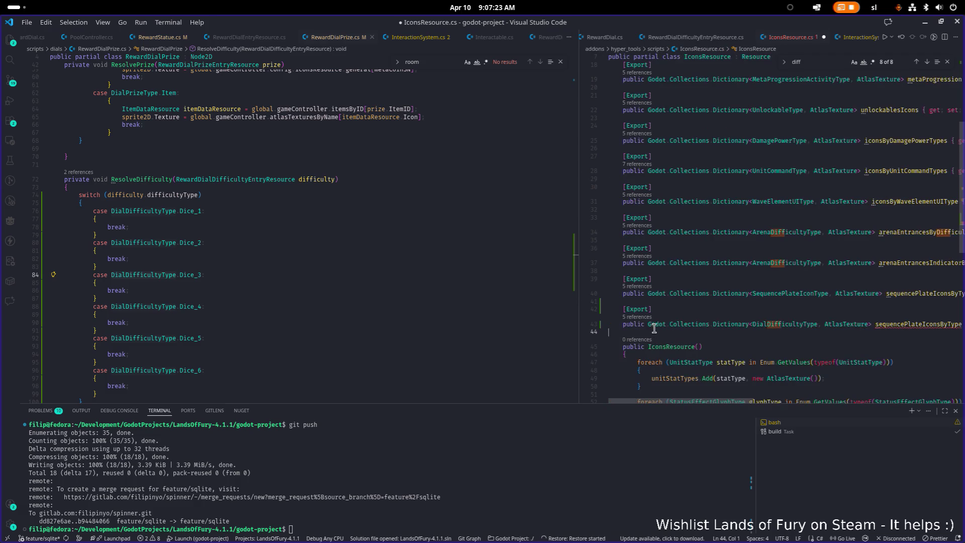
click(898, 324)
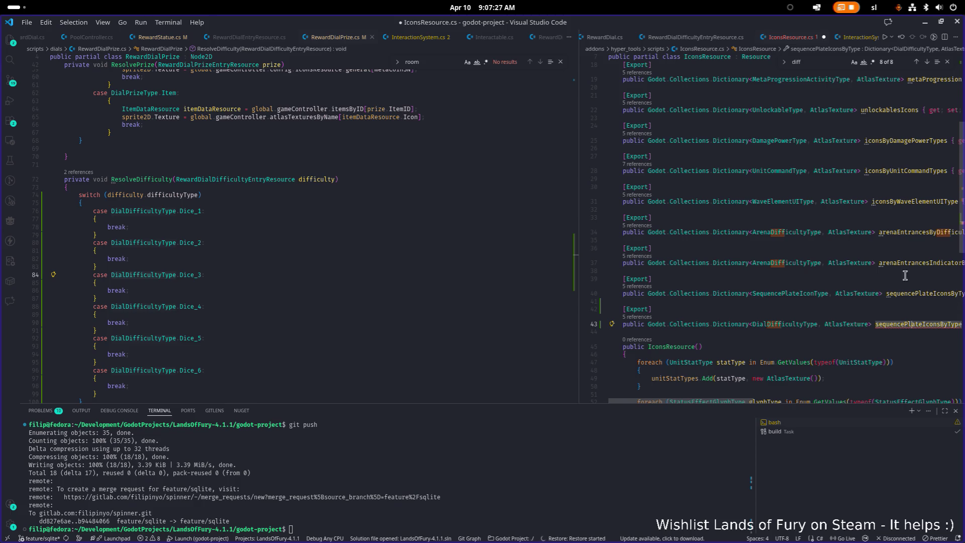
click(384, 272)
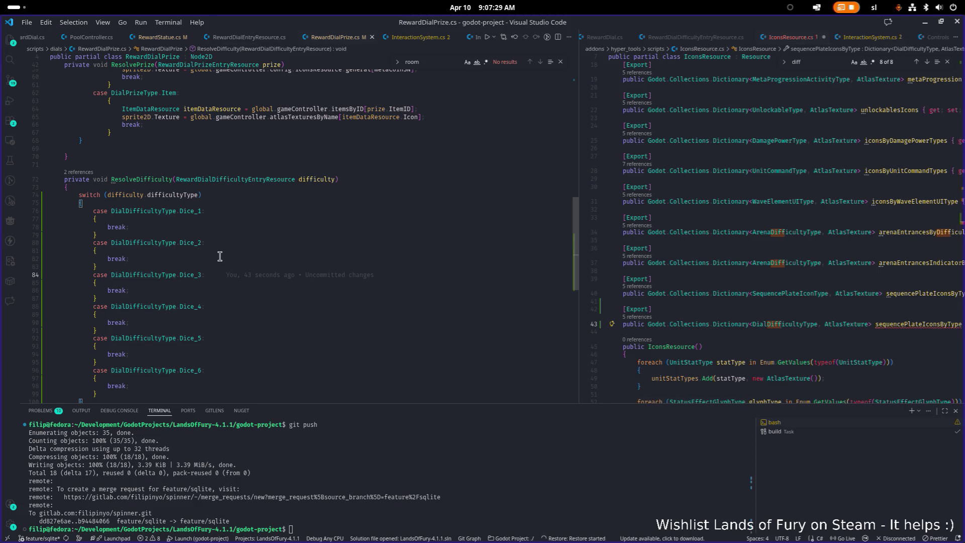
click(331, 268)
Show the Explorer and jump from DialDifficultyType in the switch to its enum definition with F12.
scroll(336, 294, down, 3)
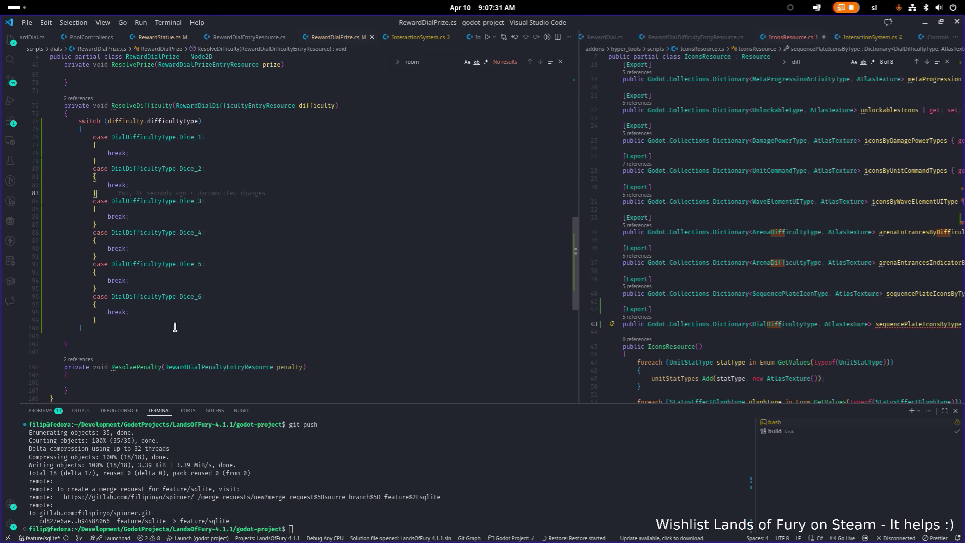
key(ctrl+b)
click(370, 265)
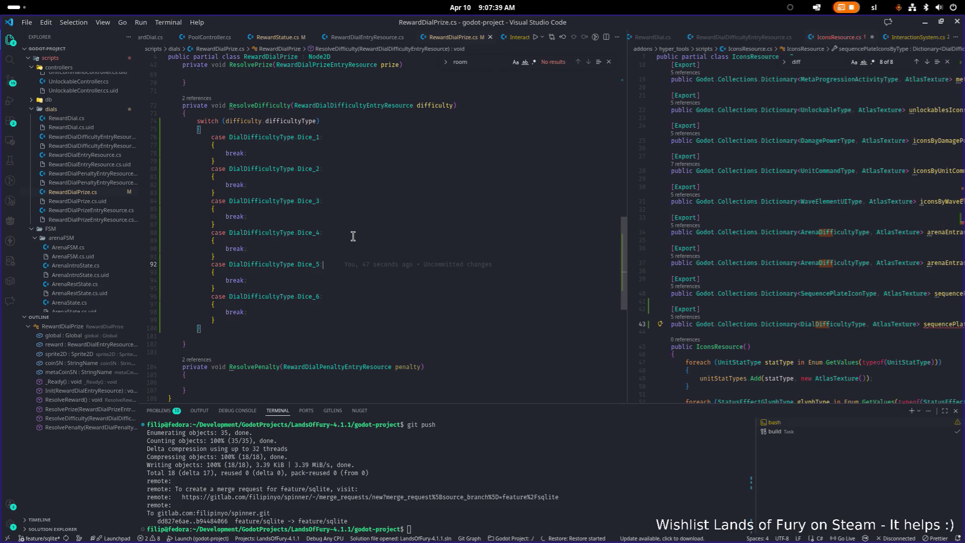
scroll(354, 237, up, 1)
double_click(270, 142)
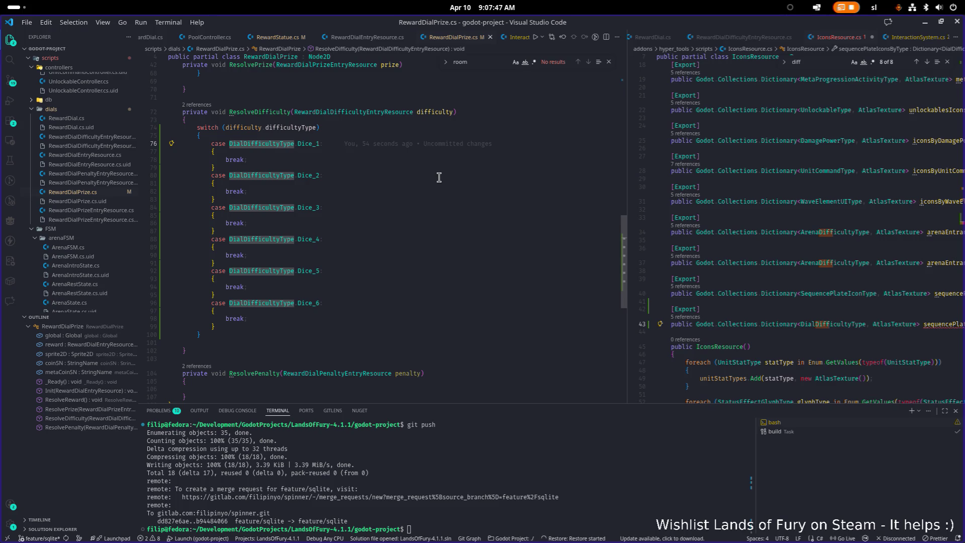
click(277, 173)
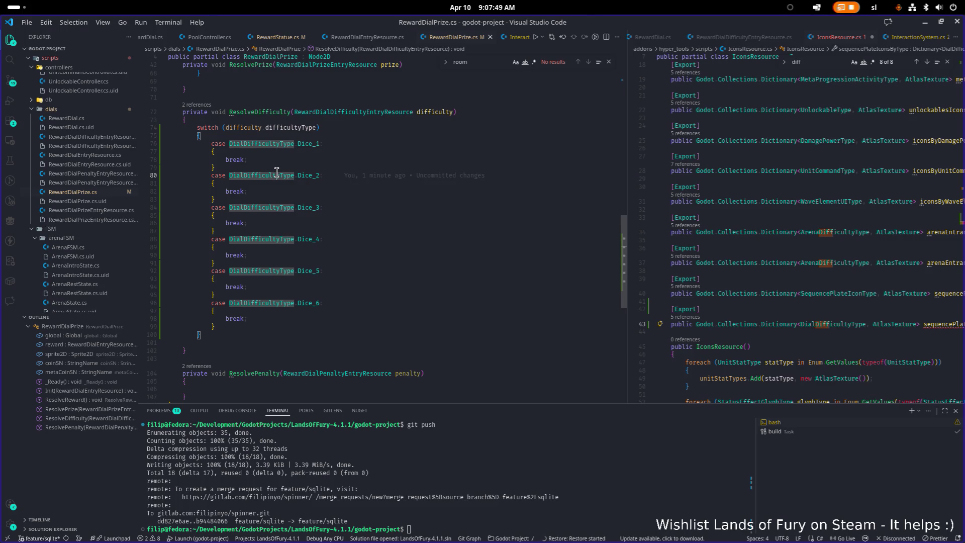
click(276, 174)
key(F12)
click(325, 199)
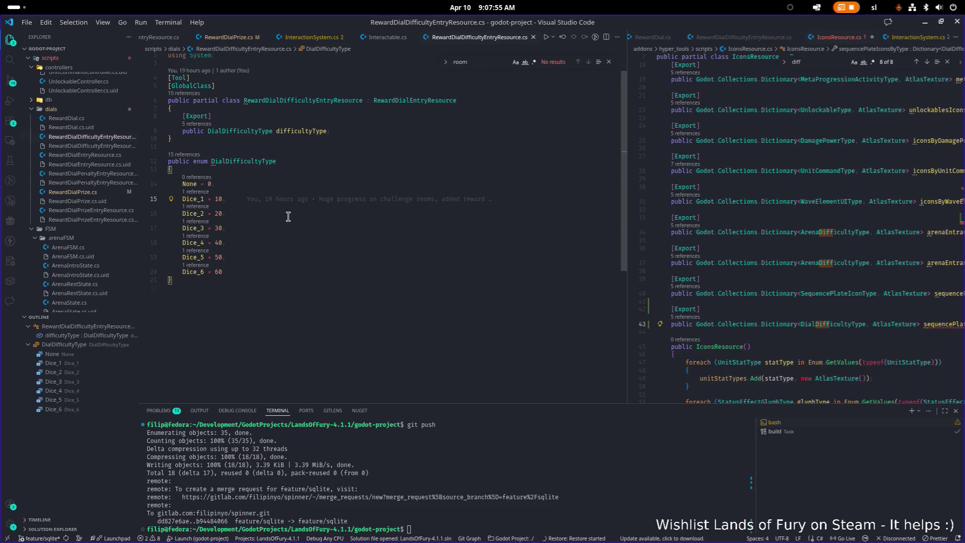
Rename the Dice_1 enum value to Difficulty_1 everywhere.
click(273, 219)
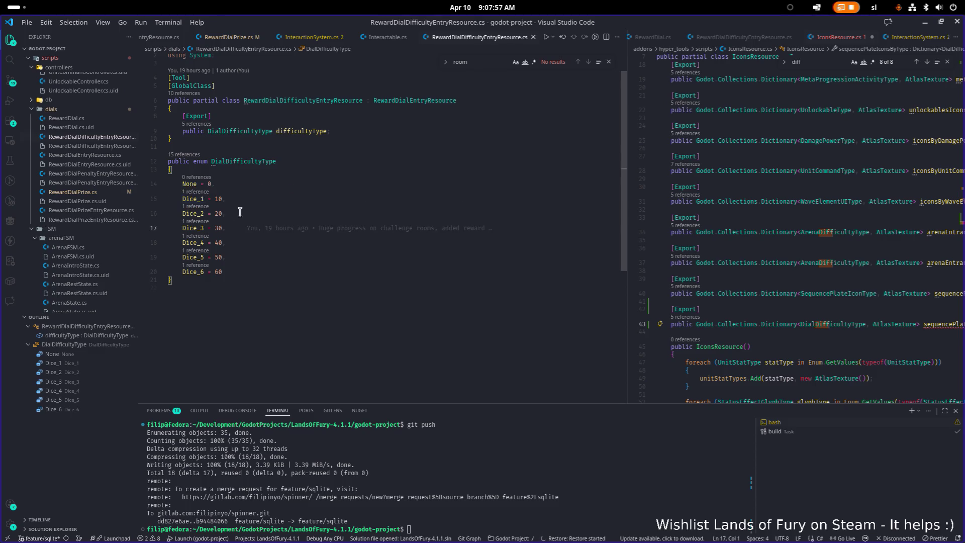
scroll(242, 211, up, 1)
scroll(355, 292, up, 1)
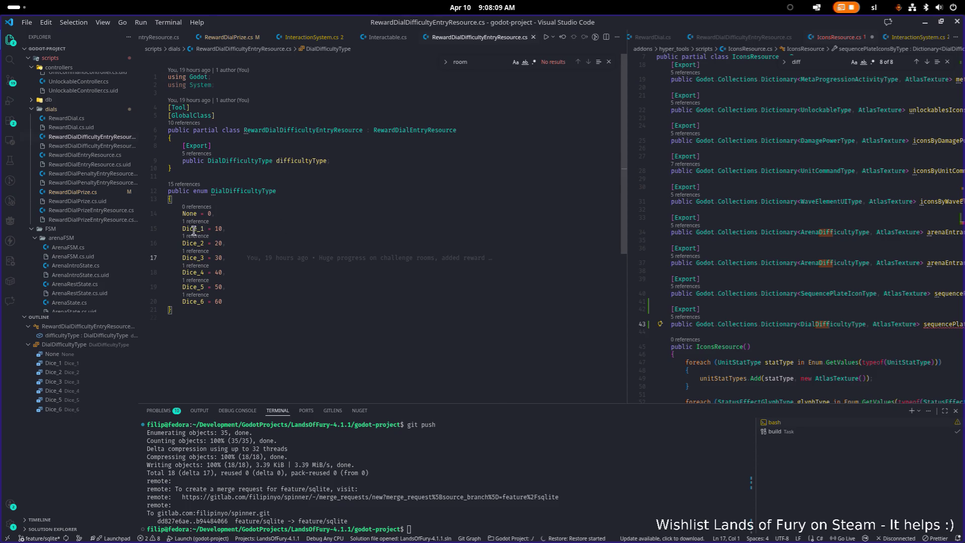
click(193, 229)
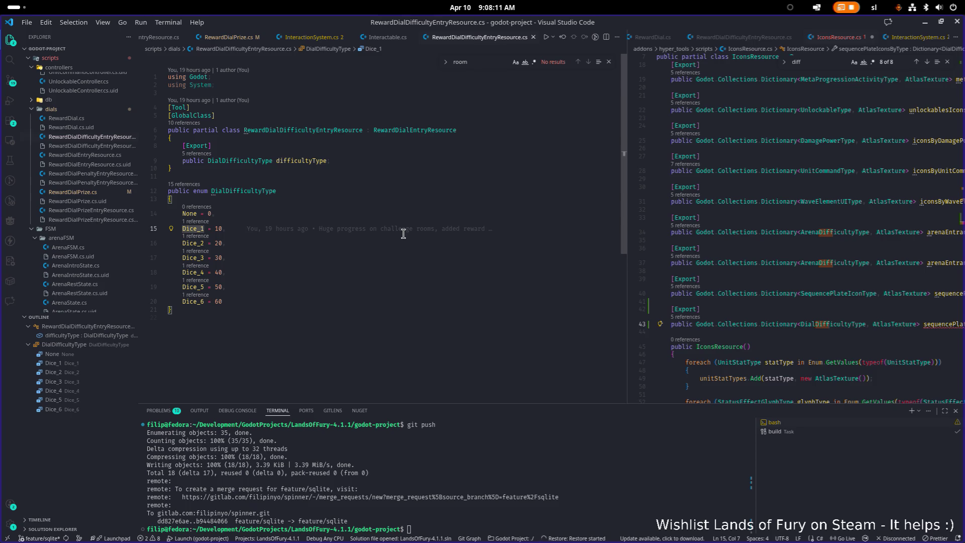
key(F2)
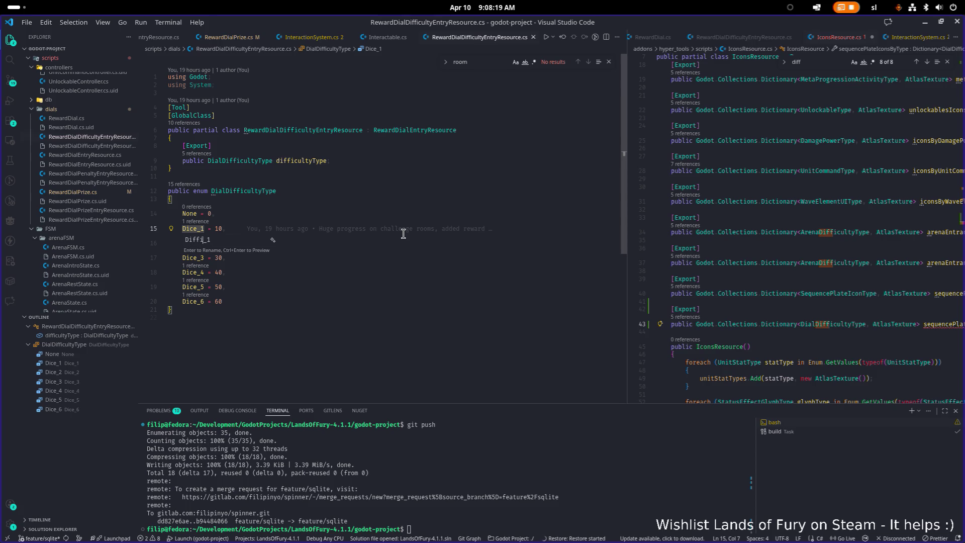
text(ty)
key(Return)
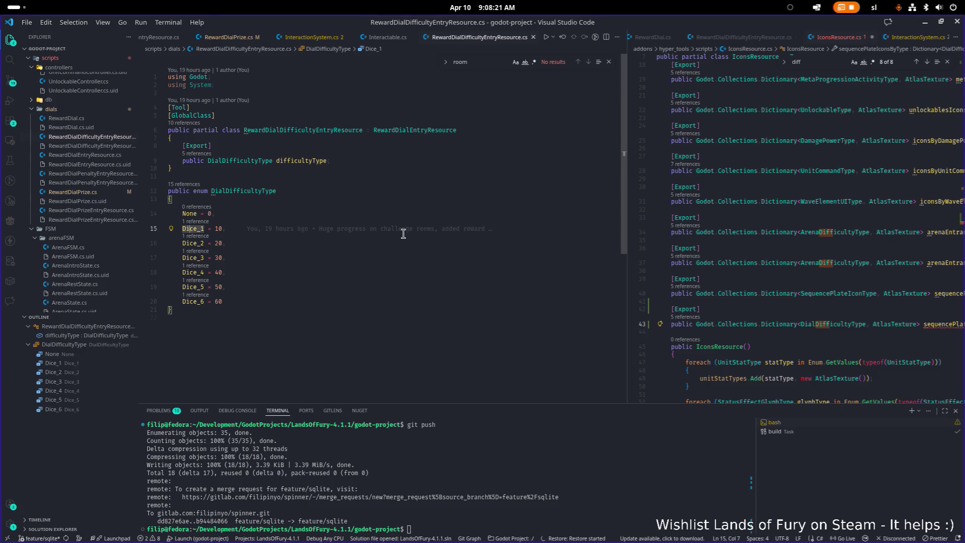
Rename Dice_2 and Dice_3 to Difficulty_2 and Difficulty_3.
key(Down)
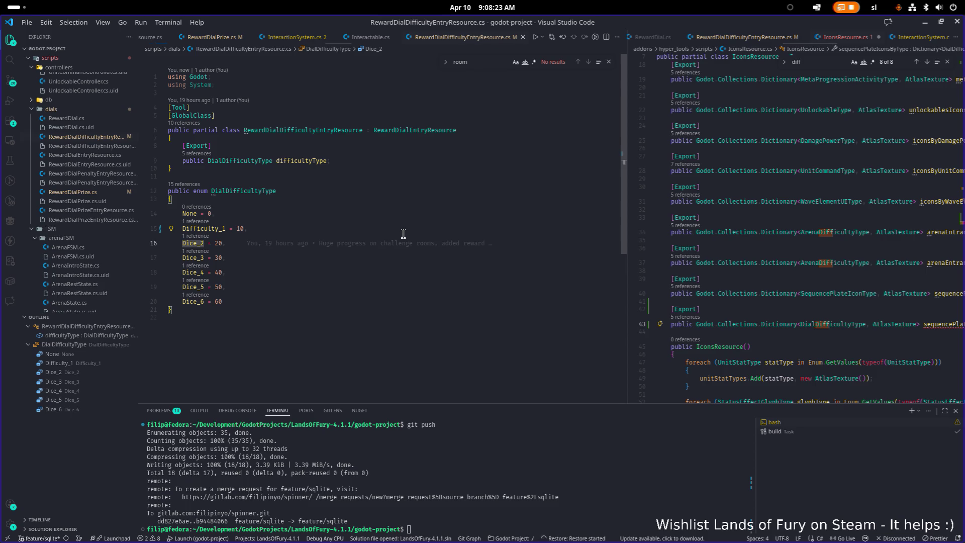
key(F2)
key(Right)
key(Left)
key(Left)
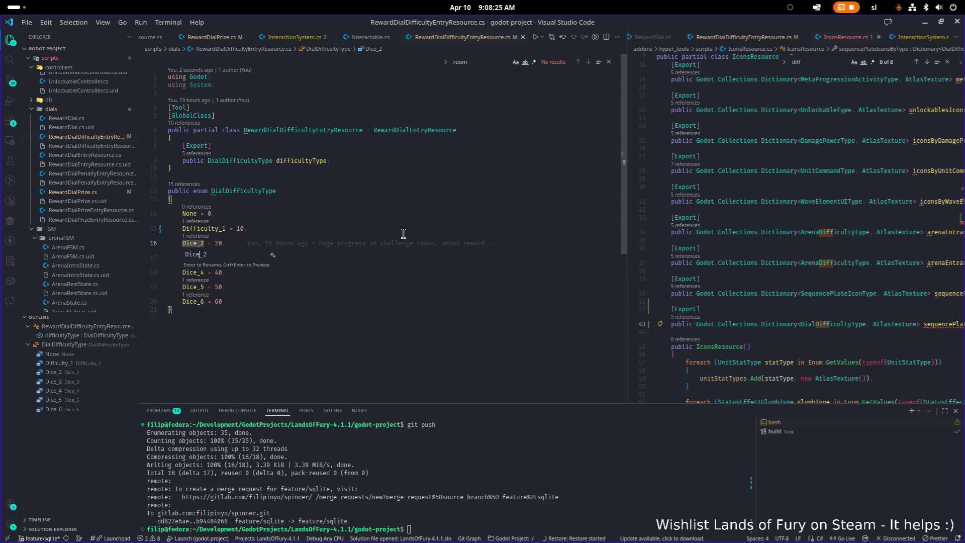
text(ficu)
text(lty)
key(Return)
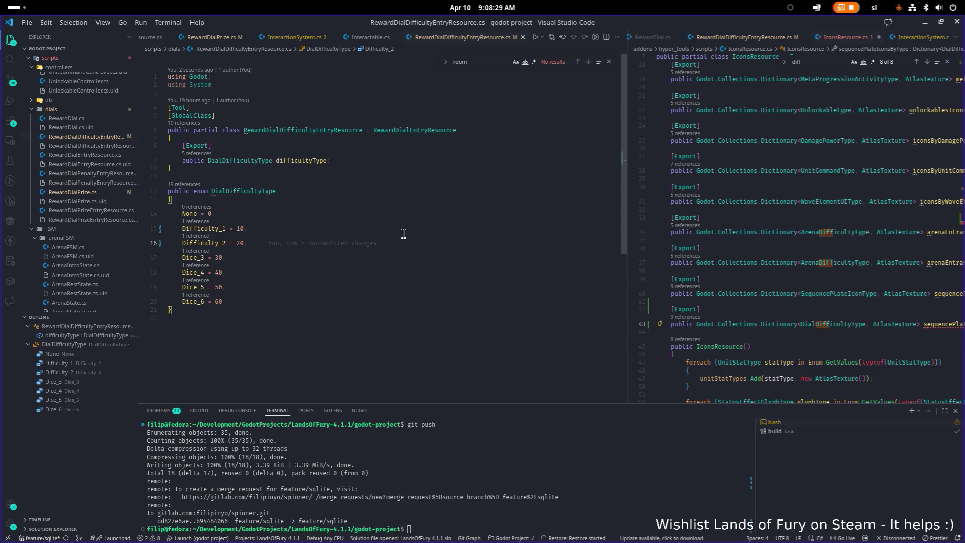
key(Up)
key(Down)
key(Down)
key(Down)
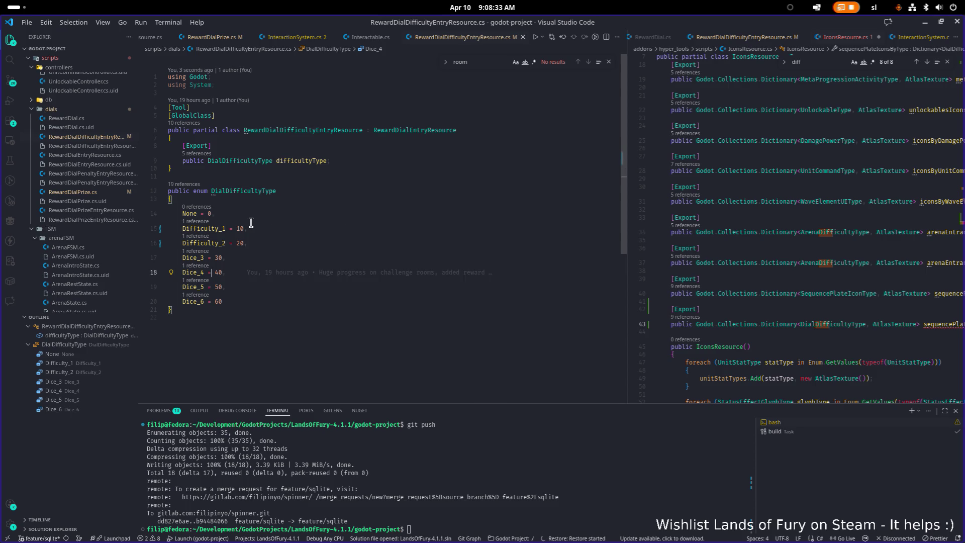
key(Up)
key(F2)
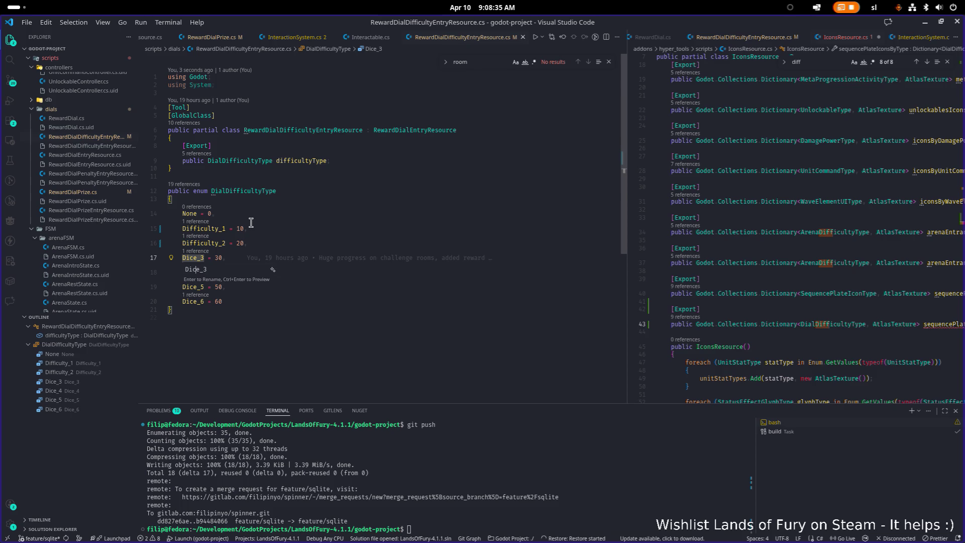
text(Difficulty_3)
key(Return)
Rename Dice_4 and Dice_5 to Difficulty_4 and Difficulty_5.
key(Down)
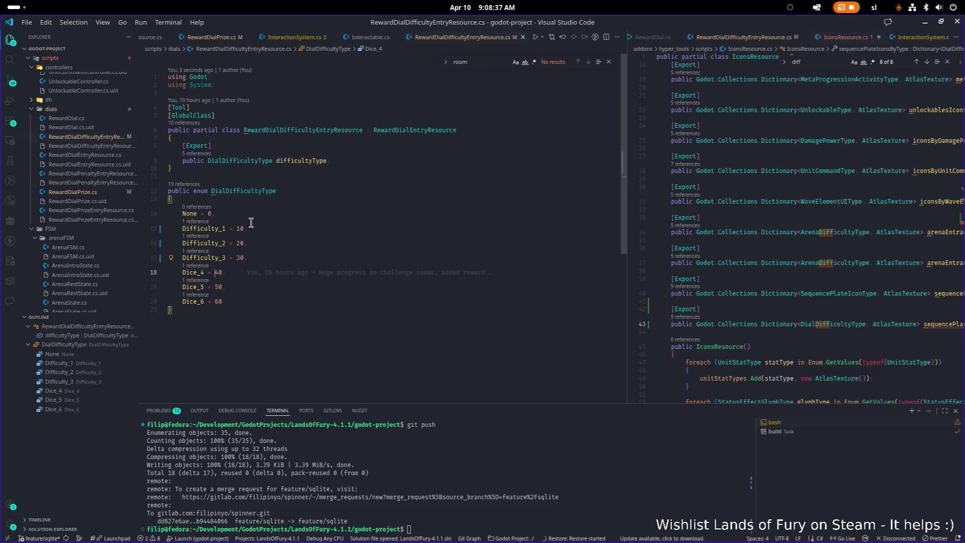
key(Home)
key(F2)
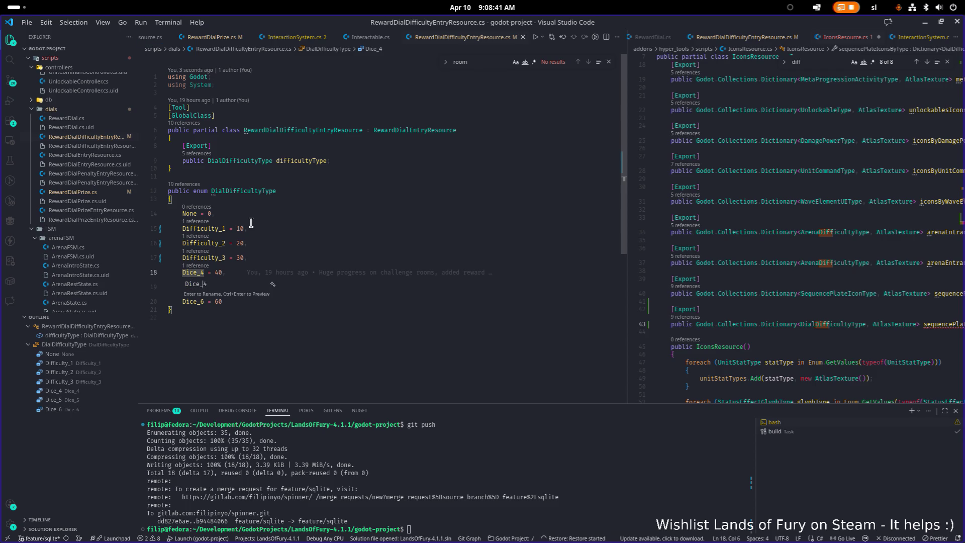
text(Difficulty_4)
key(Return)
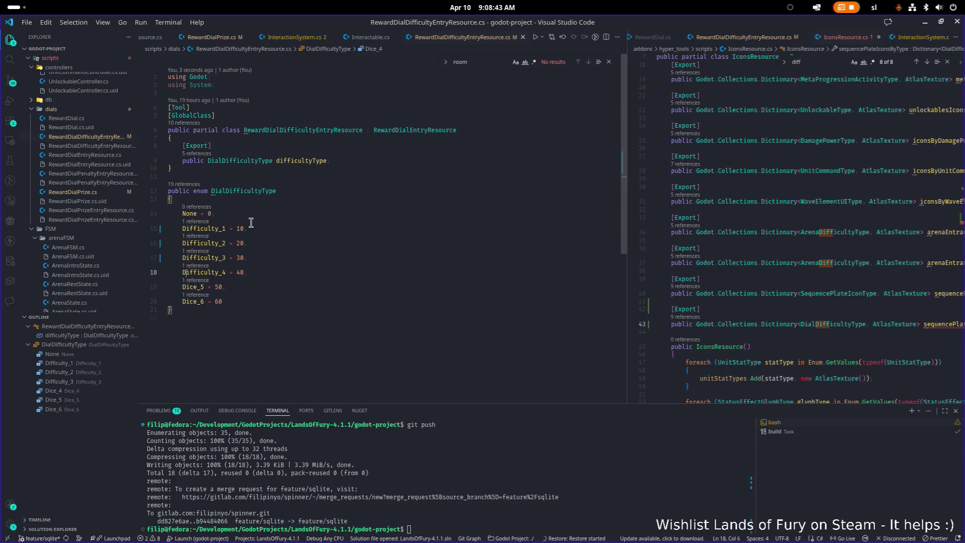
key(Down)
key(F2)
key(Home)
key(shift+Right)
key(shift+Right)
key(shift+Right)
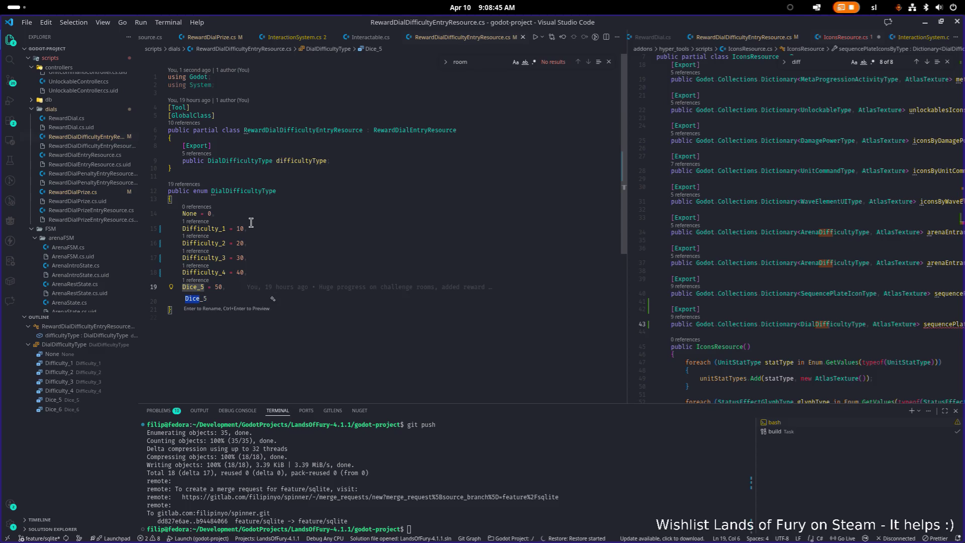
text(Difficulty)
key(Return)
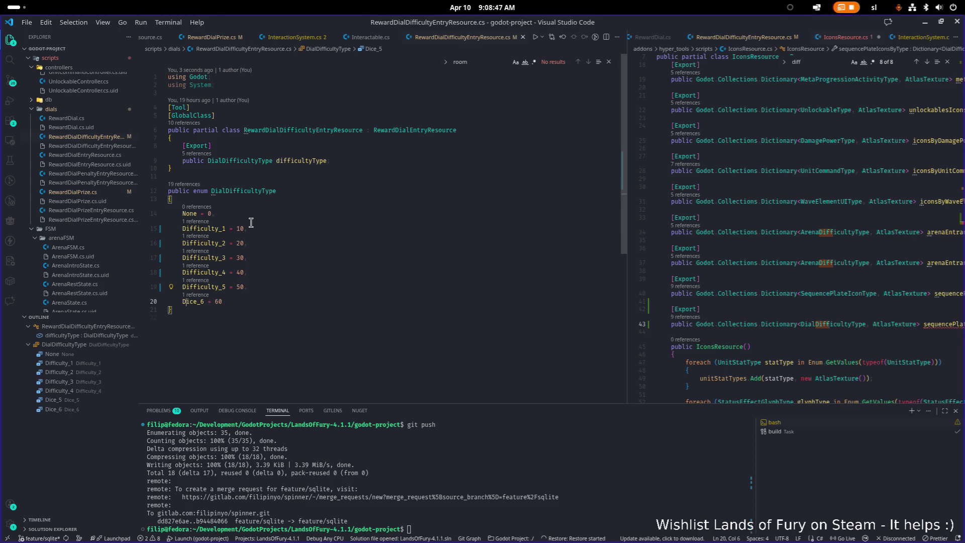
Rename Dice_6 to Difficulty_6, keeping the _6 suffix.
key(Down)
key(Home)
key(Right)
key(Right)
key(Right)
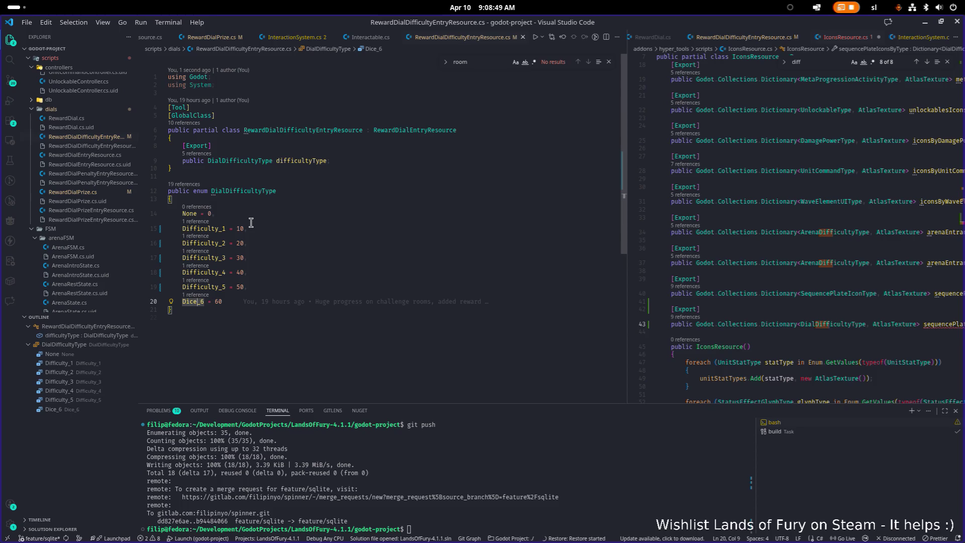
key(F2)
key(End)
key(shift+Home)
text(Difficulty)
key(Return)
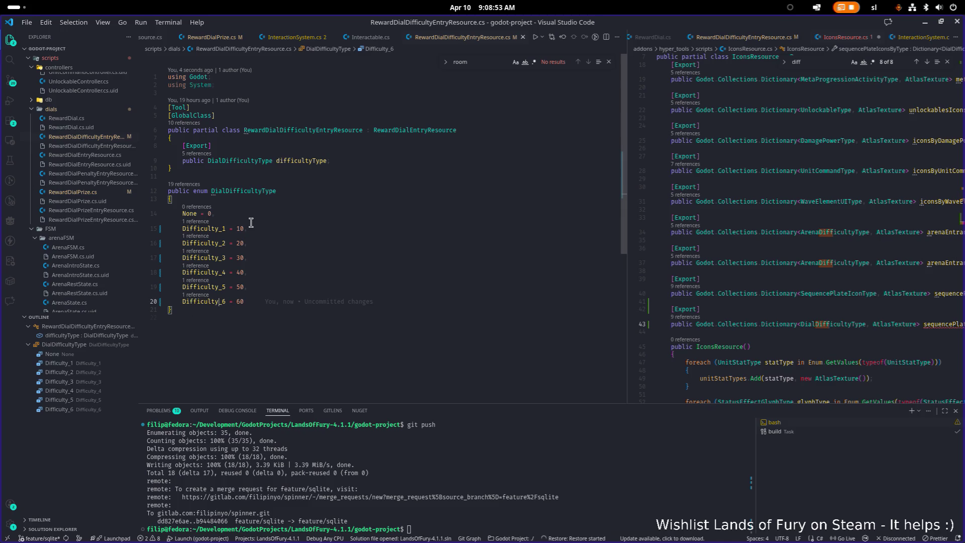
Highlight every use of DialDifficultyType in the file.
click(305, 216)
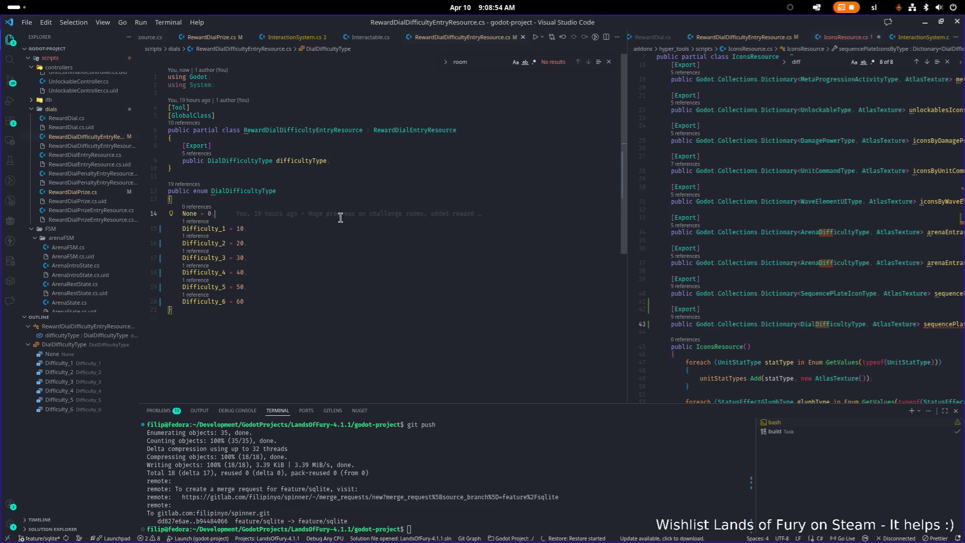
click(527, 257)
click(253, 191)
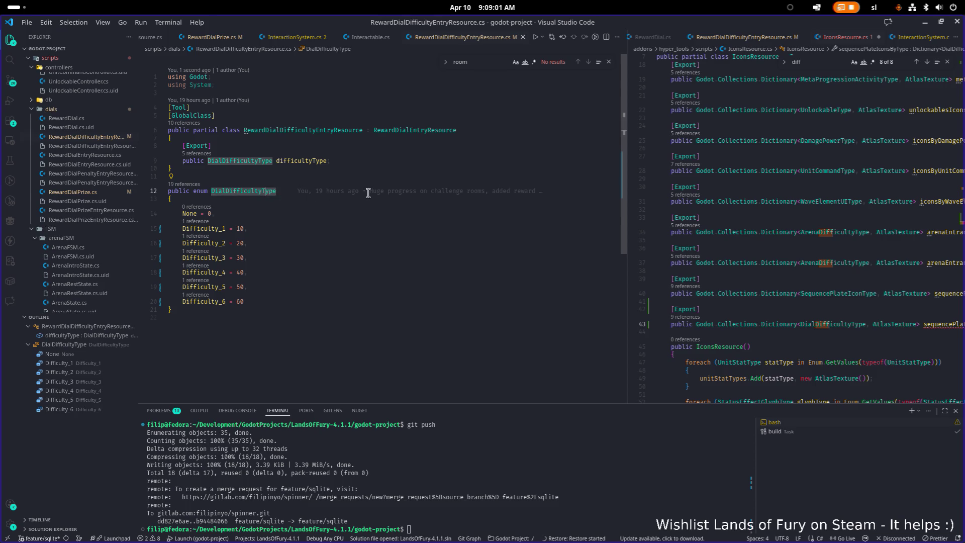
Dismiss the commit details card and widen the IconsResource.cs pane to its dictionary declarations.
mouse_move(367, 193)
click(371, 240)
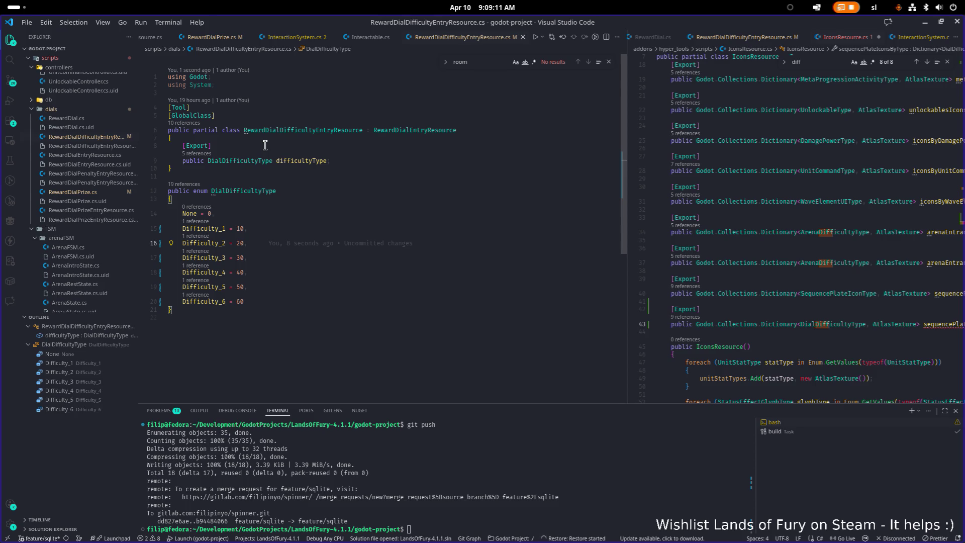
click(311, 213)
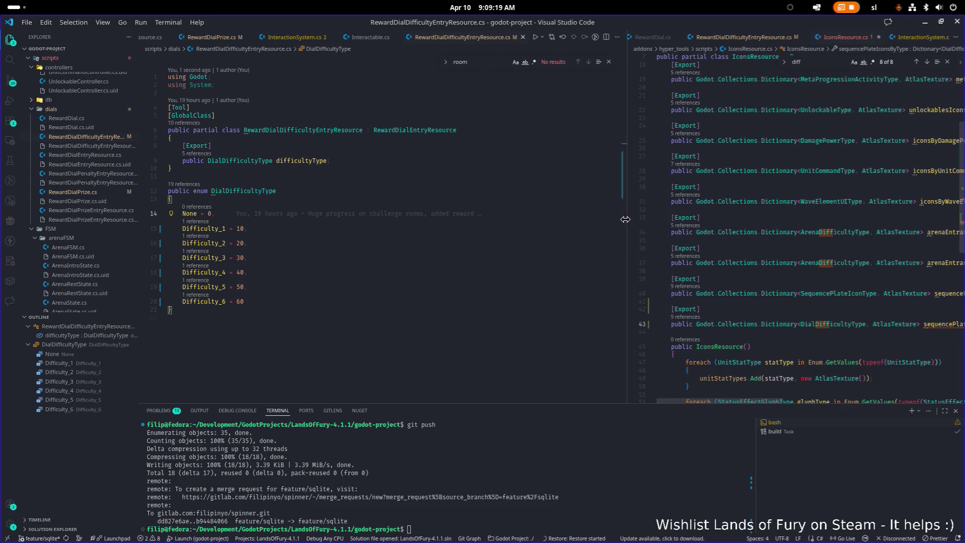
drag(629, 223, 467, 225)
click(830, 319)
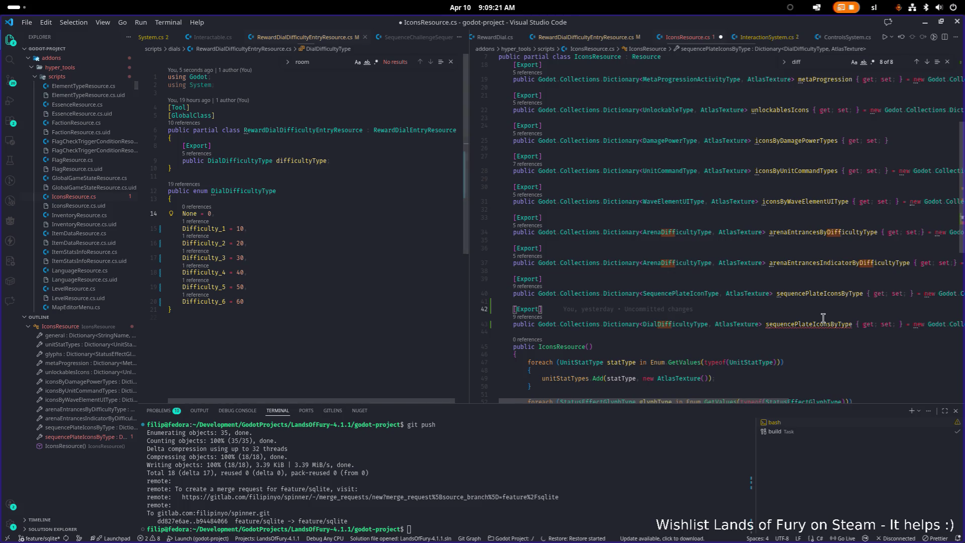
Rename sequencePlateIconsByType to dialDifficultyIconsByType, save IconsResource.cs, and restore the enum pane width.
double_click(823, 323)
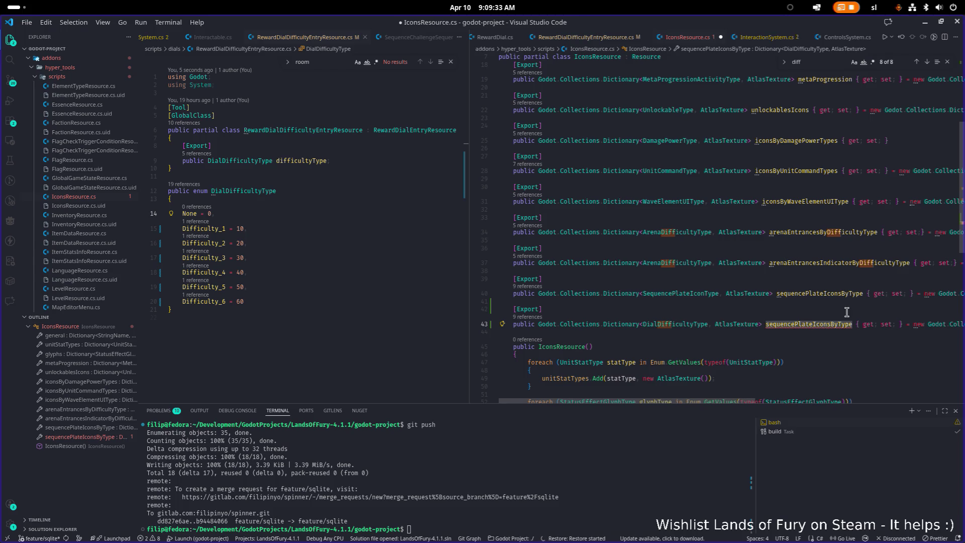
text(dialDiffu)
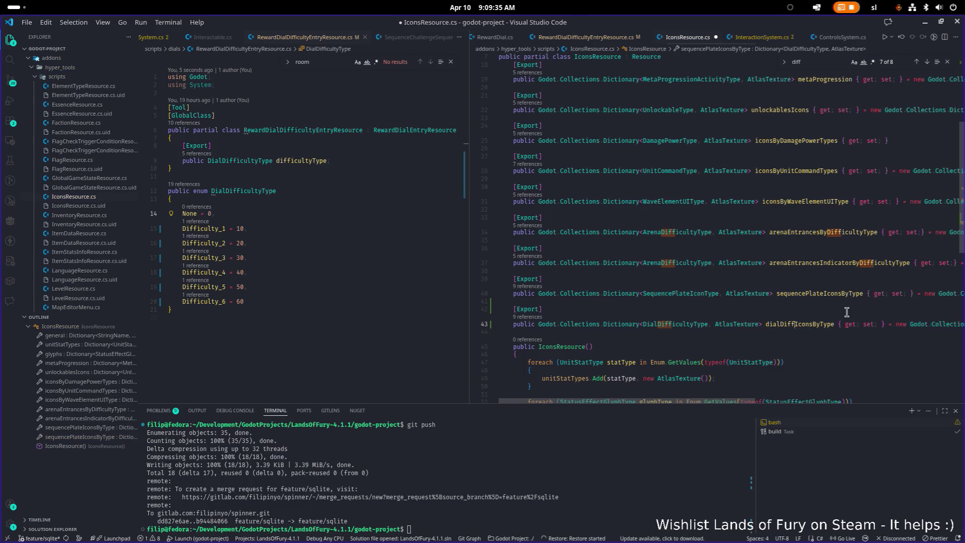
text(cultyIconsByType { get; set; } = new)
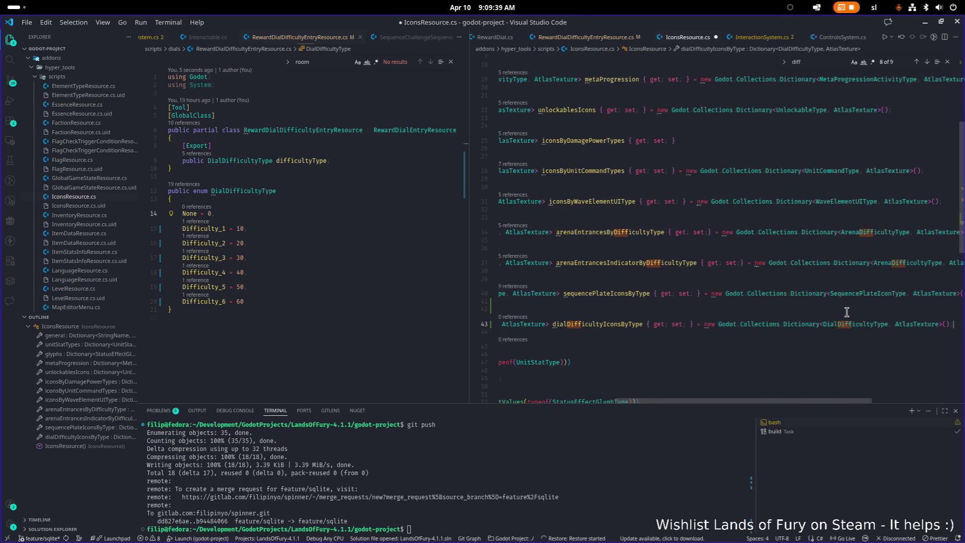
key(Home)
key(ctrl+s)
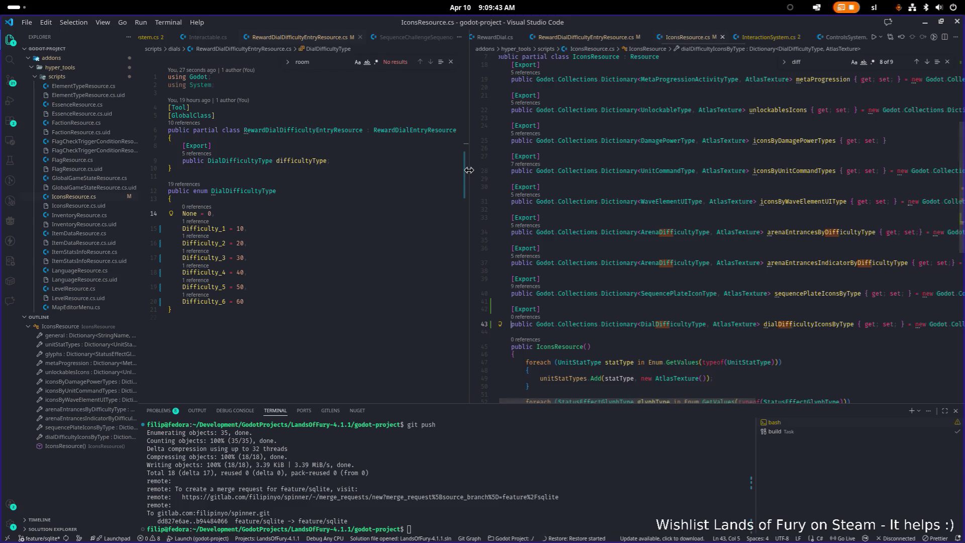
drag(477, 172, 582, 181)
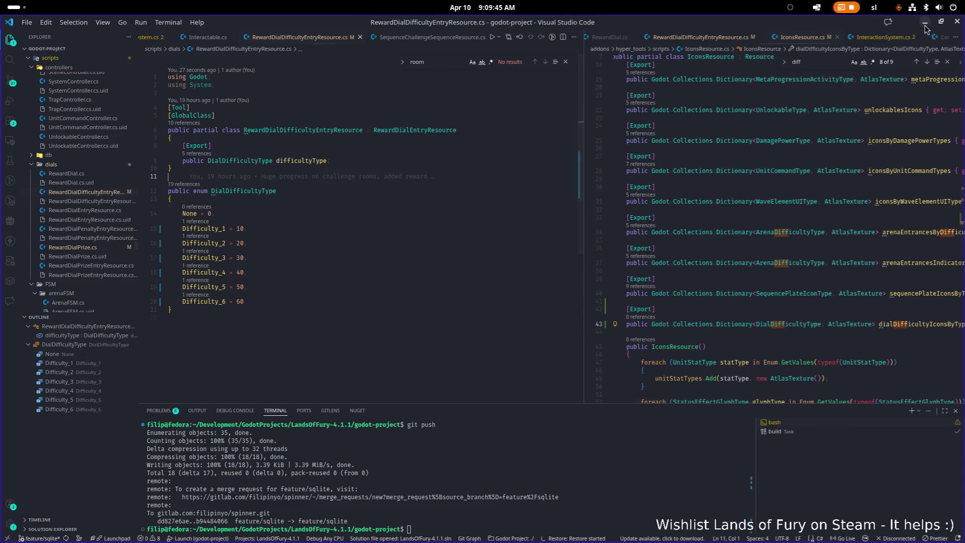
key(alt+Tab)
Rebuild the .NET project, open IconsResource.tres and expand its Dial Difficulty Icons By Type dictionary.
click(688, 42)
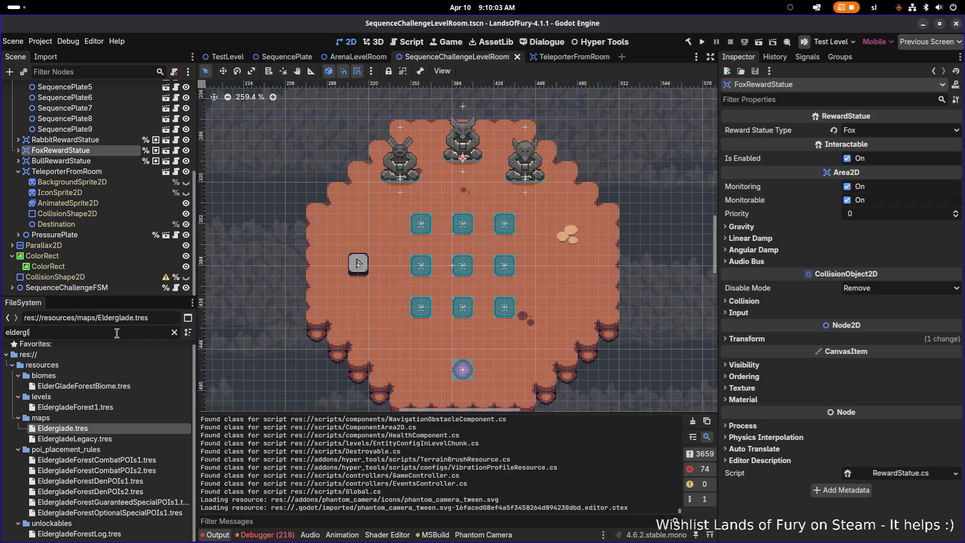
double_click(116, 333)
text(resources)
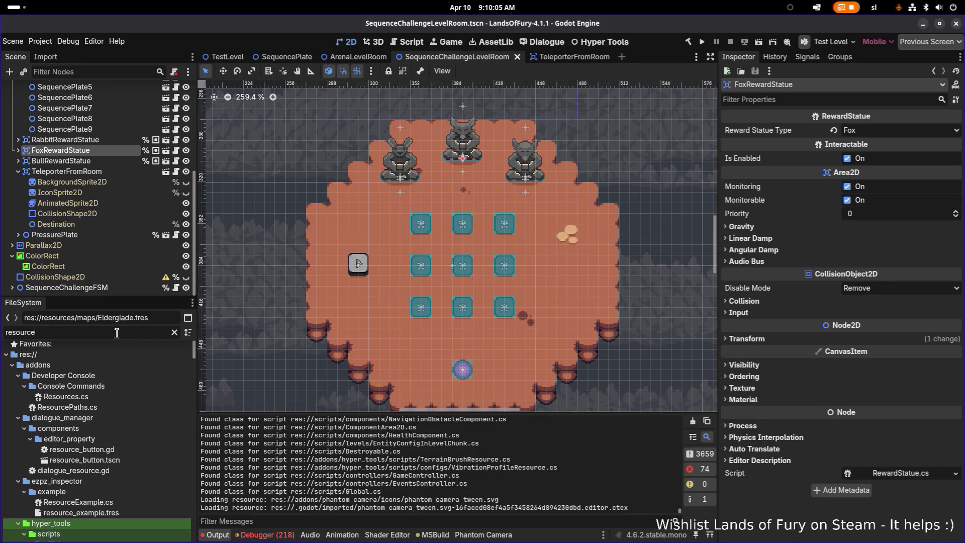
scroll(112, 426, down, 1)
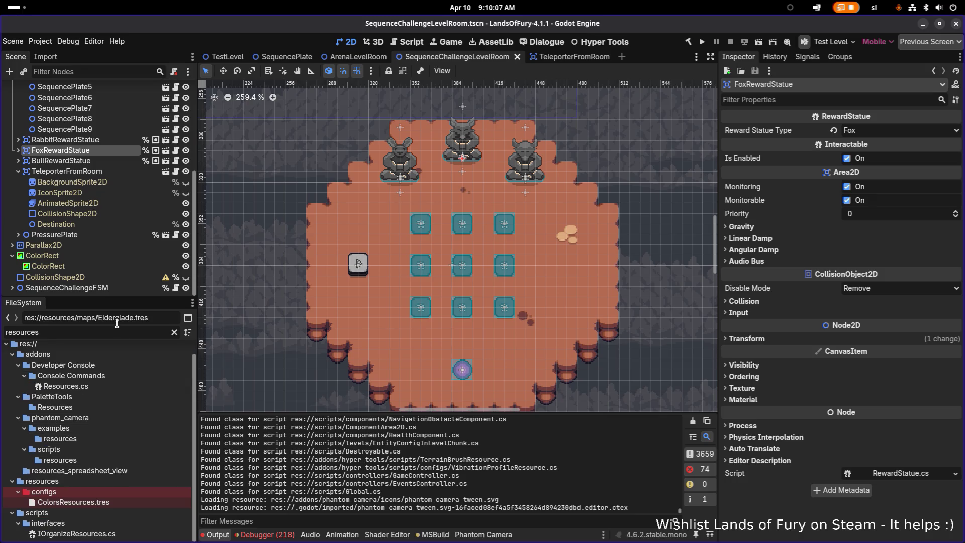
key(ctrl+a)
text(icons)
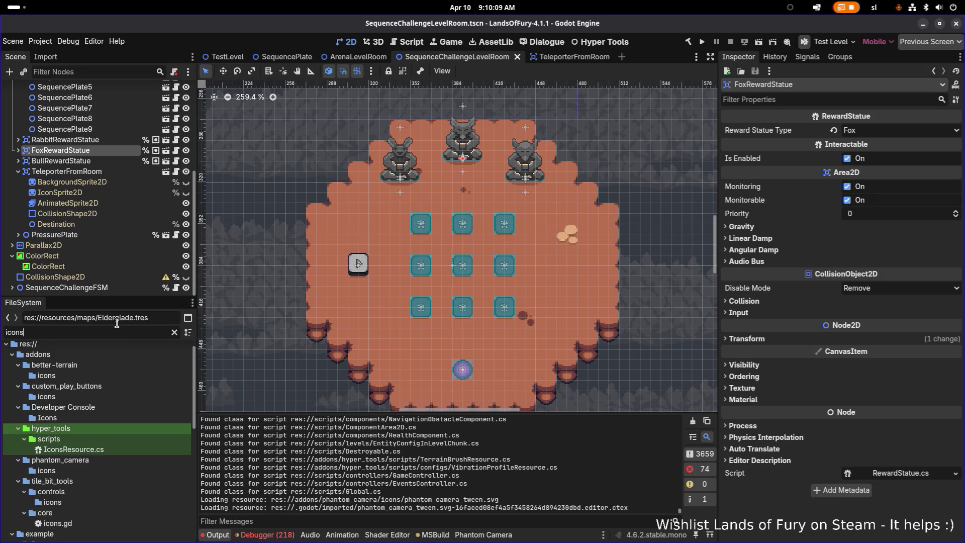
scroll(101, 427, down, 10)
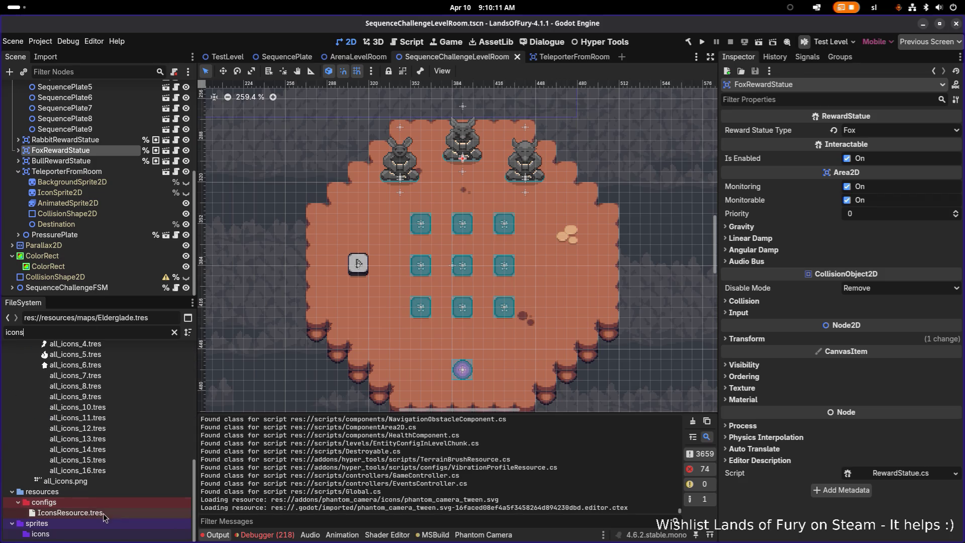
click(69, 513)
scroll(854, 351, down, 10)
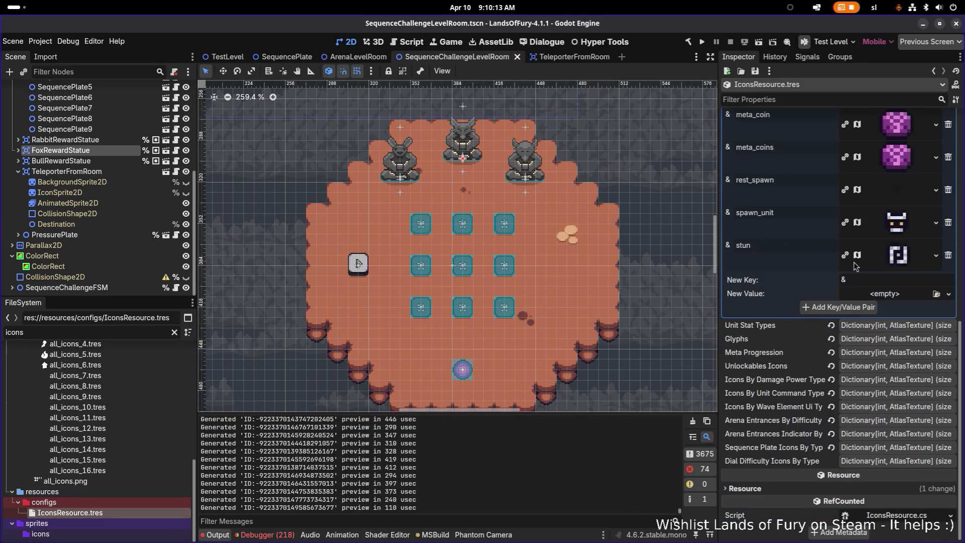
click(880, 458)
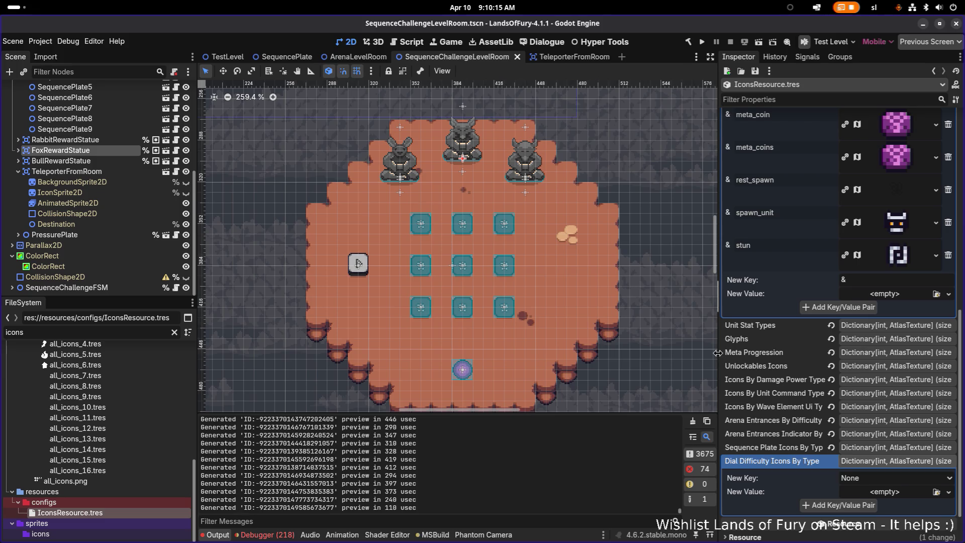
Add a Difficulty_1 entry mapped to the dice_1 texture.
drag(720, 357, 641, 357)
click(930, 481)
click(912, 490)
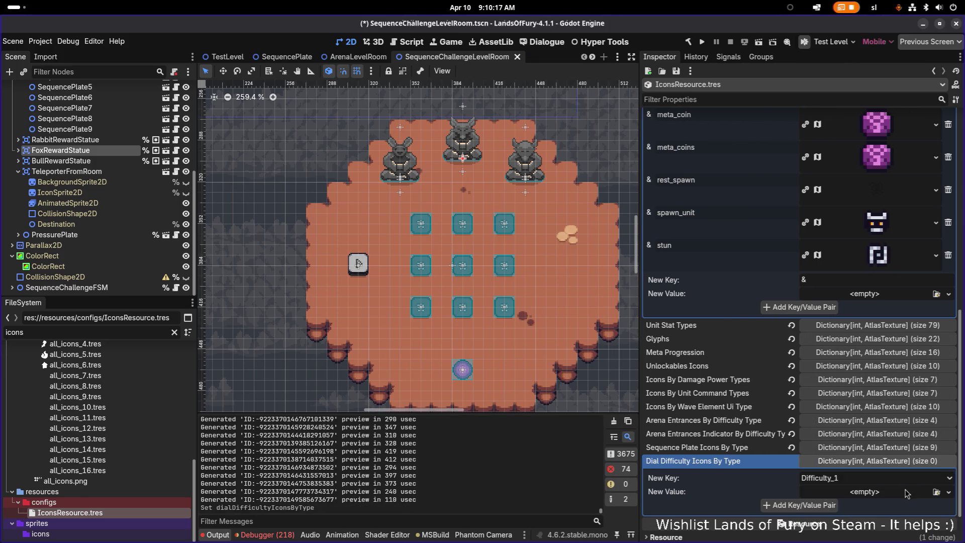
click(936, 491)
text(dice_1)
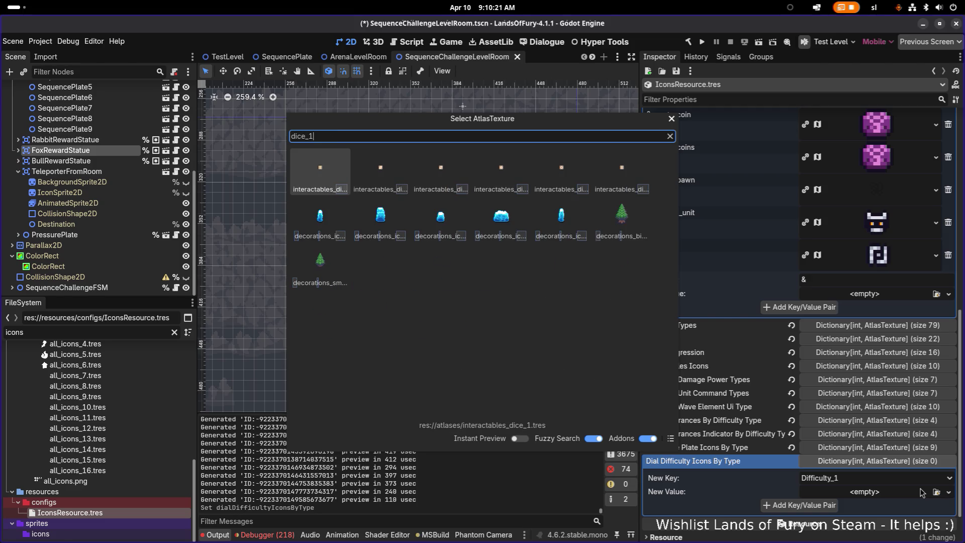
key(Return)
click(814, 504)
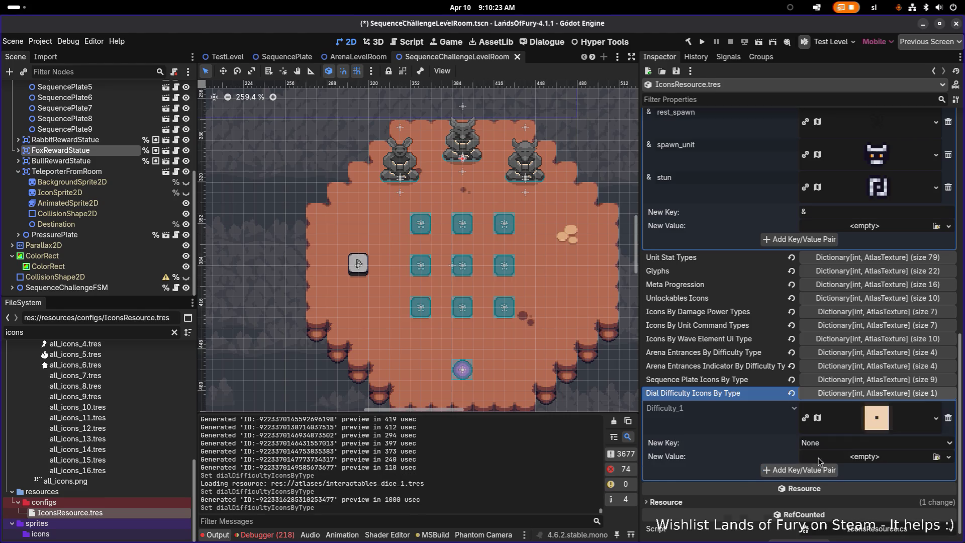
Add a Difficulty_2 entry mapped to the dice_2 texture.
click(858, 445)
click(857, 473)
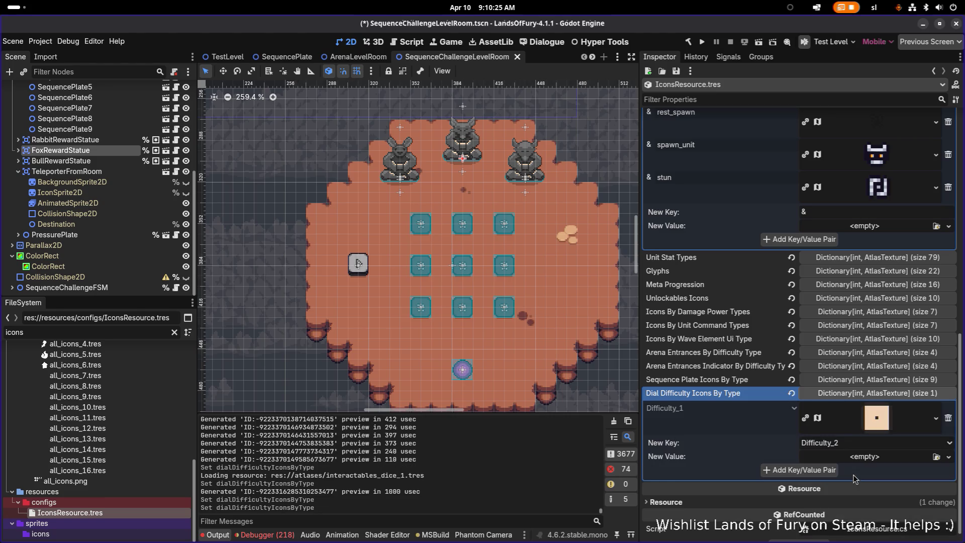
click(948, 456)
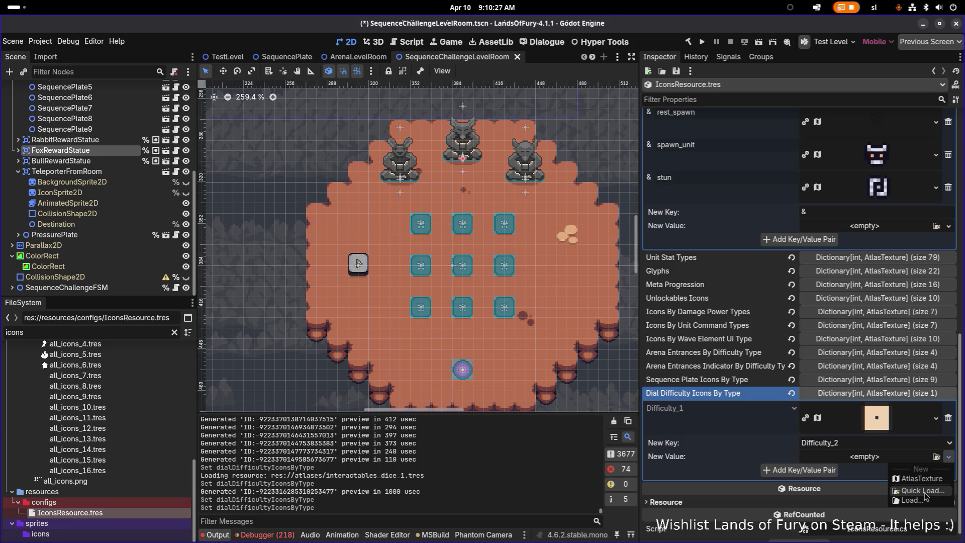
click(924, 491)
text(dice_2)
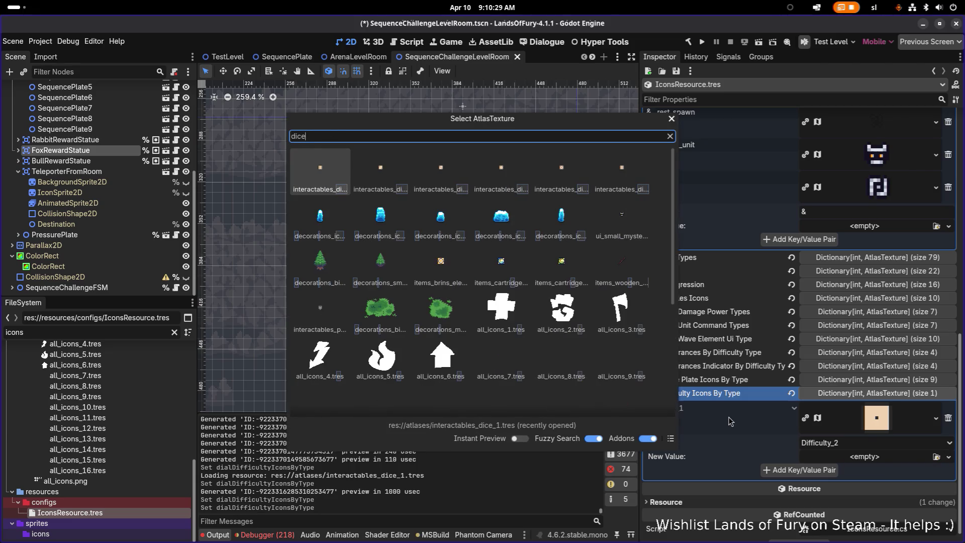
key(Return)
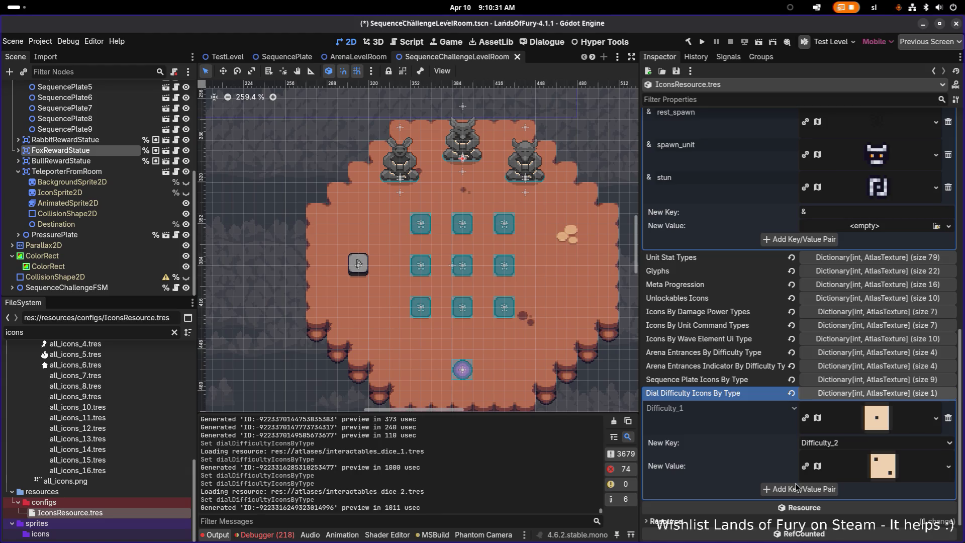
click(796, 489)
Add a Difficulty_3 entry mapped to the dice_3 texture.
scroll(824, 472, down, 1)
click(843, 431)
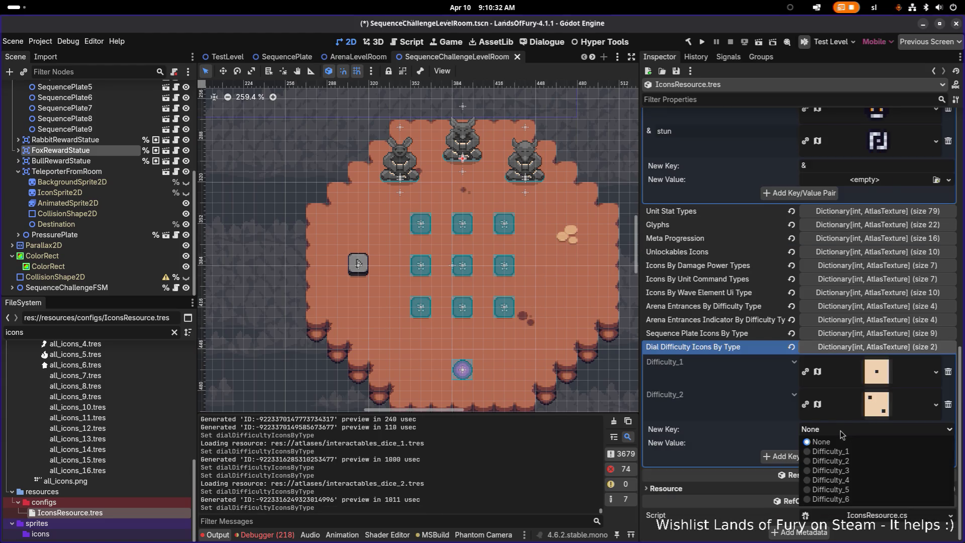
click(849, 471)
click(948, 443)
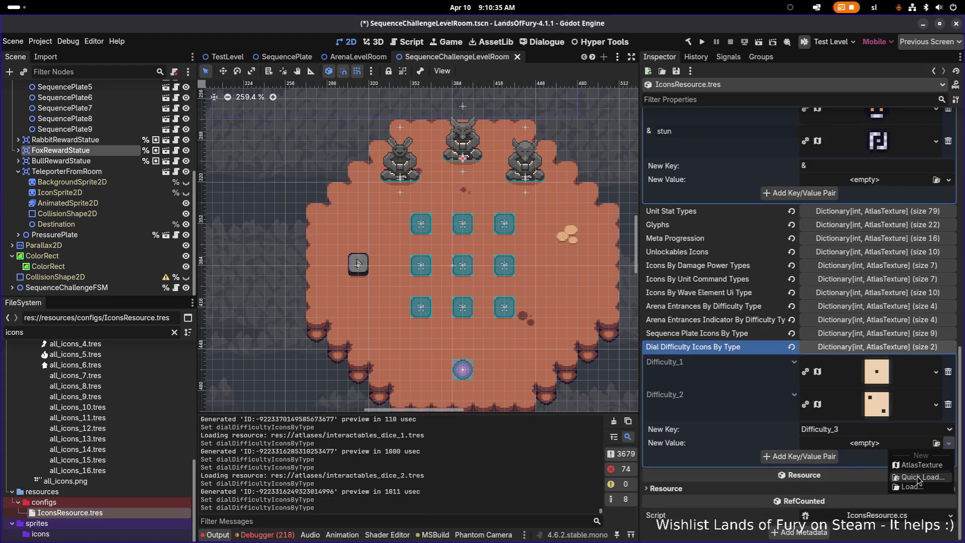
click(918, 477)
text(dice_3)
key(Return)
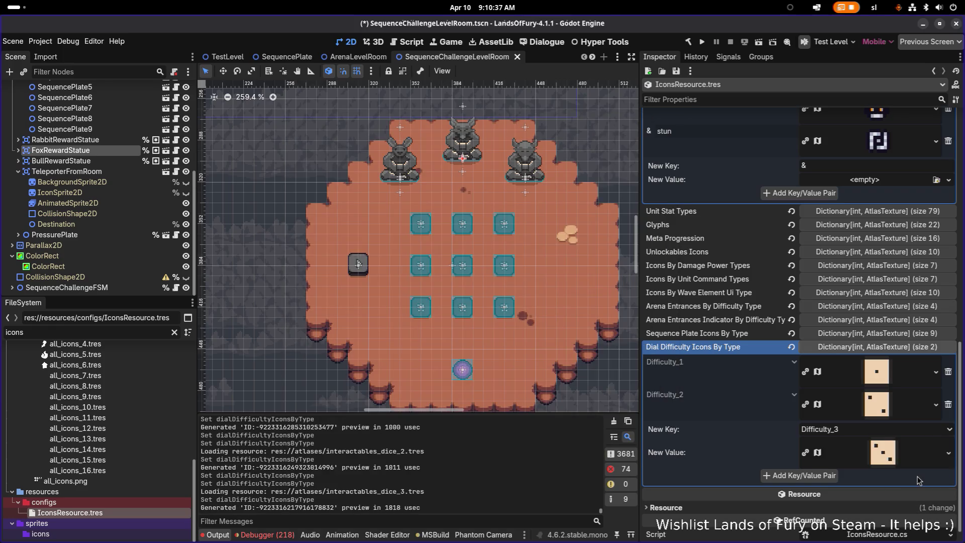
click(829, 476)
Stage Difficulty_4 with the dice_4 texture, then open the RewardStatue scene.
click(856, 462)
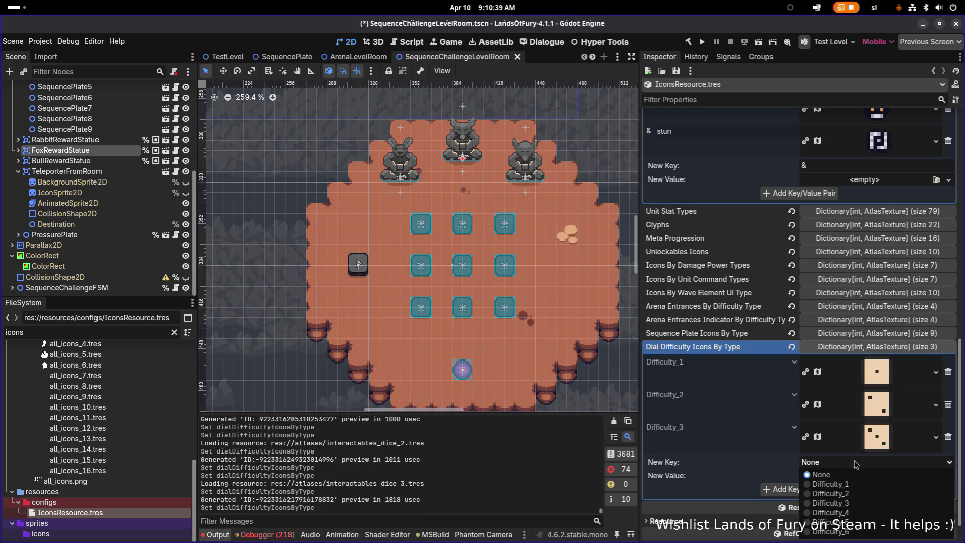
click(854, 512)
click(853, 481)
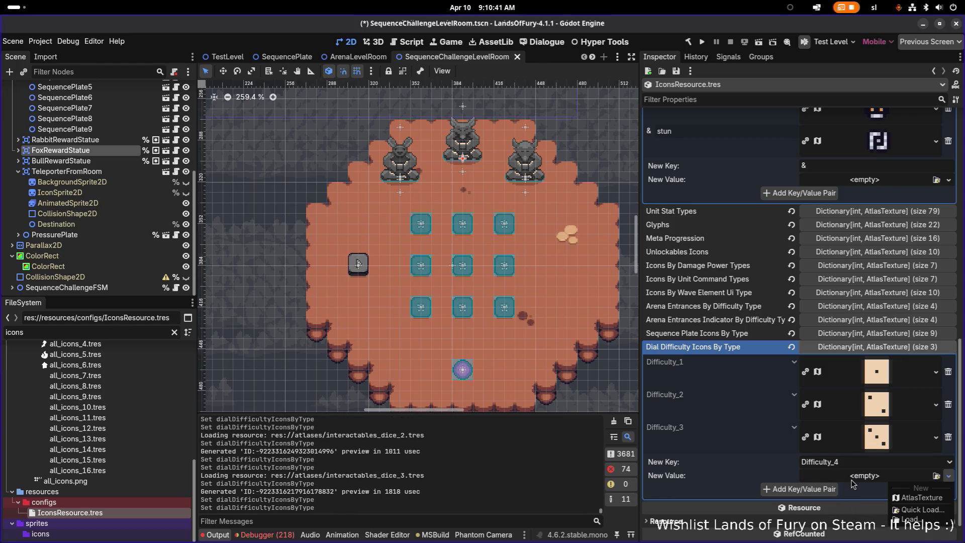
click(910, 510)
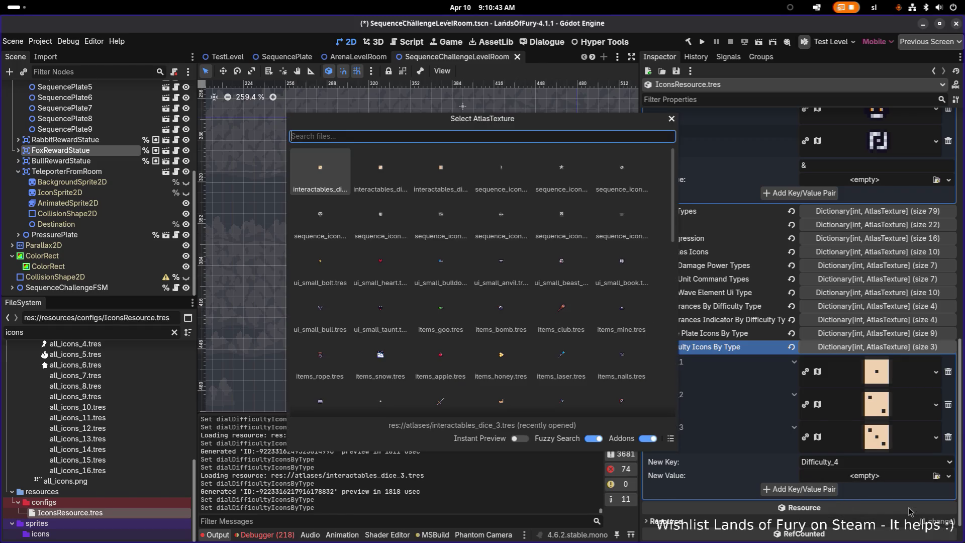
text(dice4)
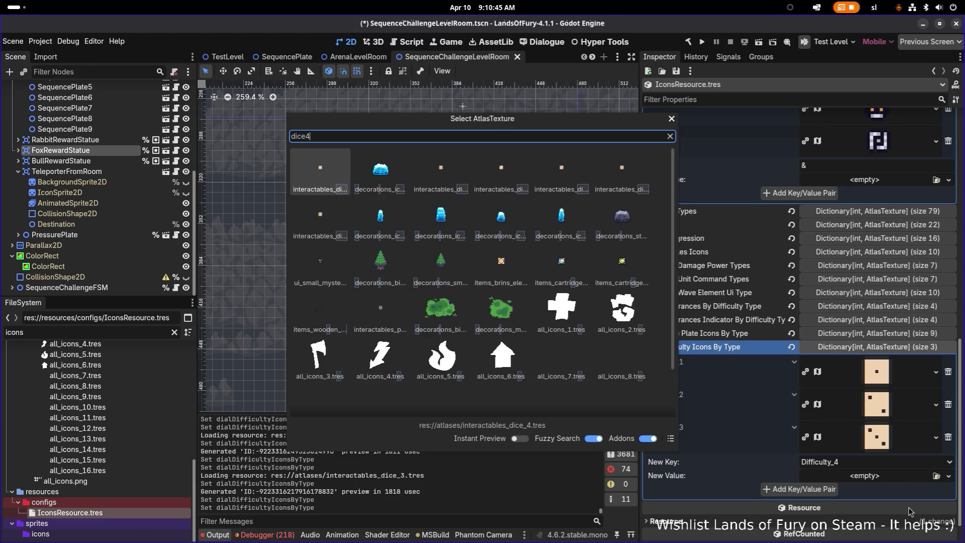
click(327, 172)
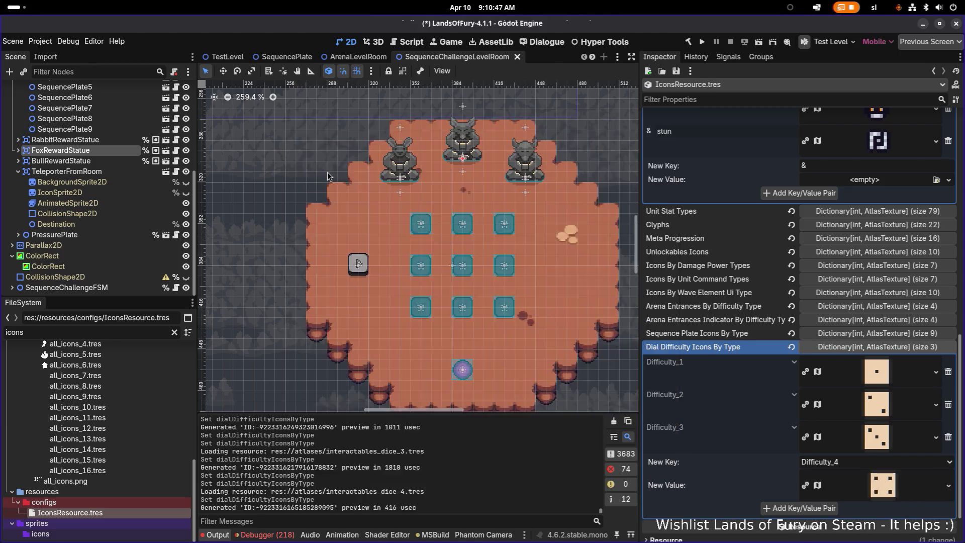
double_click(327, 171)
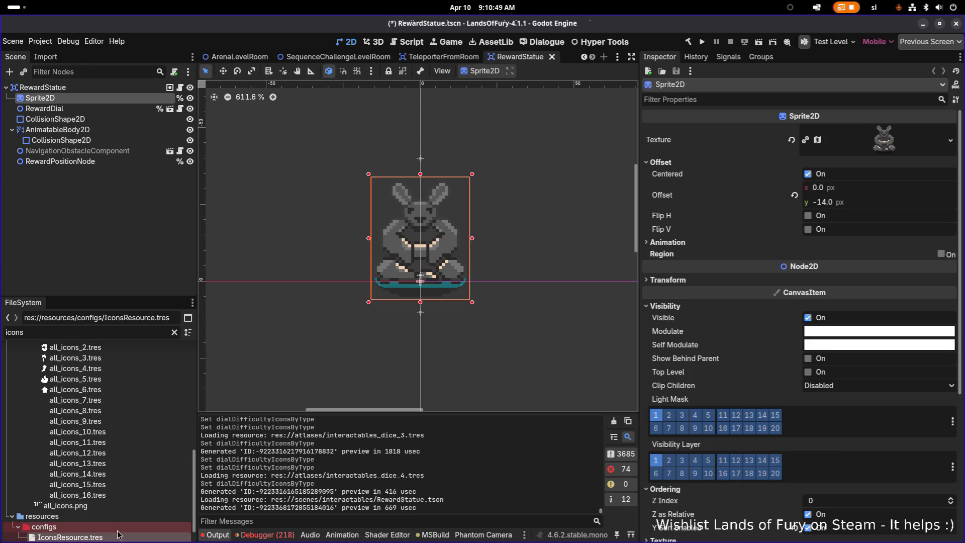
Add a Difficulty_4 entry mapped to the dice_4 texture in IconsResource.tres.
click(118, 533)
click(834, 430)
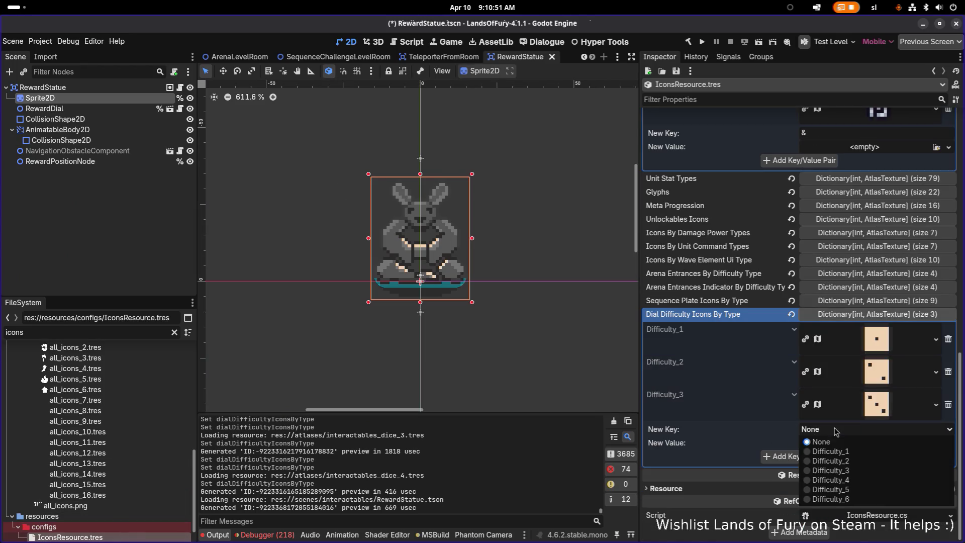
click(854, 480)
right_click(887, 448)
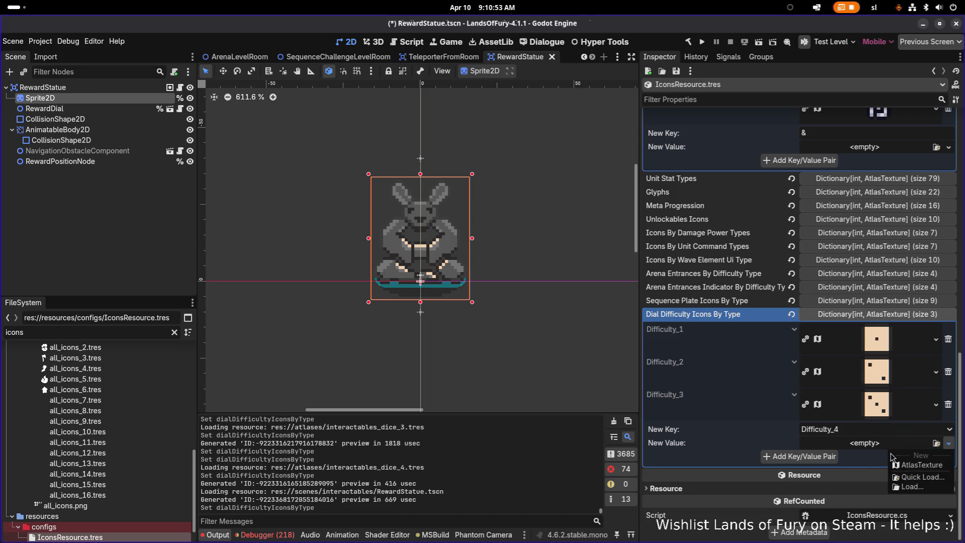
click(917, 477)
text(dice4)
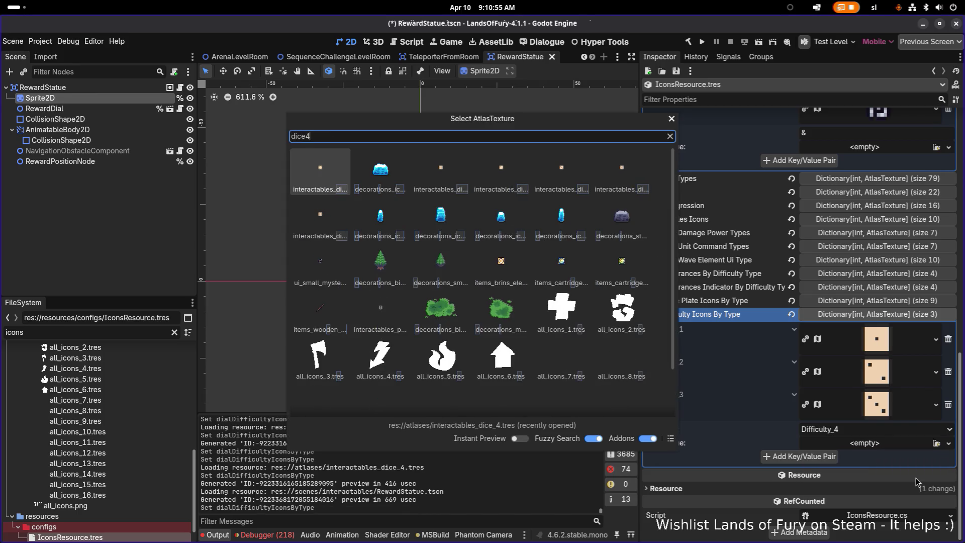
key(Return)
click(827, 481)
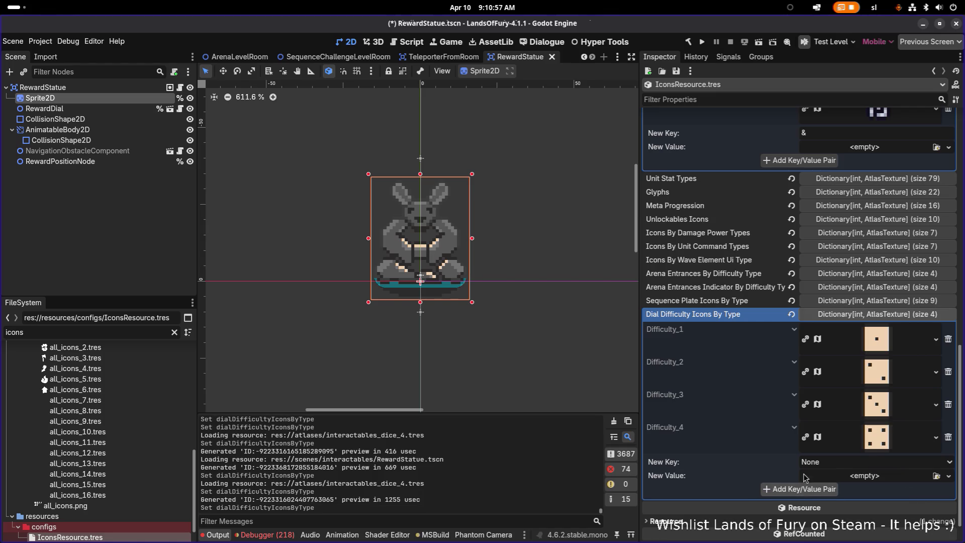
Add a Difficulty_5 entry mapped to the dice_5 texture.
click(851, 463)
click(830, 522)
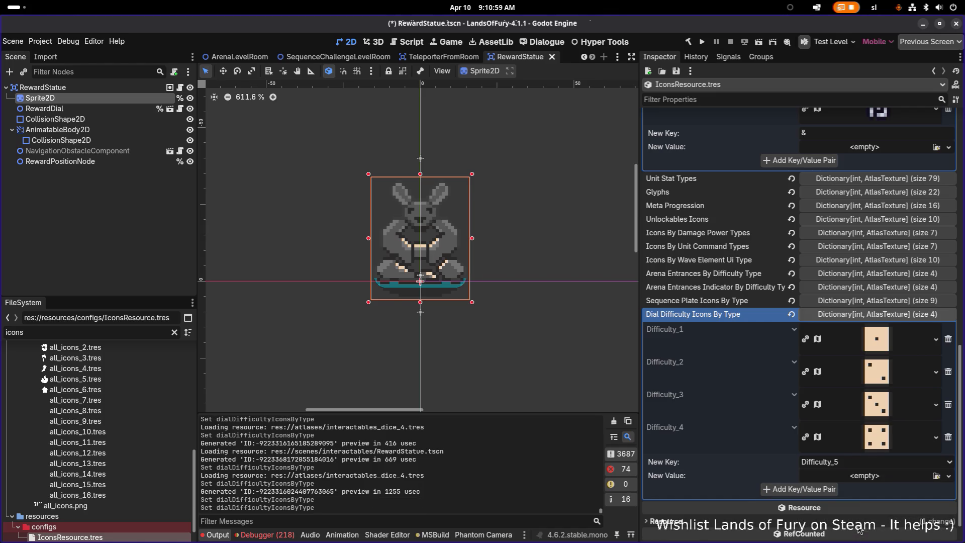
click(948, 475)
click(908, 511)
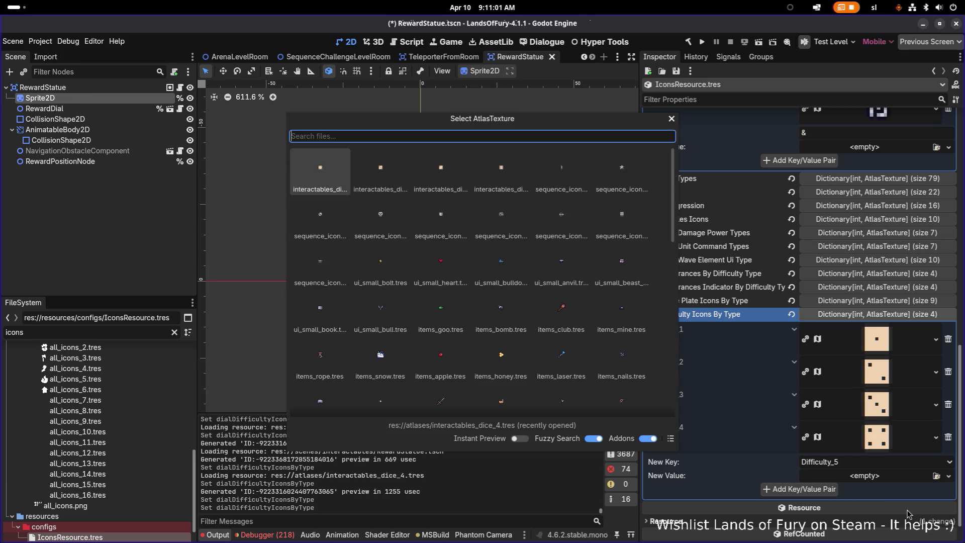
text(dice5)
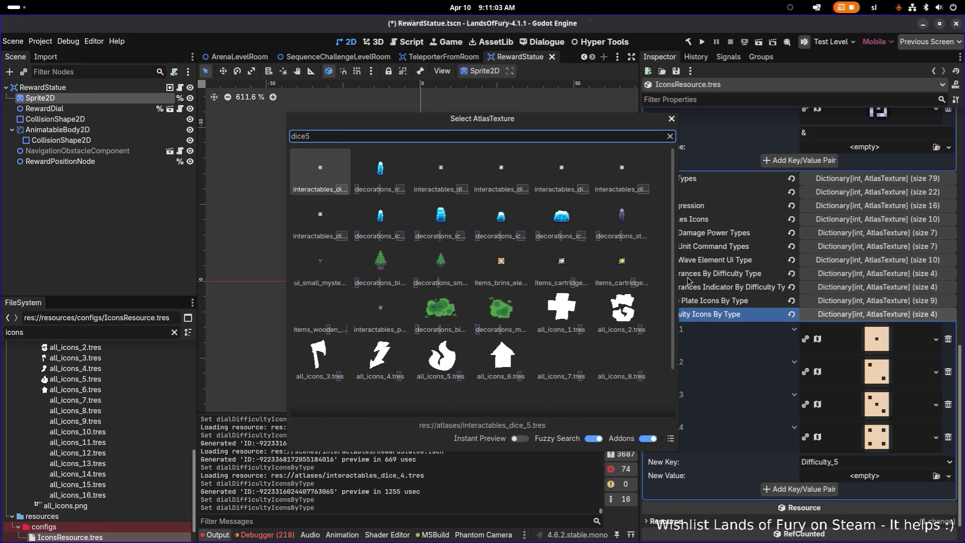
double_click(320, 176)
click(805, 505)
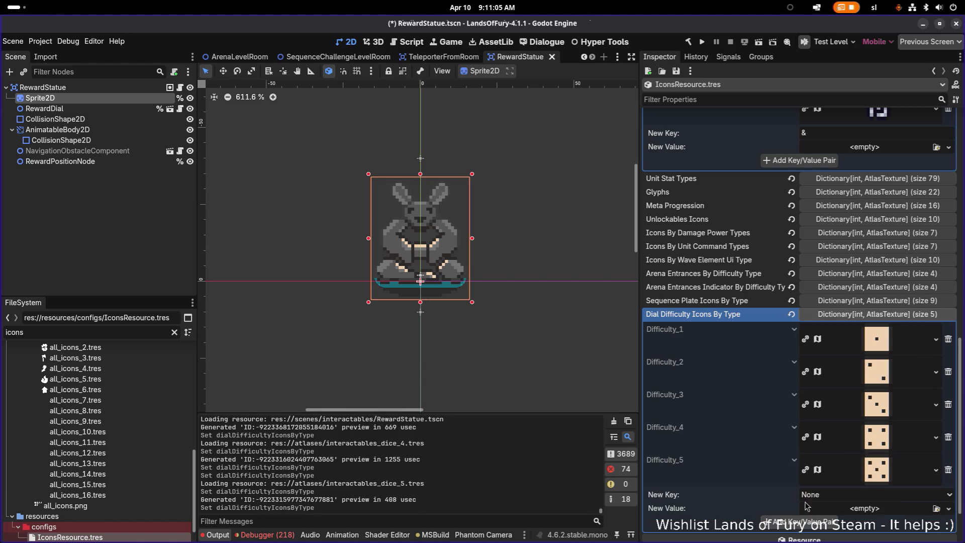
Add a Difficulty_6 entry mapped to the dice_6 texture.
scroll(856, 473, down, 3)
click(861, 439)
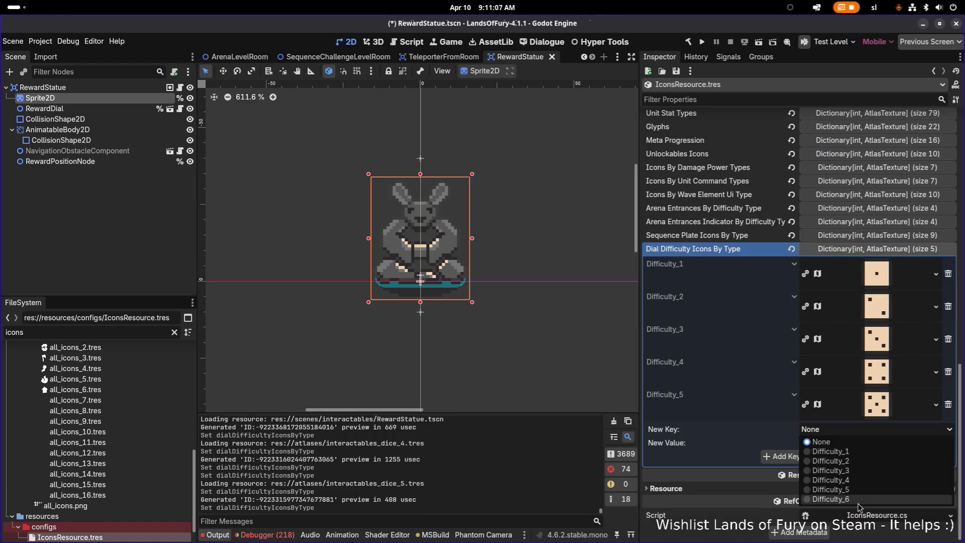
click(860, 507)
click(876, 444)
click(908, 477)
text(dice)
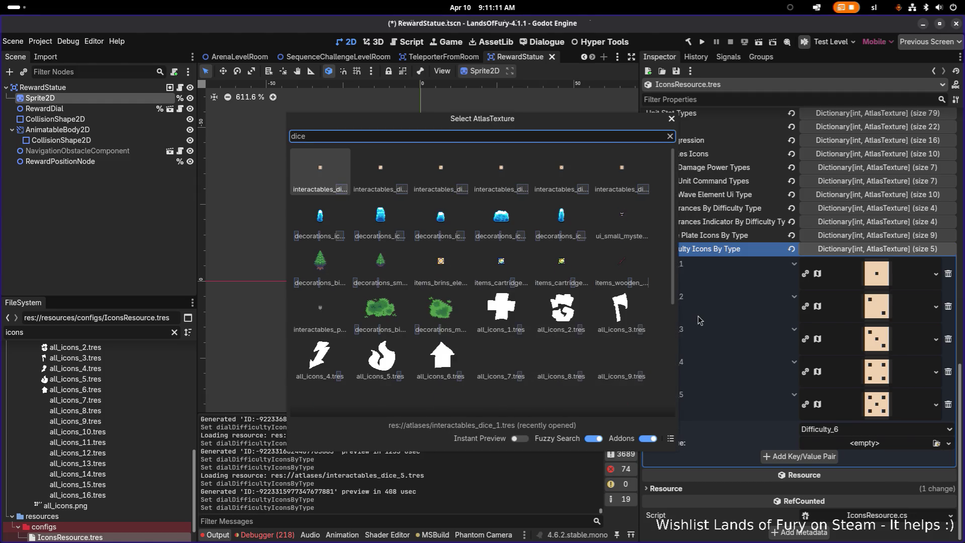
text(6)
double_click(331, 176)
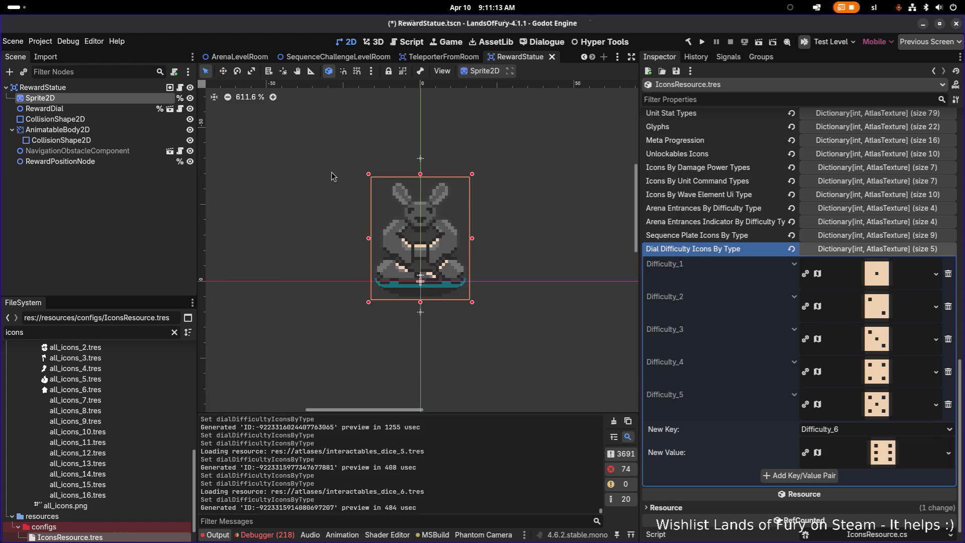
click(814, 492)
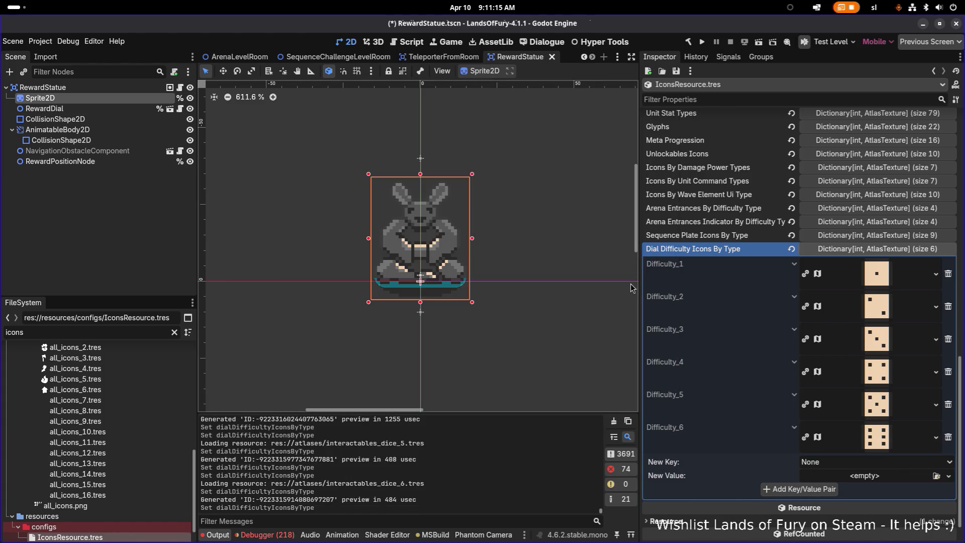
Narrow the inspector and save IconsResource.tres and the RewardStatue scene.
drag(637, 280, 721, 277)
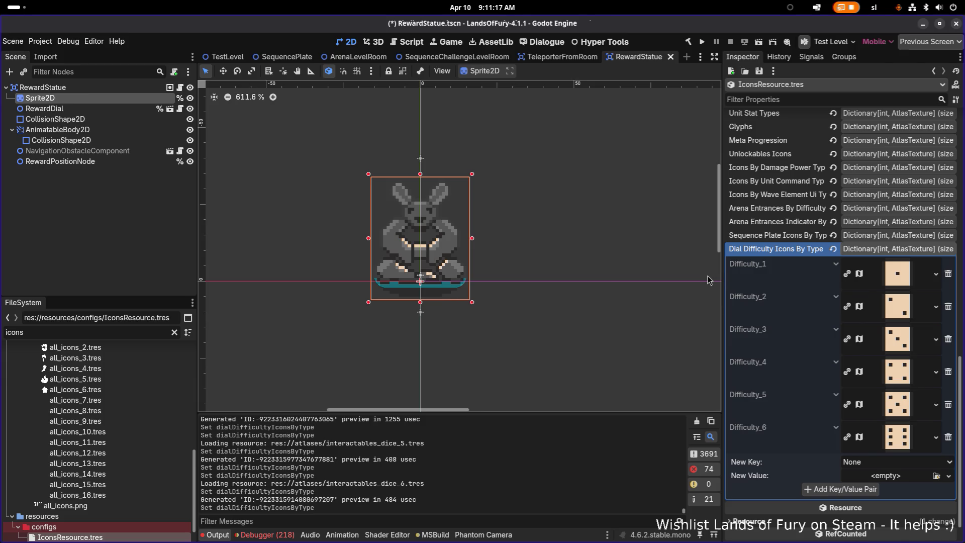
key(ctrl+s)
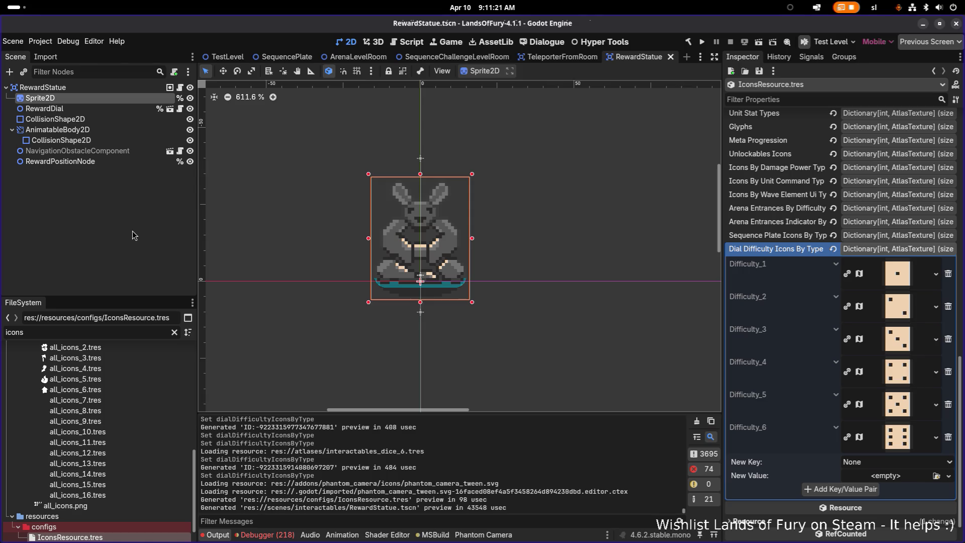
click(155, 254)
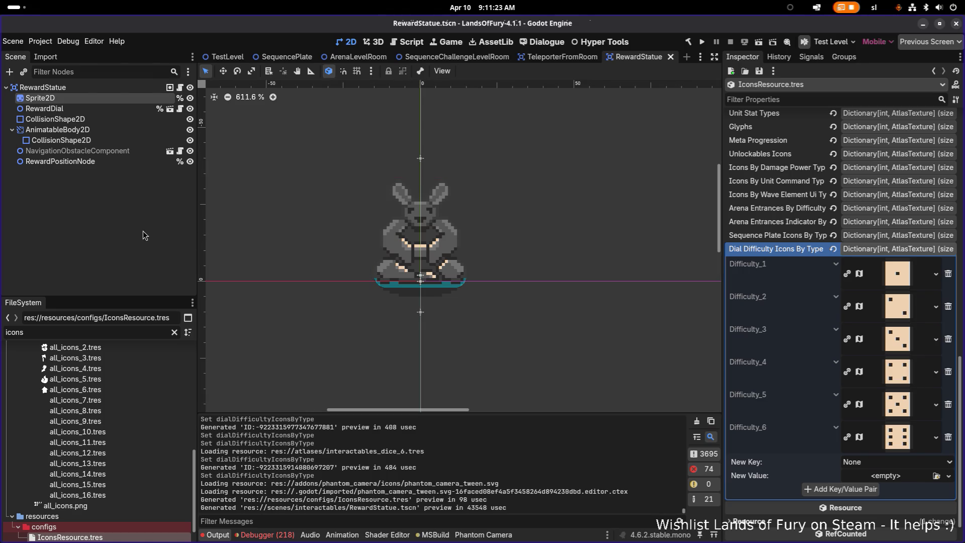
key(alt+Tab)
key(alt+Tab)
key(alt+Tab)
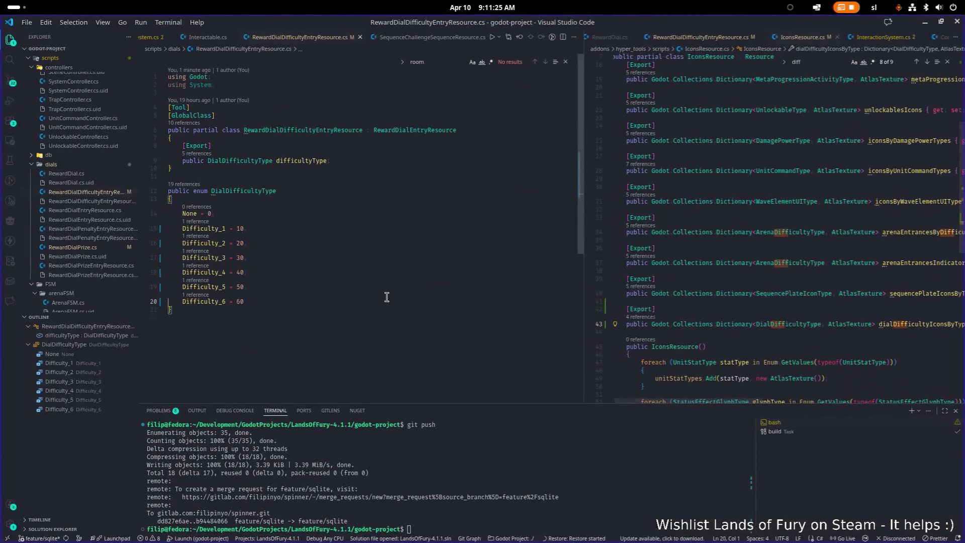
Find DialDifficultyType's references and open the difficulty switch in RewardDialPrize.cs.
click(243, 190)
click(186, 184)
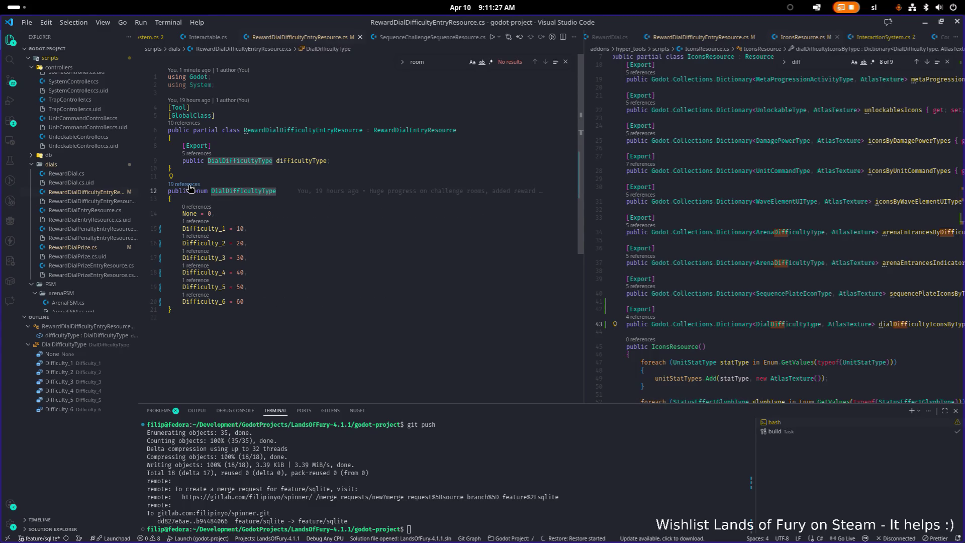
click(484, 248)
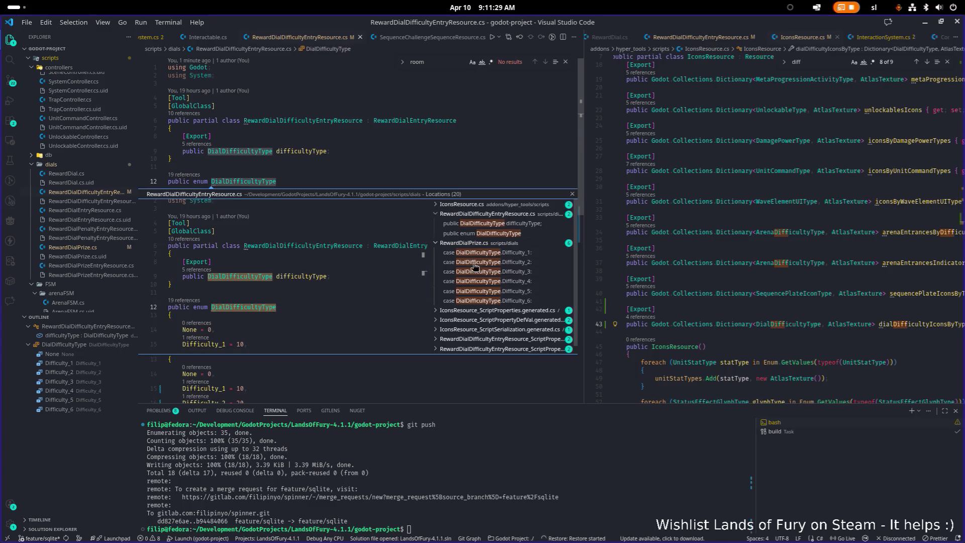
double_click(475, 269)
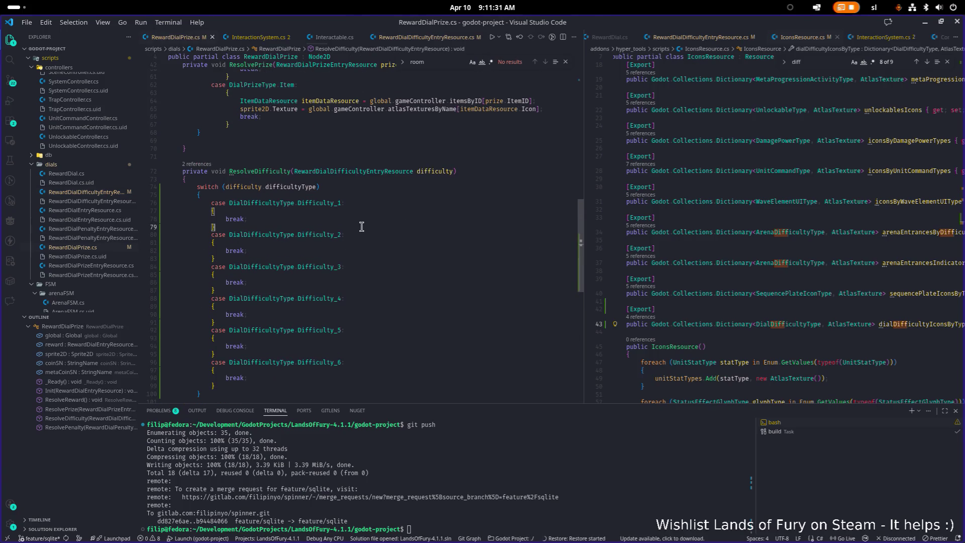
Copy the MetaCoin case's texture assignment line.
scroll(316, 221, up, 5)
click(417, 191)
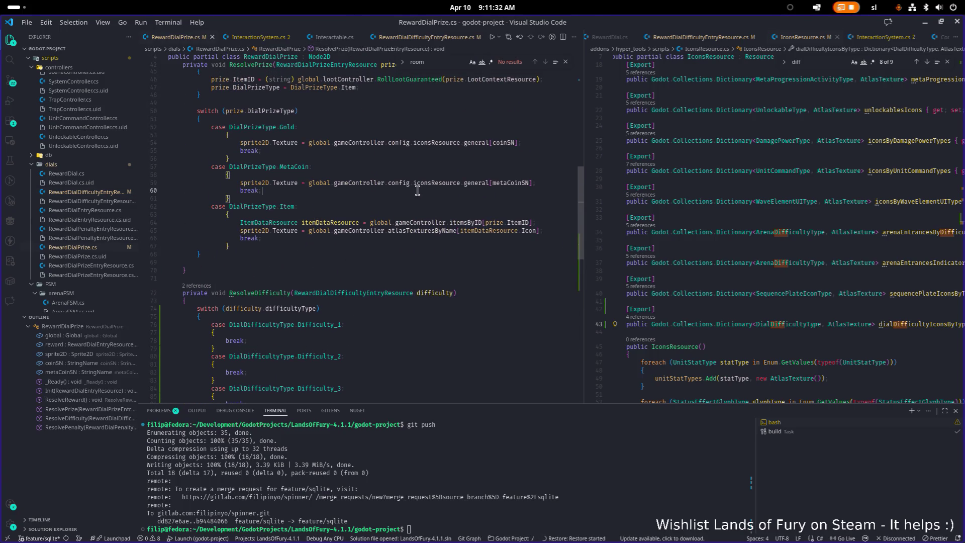
click(485, 182)
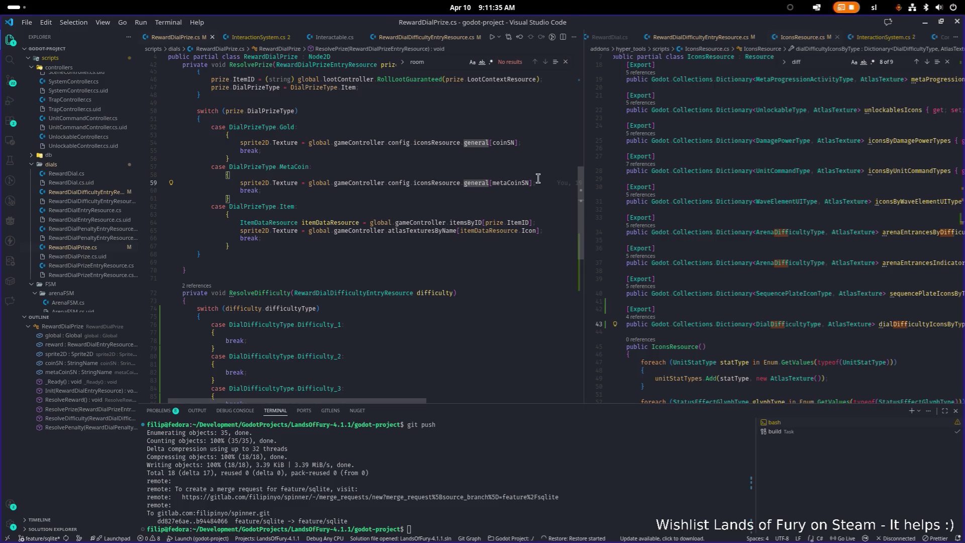
key(End)
key(shift+Home)
key(ctrl+c)
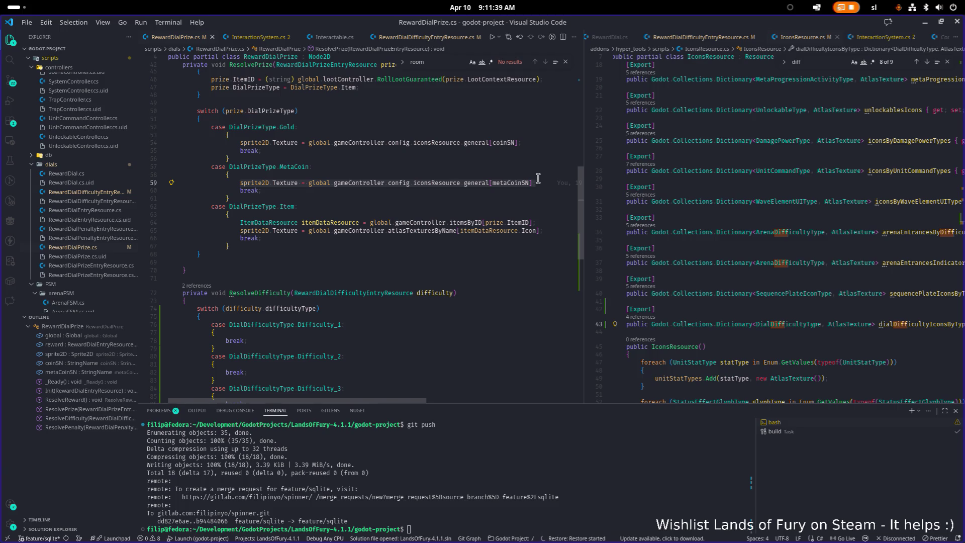
Add a sprite2D.Texture = assignment at the top of ResolveDifficulty using the copied line.
scroll(421, 240, down, 3)
click(309, 278)
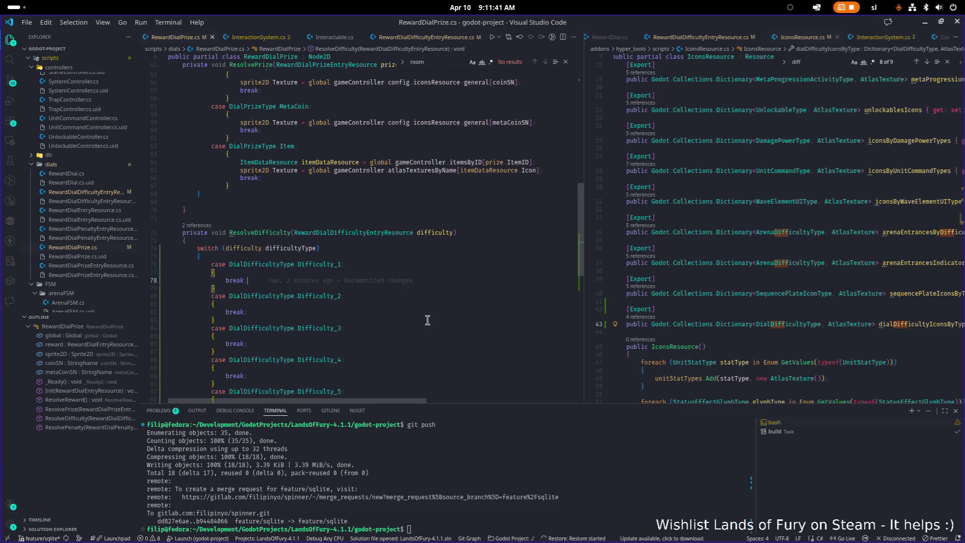
scroll(427, 320, down, 3)
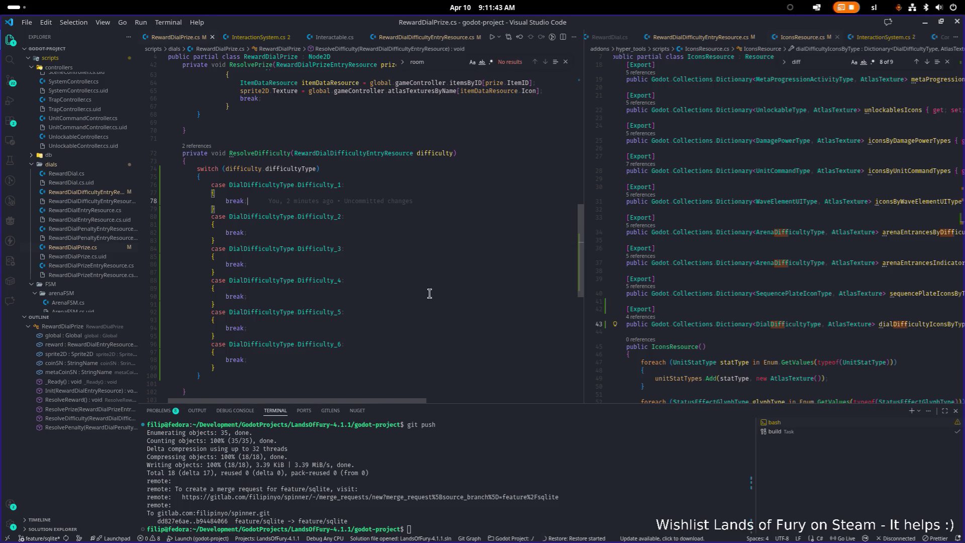
scroll(451, 221, up, 5)
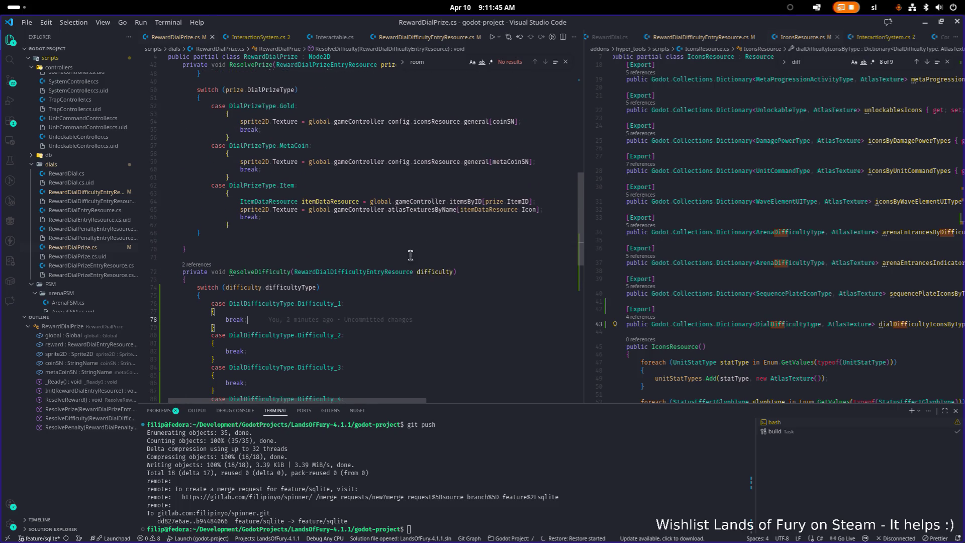
click(366, 283)
key(Return)
key(Return)
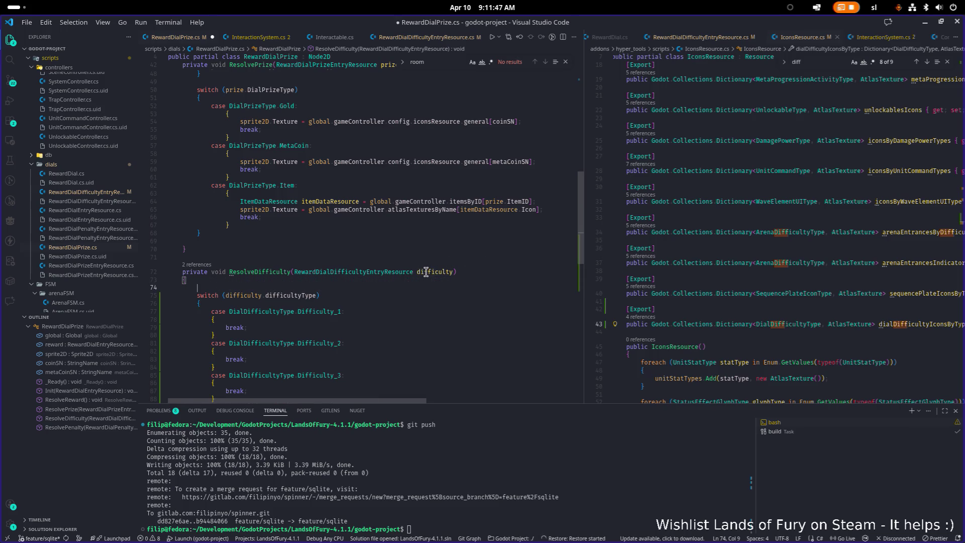
text(sprite2D.T)
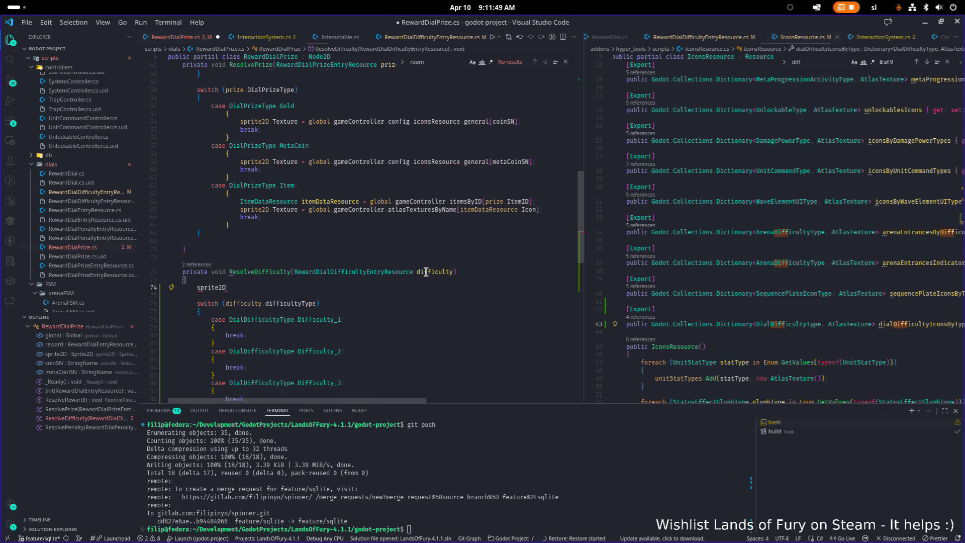
key(Tab)
text(=)
key(ctrl+v)
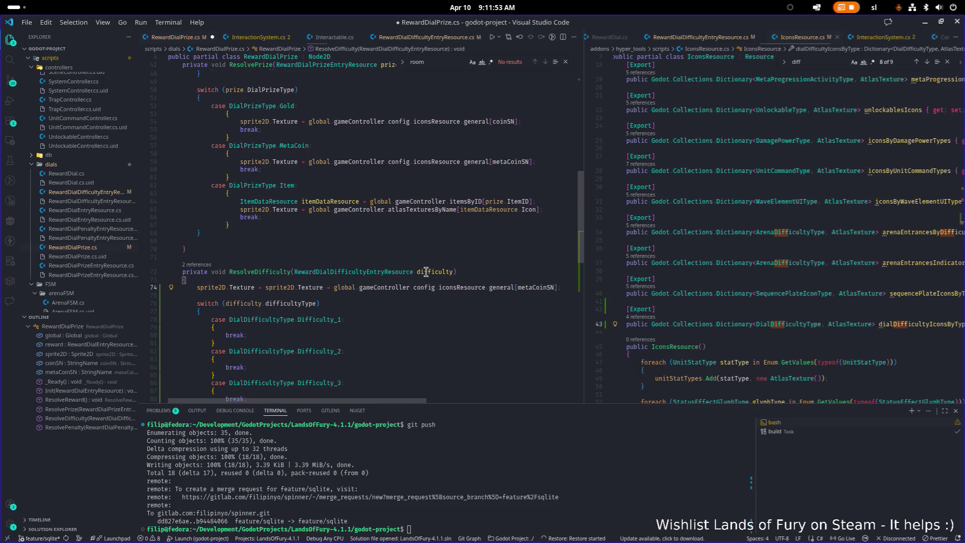
Replace the duplicated prefix and general[metaCoinSN] lookup with dialDifficultyIconsByType[DialDifficultyType].
key(ctrl+Left)
key(ctrl+Left)
key(ctrl+Left)
key(ctrl+shift+Right)
key(ctrl+shift+Right)
key(ctrl+shift+Right)
key(Delete)
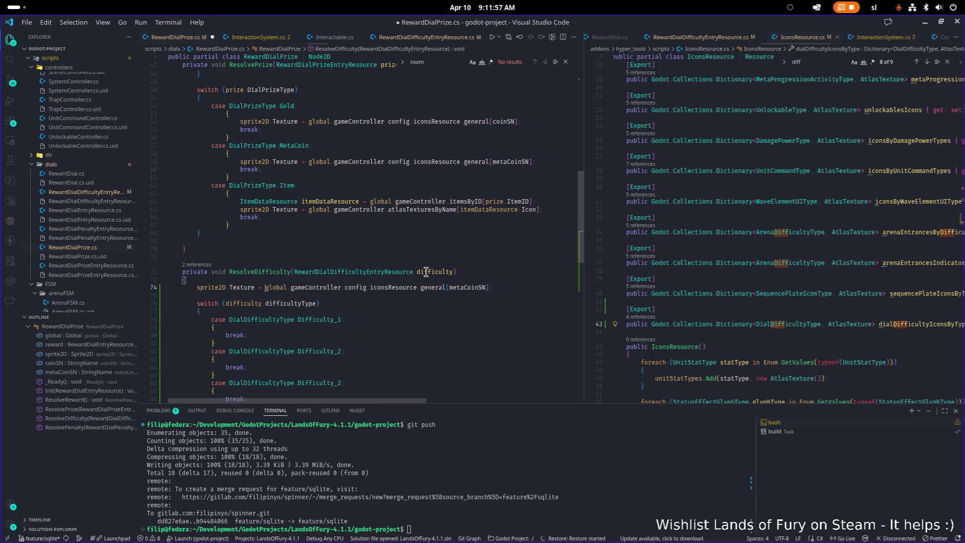
key(ctrl+shift+Left)
key(ctrl+shift+Left)
key(ctrl+shift+Left)
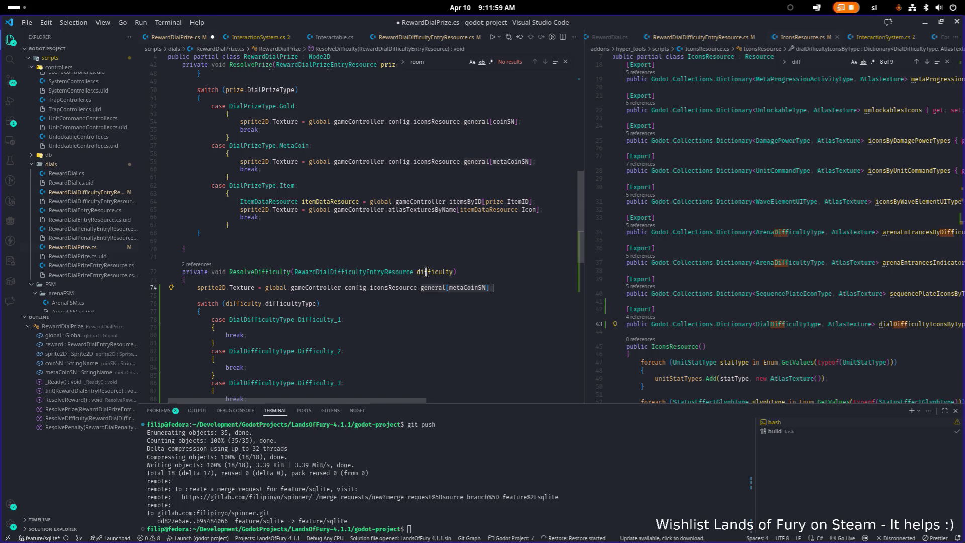
text(di)
key(Tab)
text([)
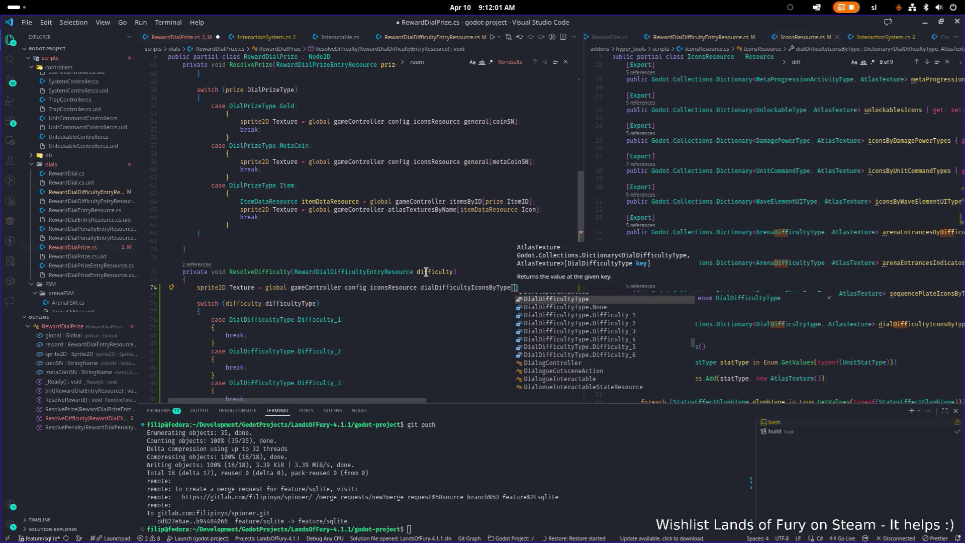
key(Tab)
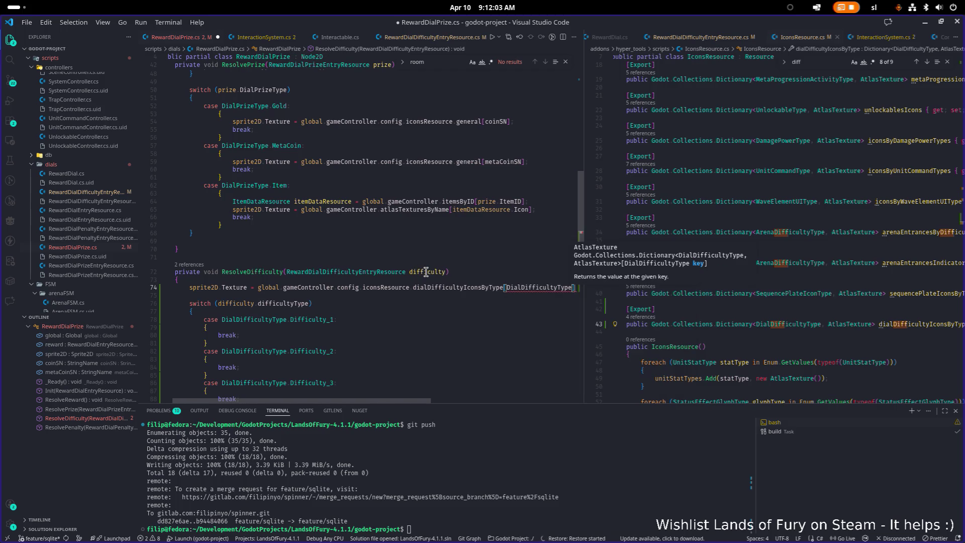
Change the dictionary key to difficulty.difficultyType.
key(ctrl+Left)
text(d)
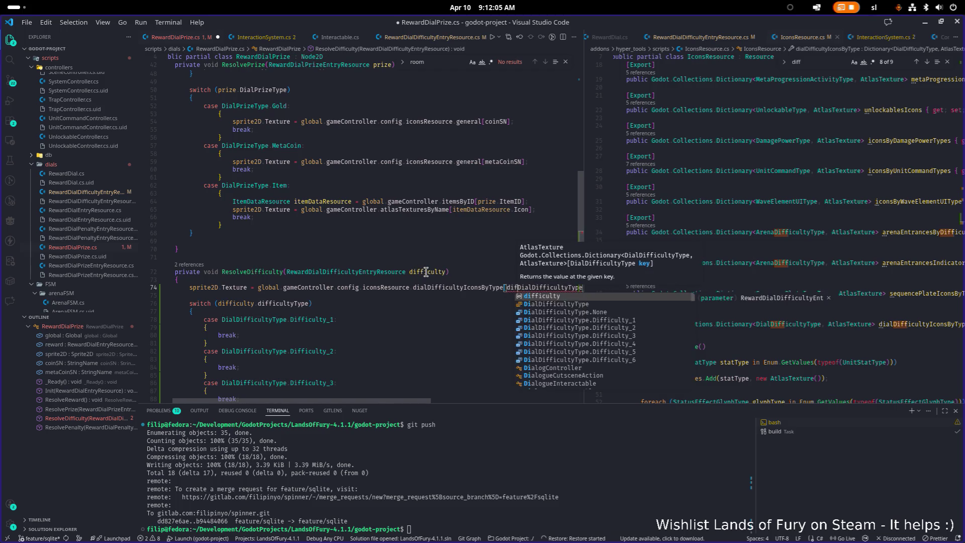
key(Tab)
text(.)
key(End)
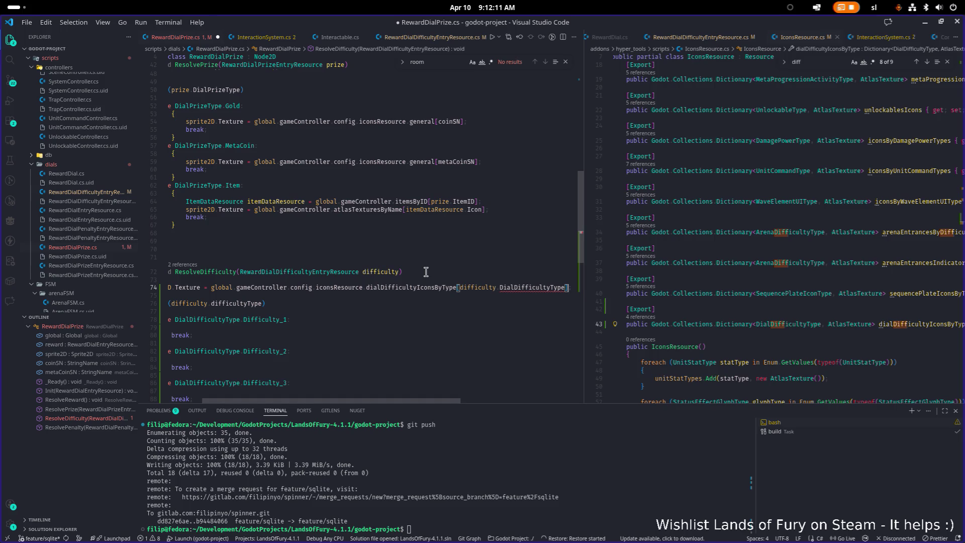
double_click(530, 287)
text(di)
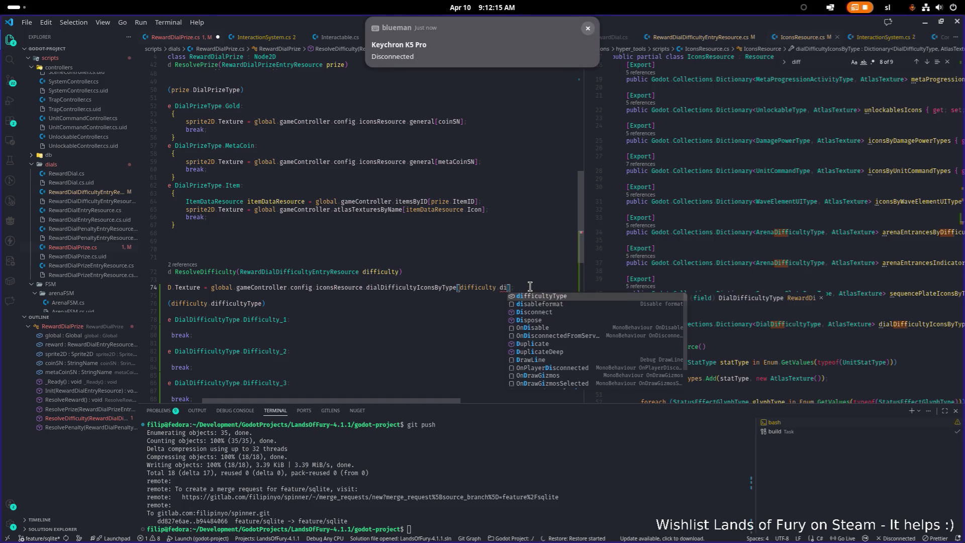
key(Tab)
Delete the old switch block and leftover blank lines, then save the file.
key(Home)
key(Home)
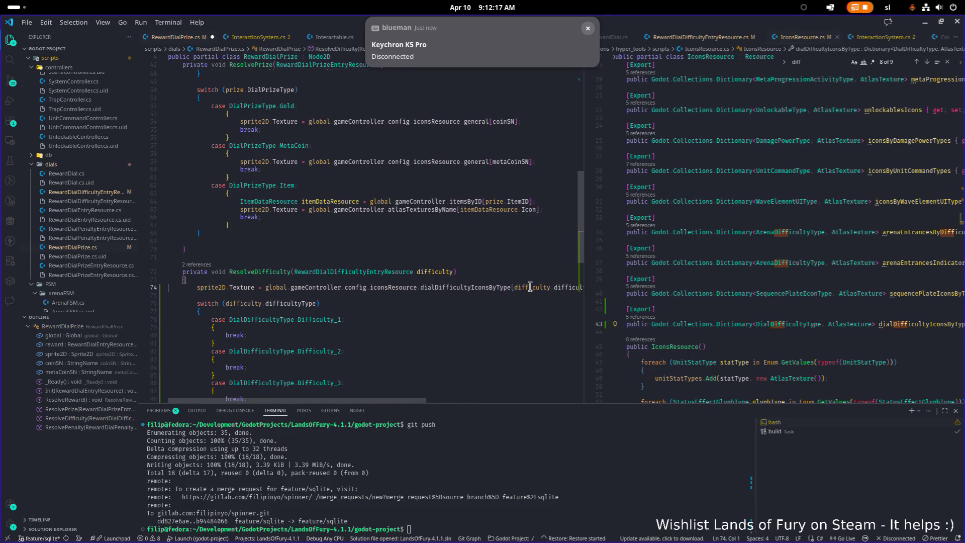
key(Up)
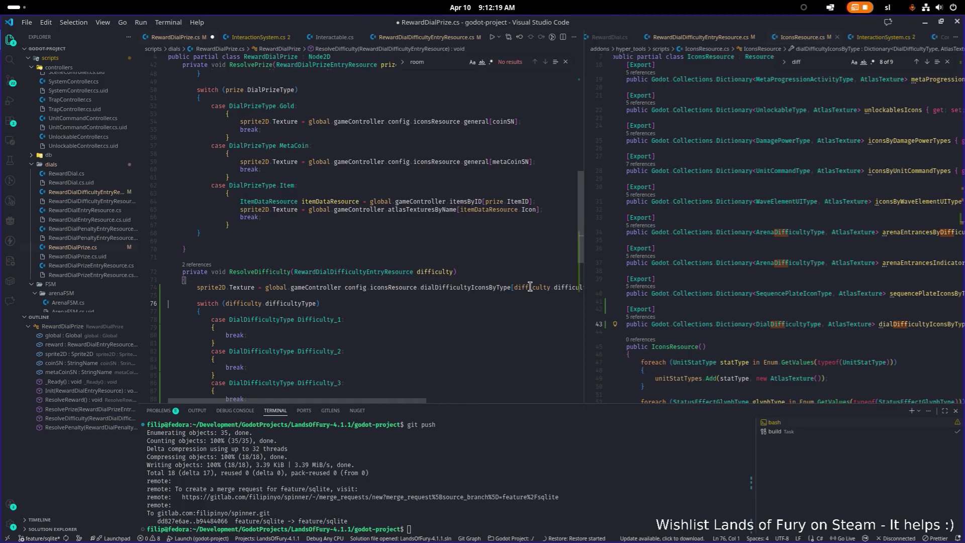
key(Home)
key(shift+Down)
key(shift+Down)
key(shift+Down)
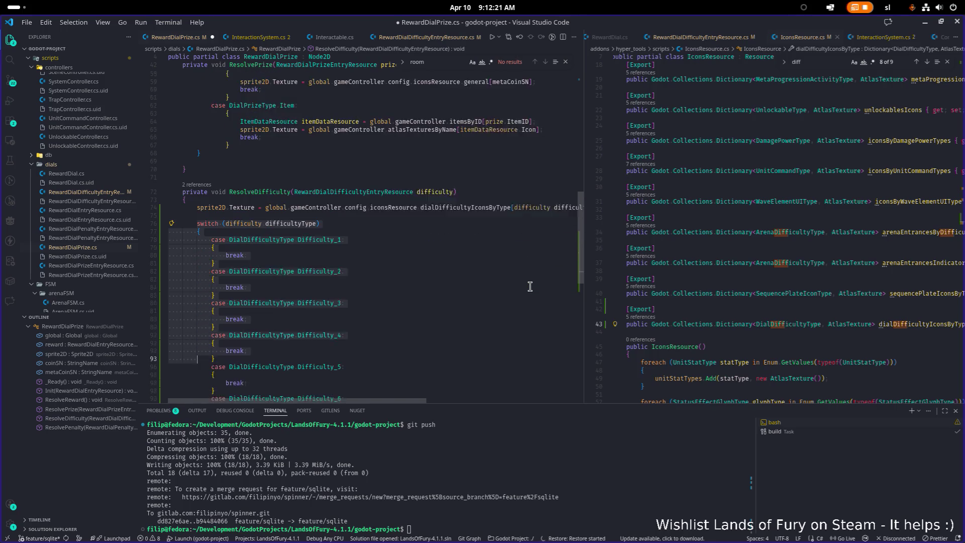
key(shift+Down)
key(shift+Down)
key(shift+Down)
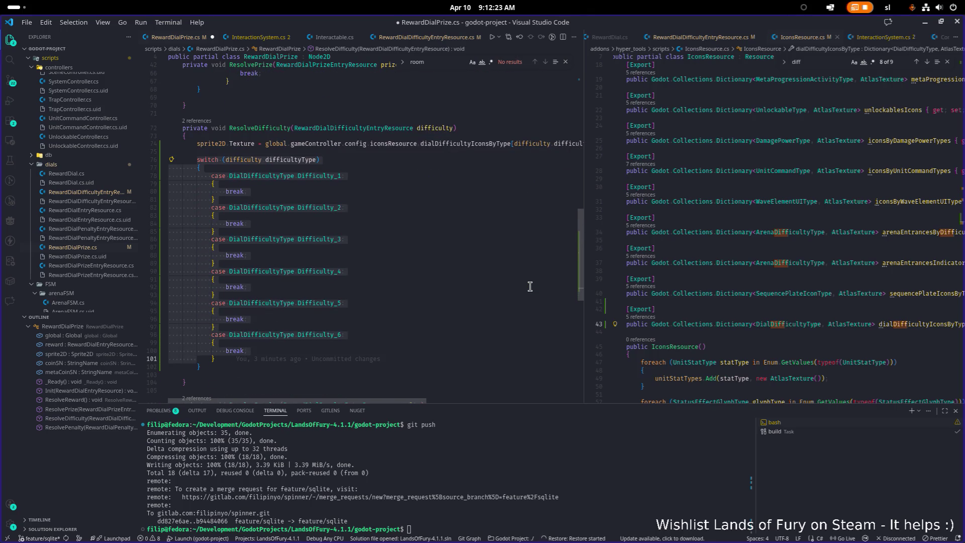
key(Delete)
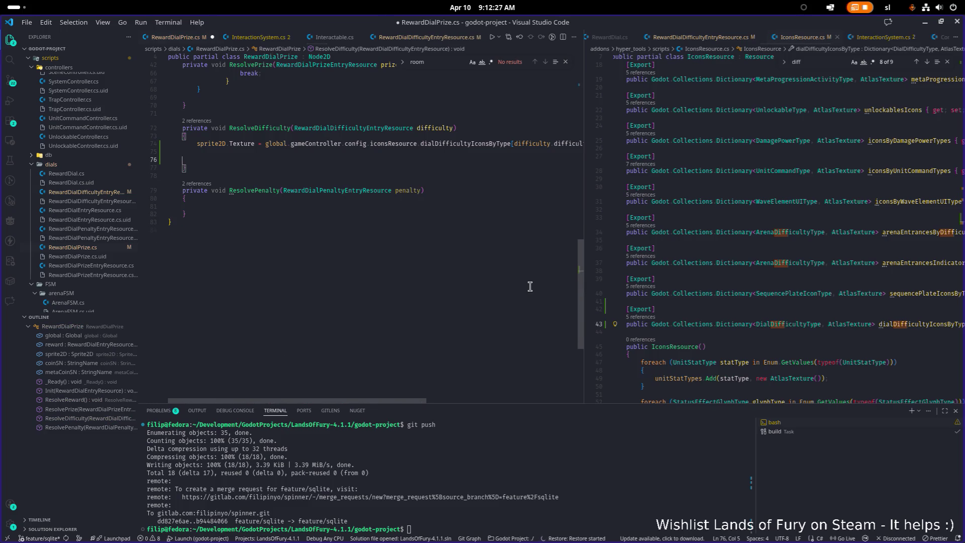
key(BackSpace)
key(Delete)
key(ctrl+shift+k)
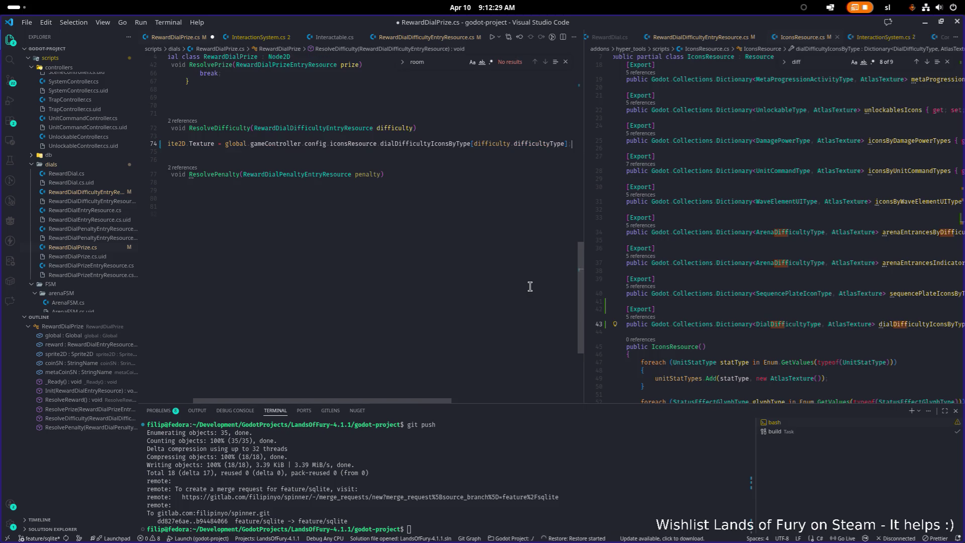
key(ctrl+s)
key(Up)
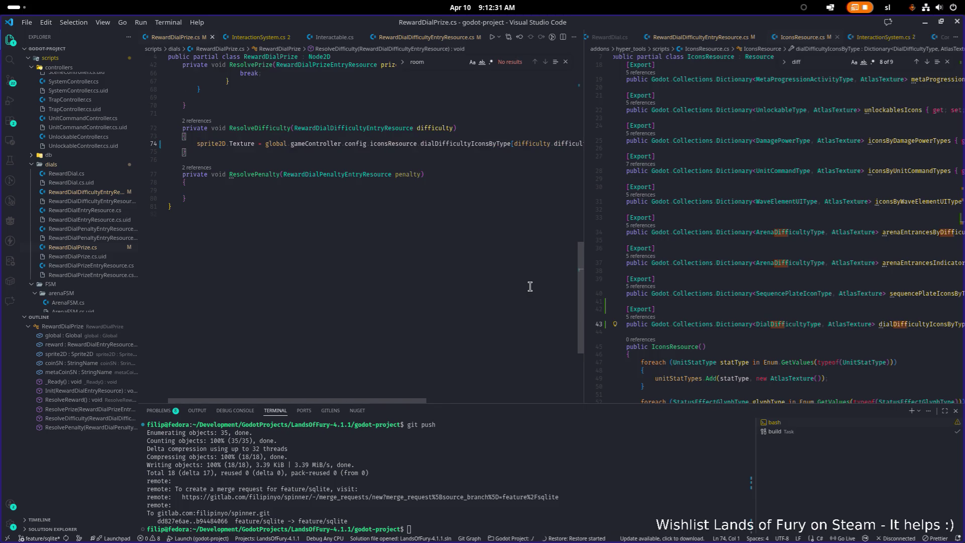
Open RewardDialPenaltyEntryResource.cs in the right editor group via Ctrl+P quick file search.
click(811, 243)
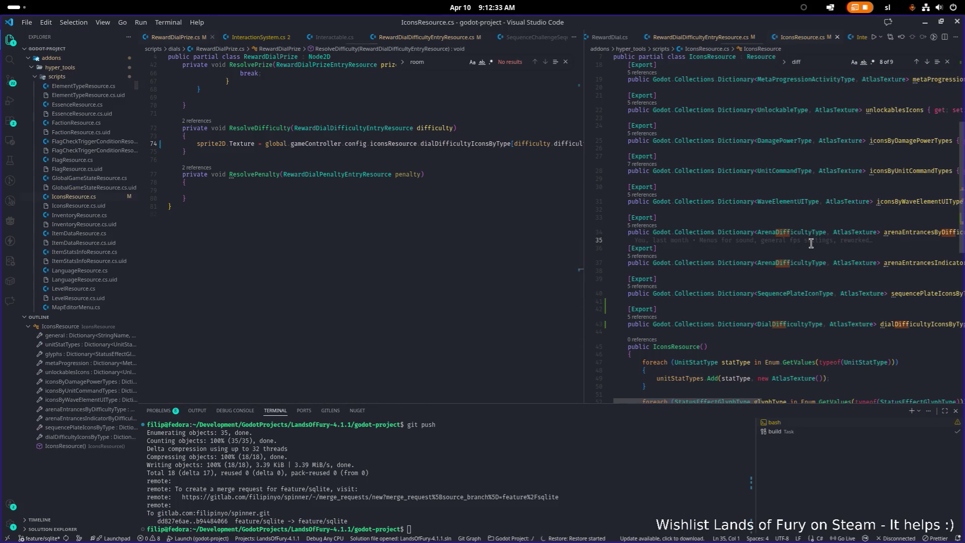
key(ctrl+p)
text(penaltyres)
key(Return)
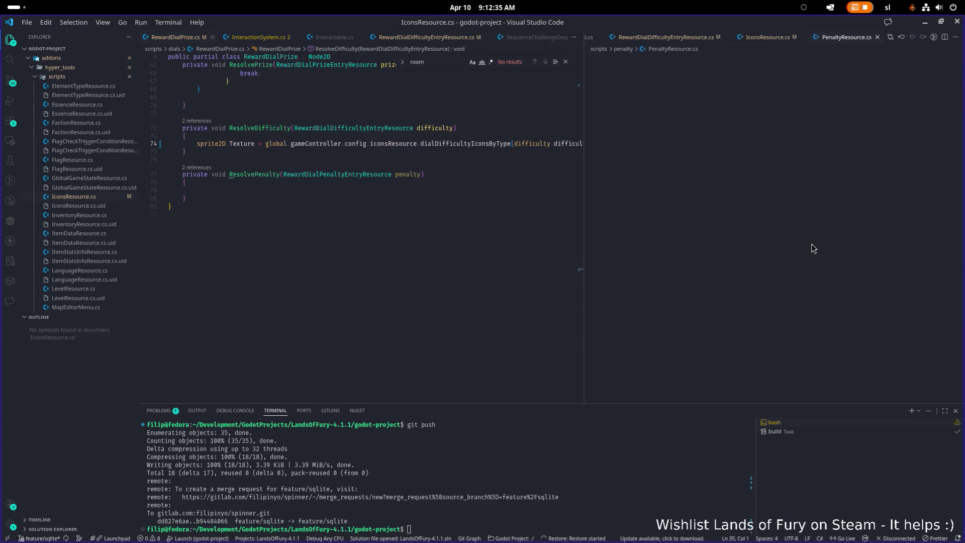
key(ctrl+p)
text(penalit)
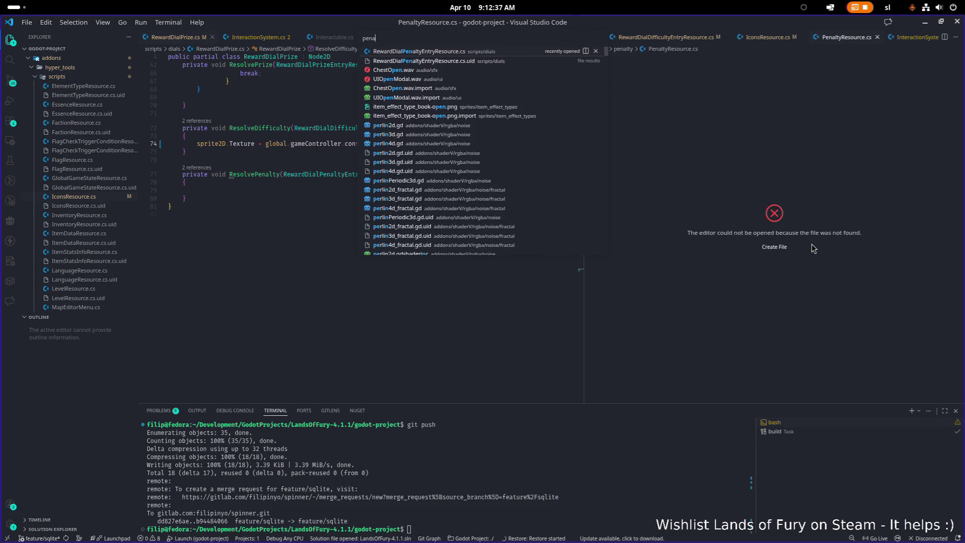
key(BackSpace)
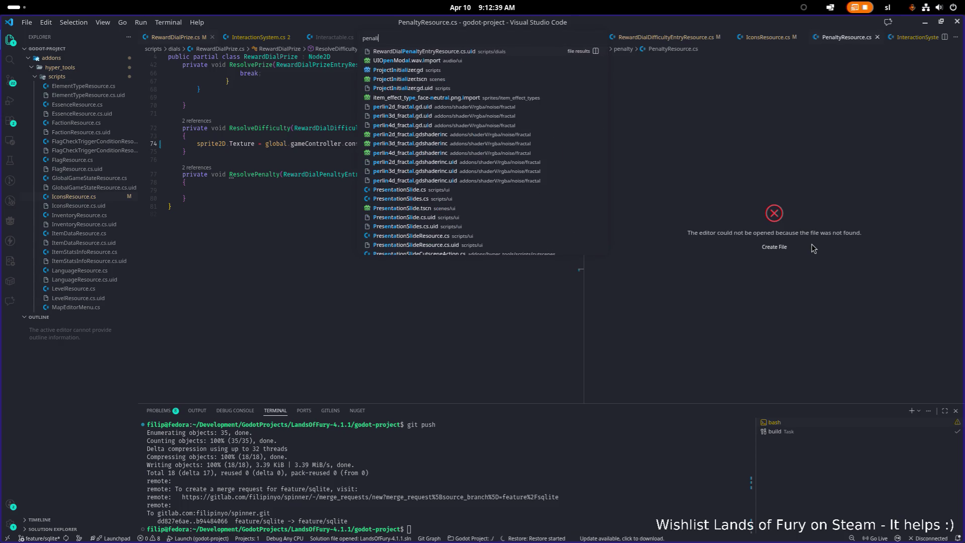
key(Return)
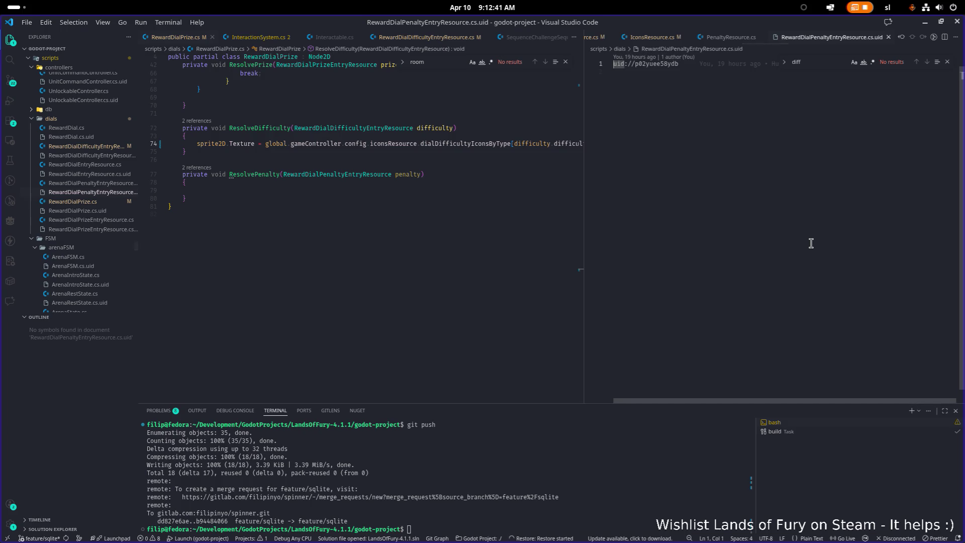
key(ctrl+p)
text(rewardp)
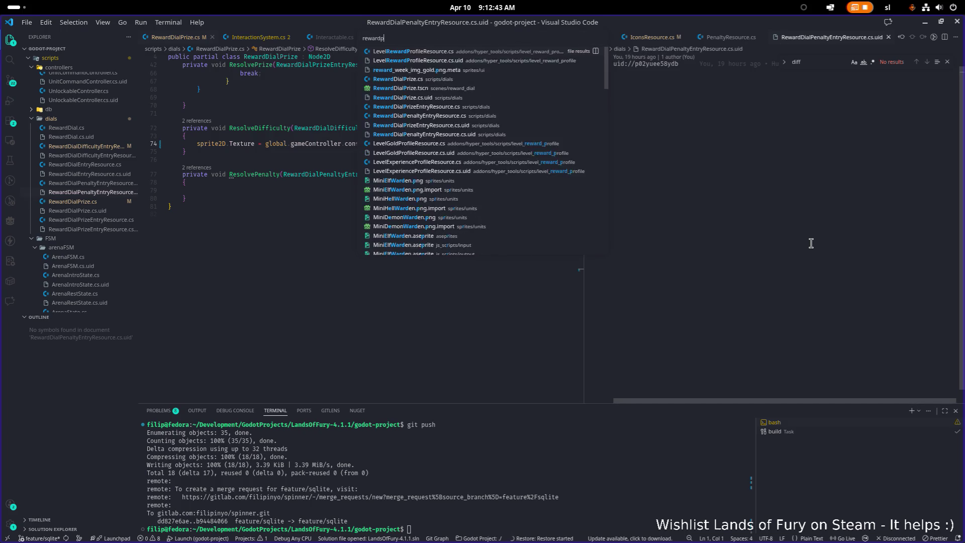
text(enal)
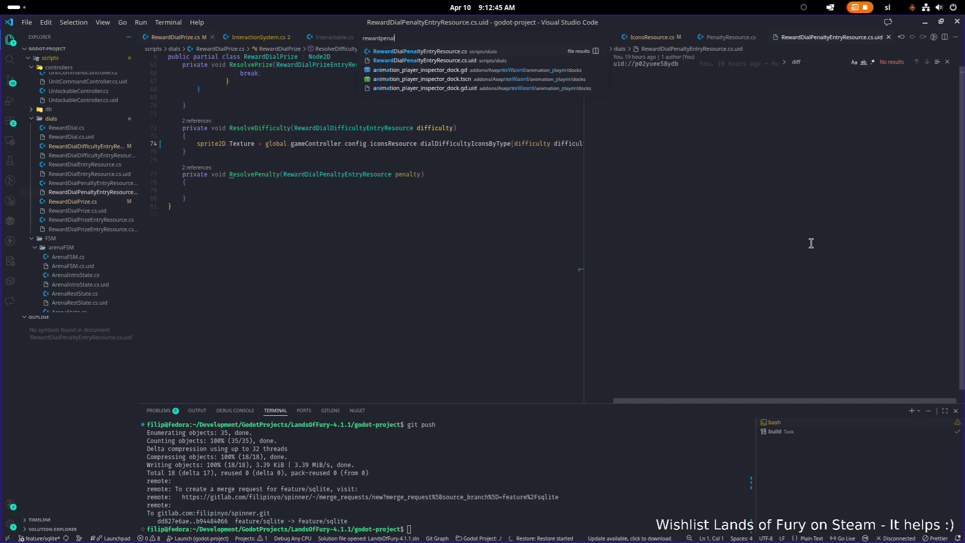
key(Return)
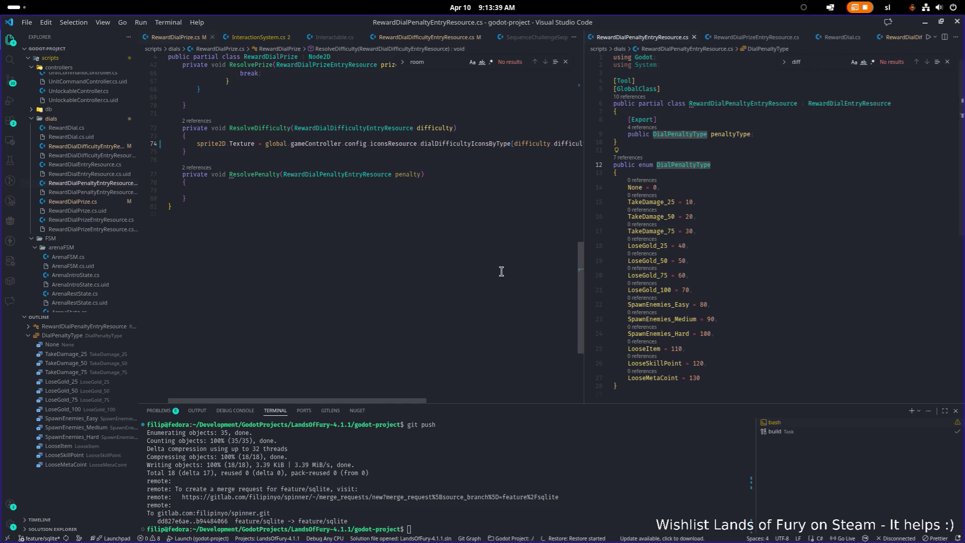
Read through the DialPenaltyType entries in the penalty enum file.
click(380, 191)
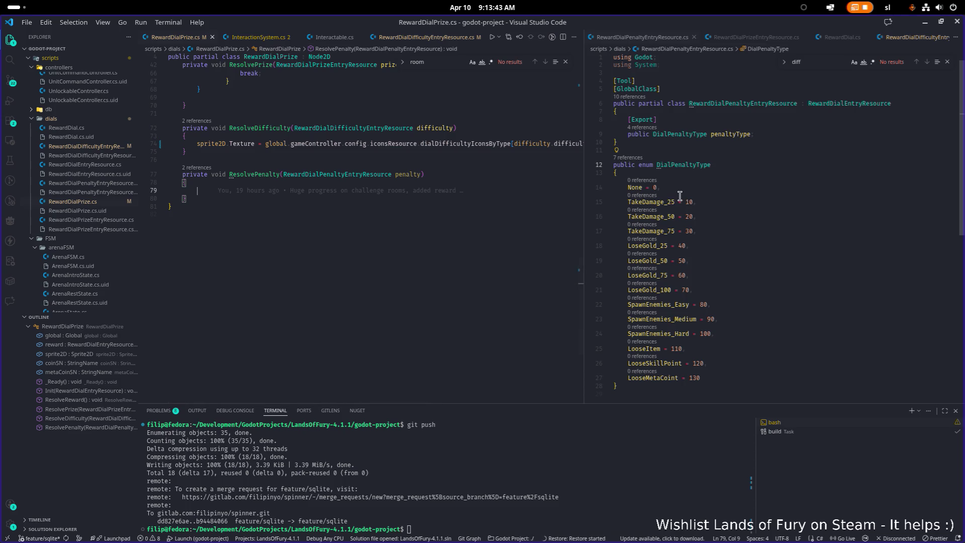
click(656, 201)
key(Down)
key(Down)
key(Down)
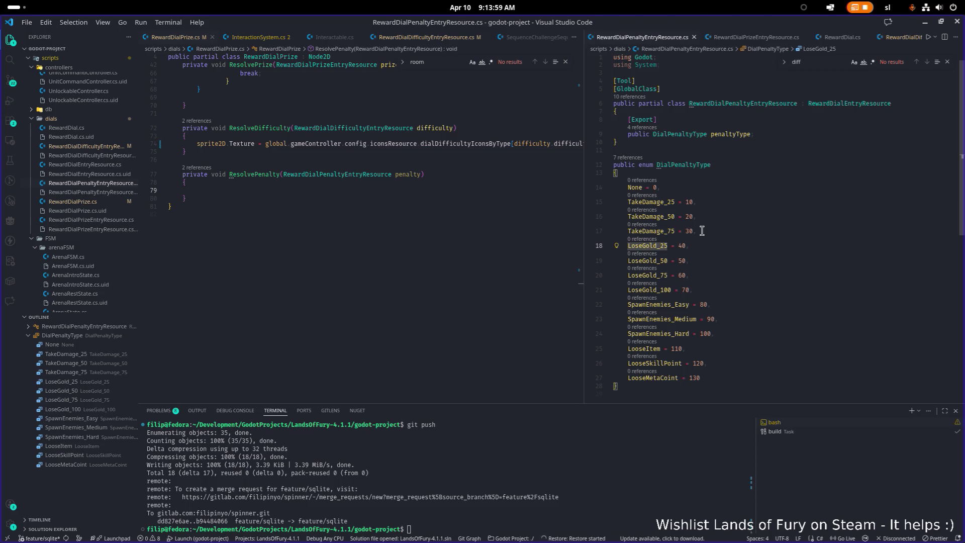
Return to RewardDialPrize.cs, then bring Aseprite with Interactables.png to the front.
click(345, 191)
scroll(382, 226, up, 5)
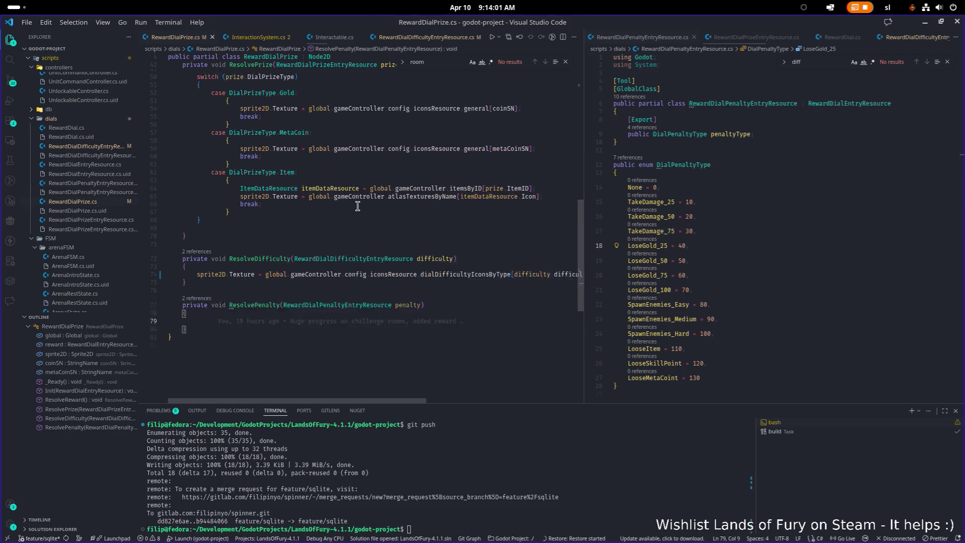
mouse_move(410, 308)
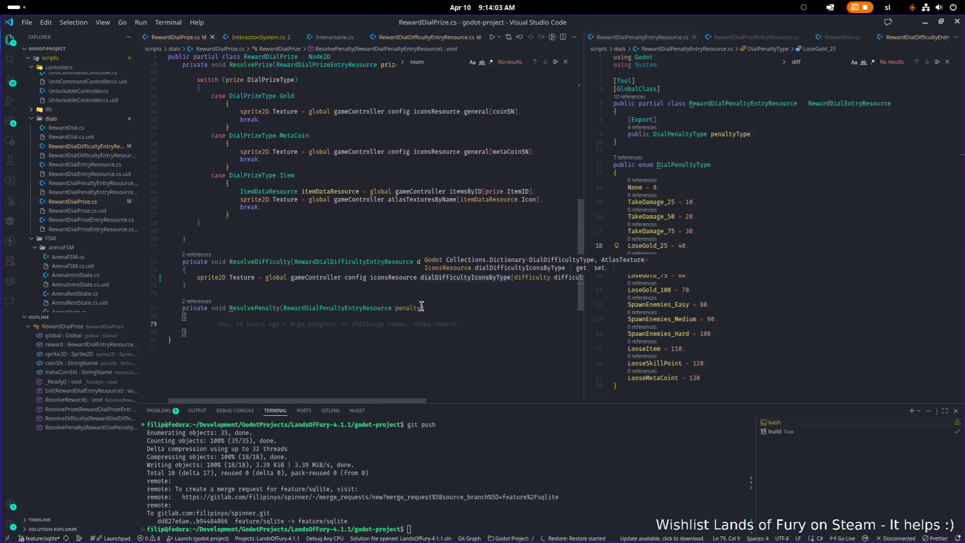
click(317, 294)
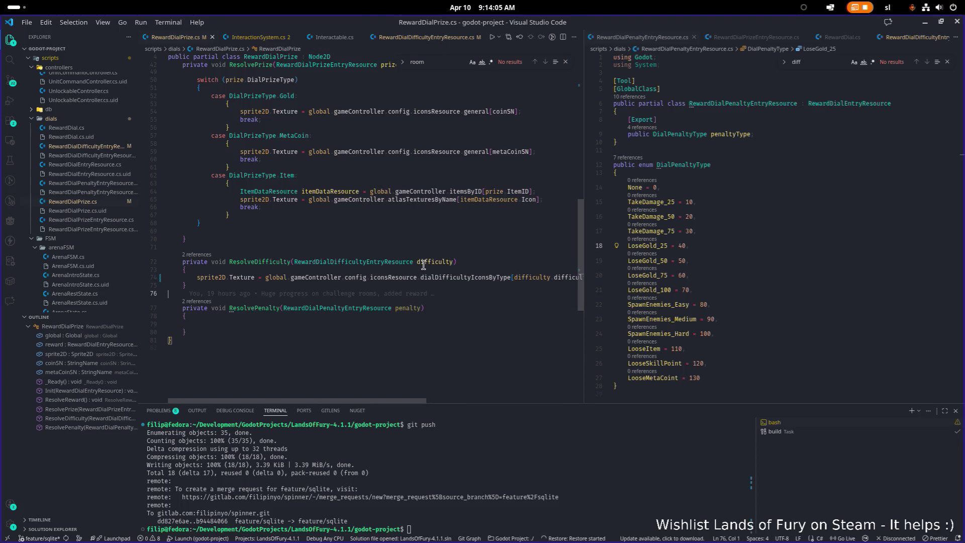
key(alt+Tab)
click(312, 266)
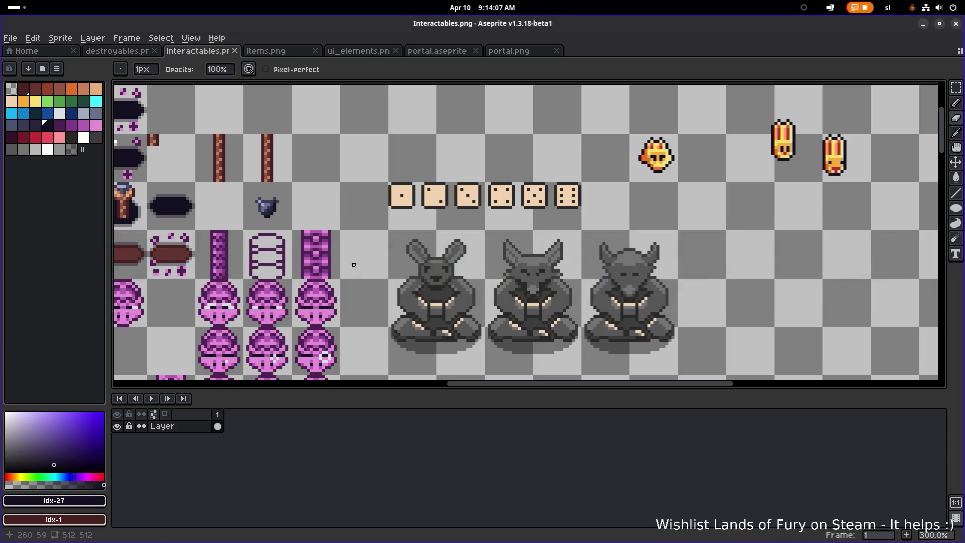
Switch back to Aseprite and bring ui_elements.png's icon rows into view.
key(alt+Tab)
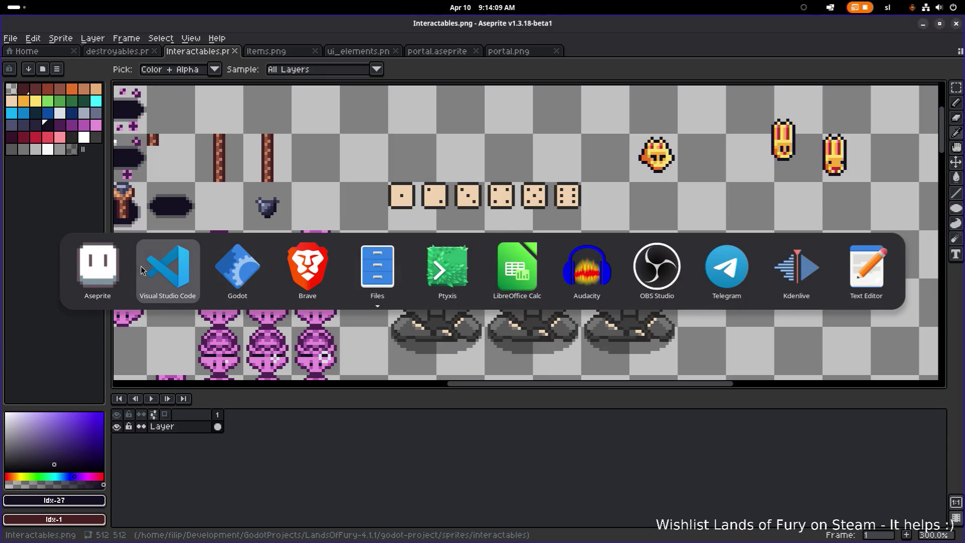
click(191, 270)
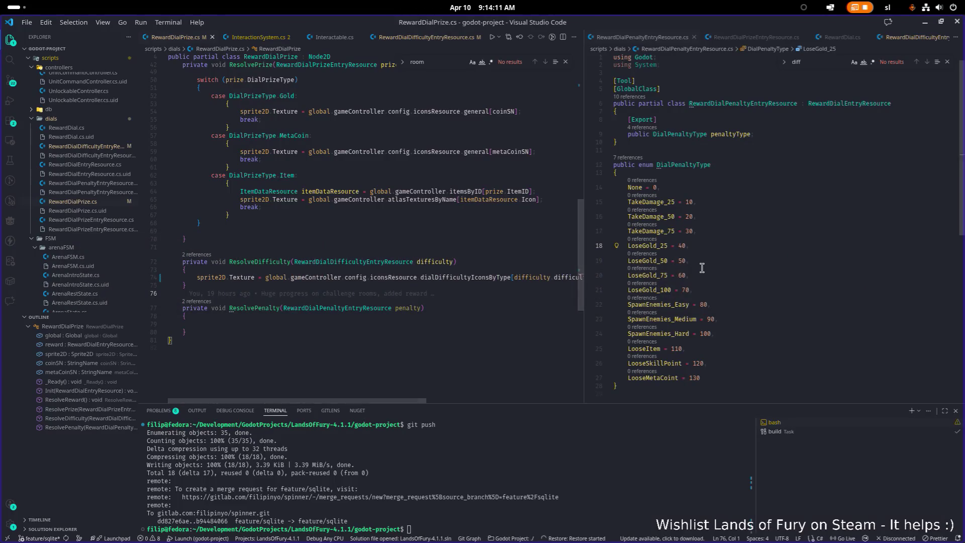
key(alt+Tab)
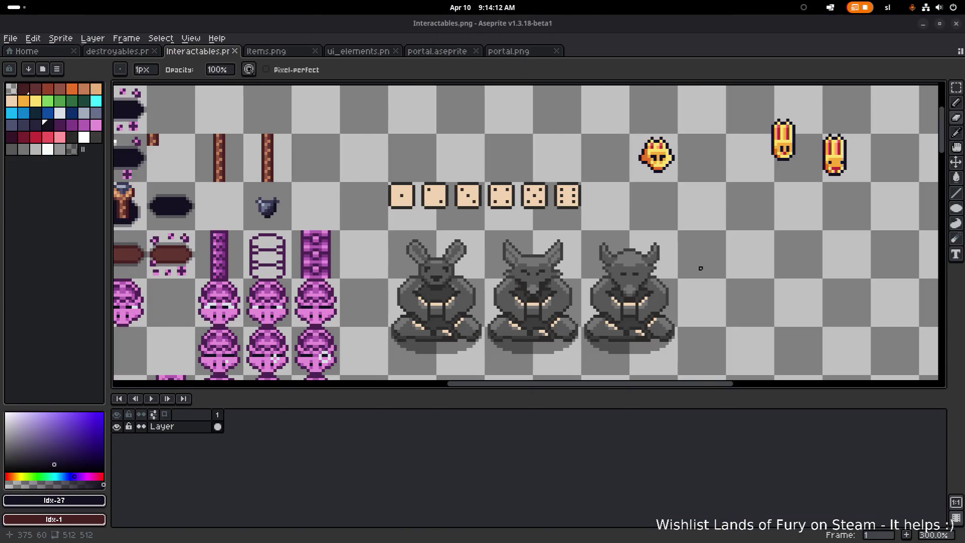
scroll(498, 148, down, 2)
scroll(498, 151, down, 5)
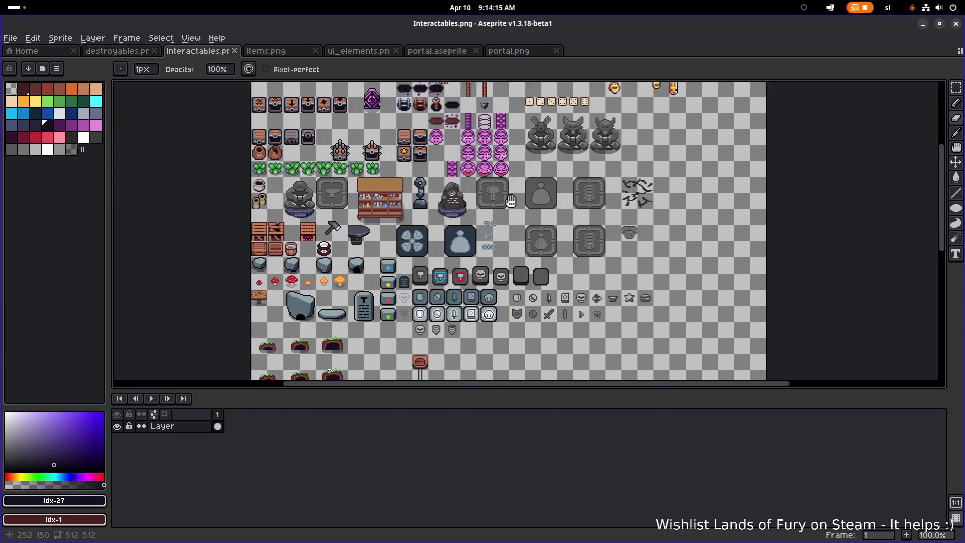
click(357, 52)
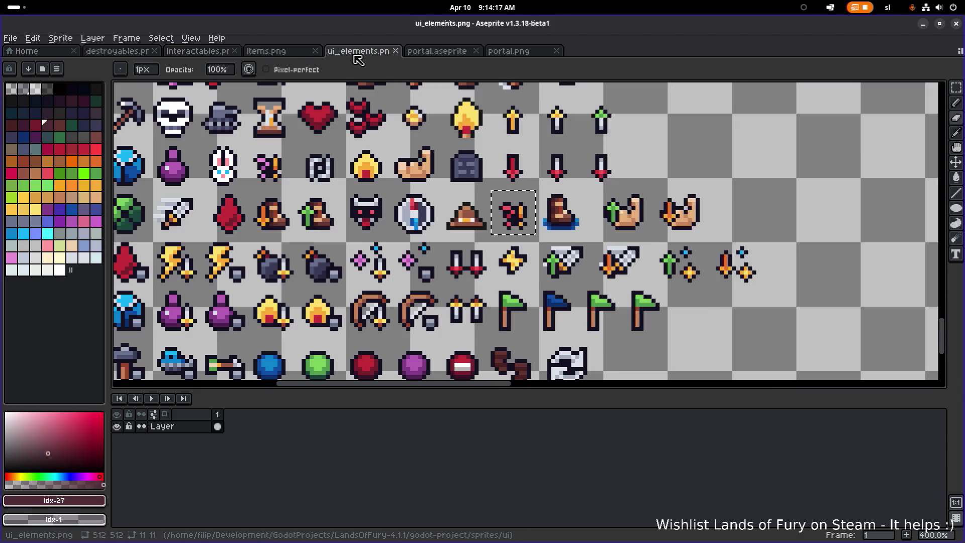
scroll(393, 190, down, 2)
scroll(352, 184, up, 1)
scroll(352, 185, down, 1)
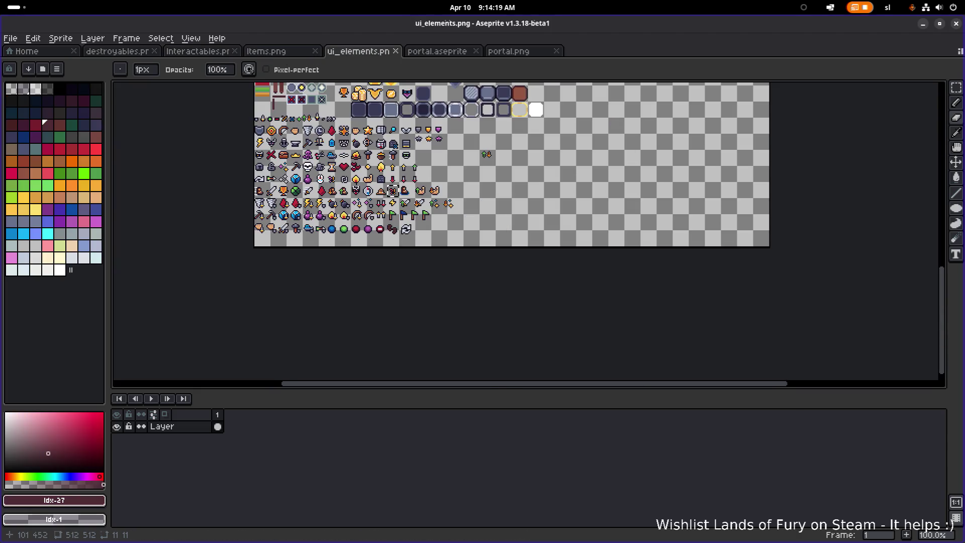
drag(352, 184, 376, 276)
Check portal.aseprite and Interactables.png, then zoom in on ui_elements.png's weapon and arrow icons.
click(436, 52)
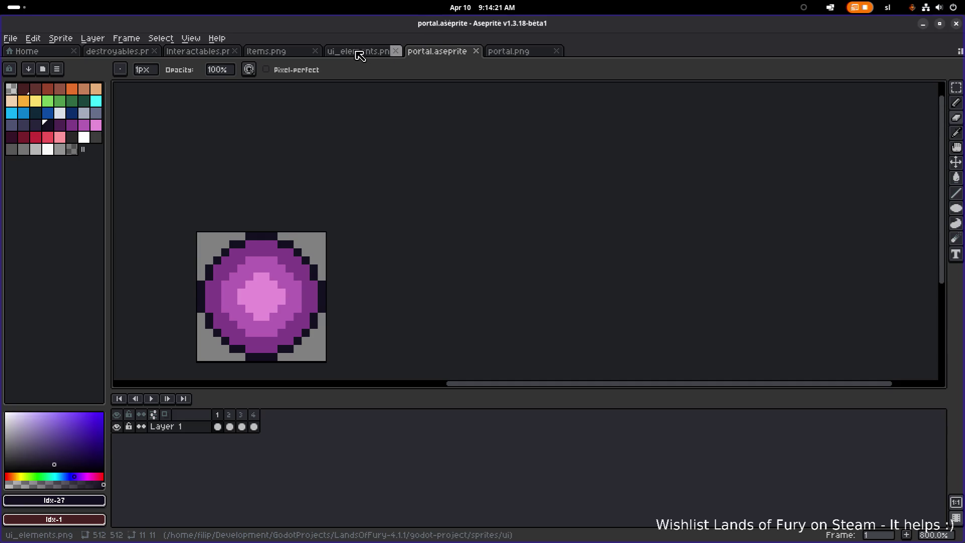
click(222, 51)
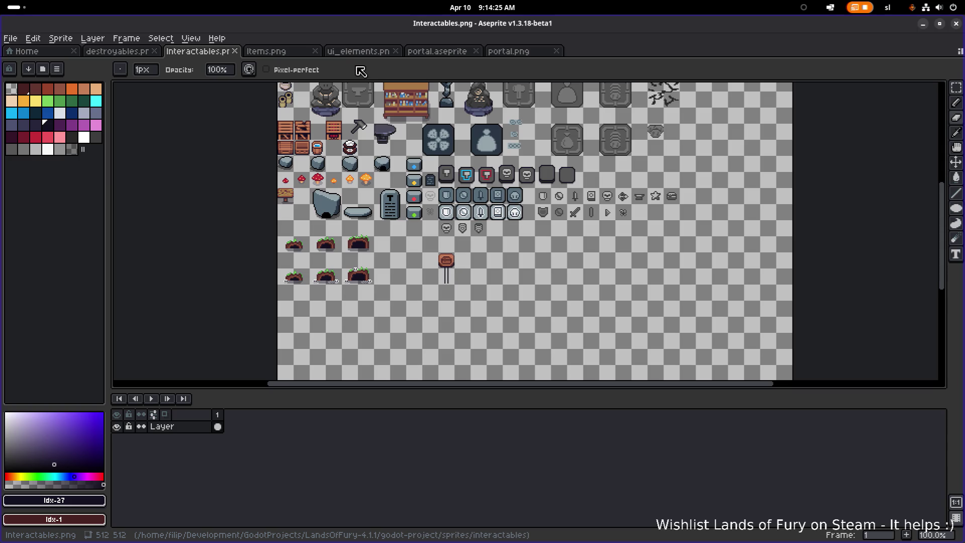
click(376, 52)
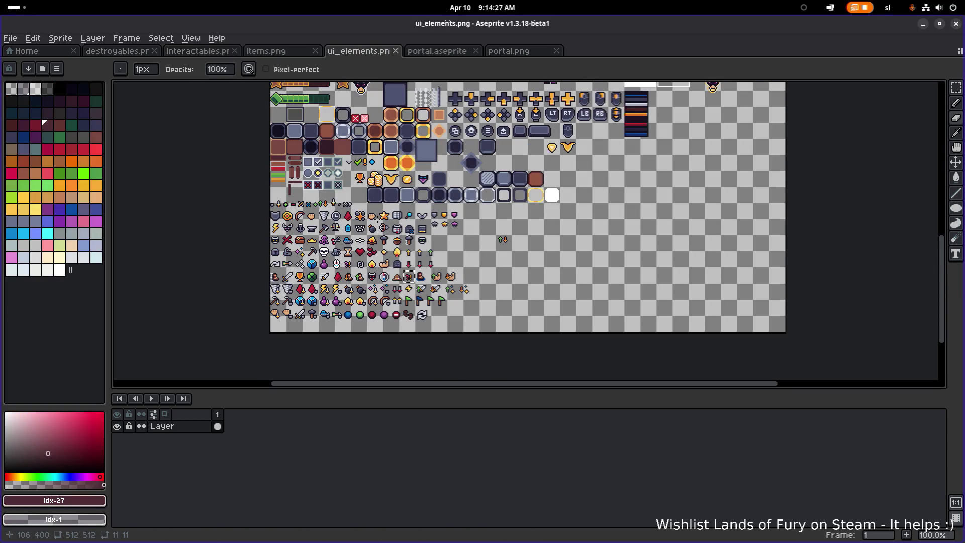
scroll(406, 279, up, 2)
scroll(335, 232, down, 2)
scroll(335, 231, left, 3)
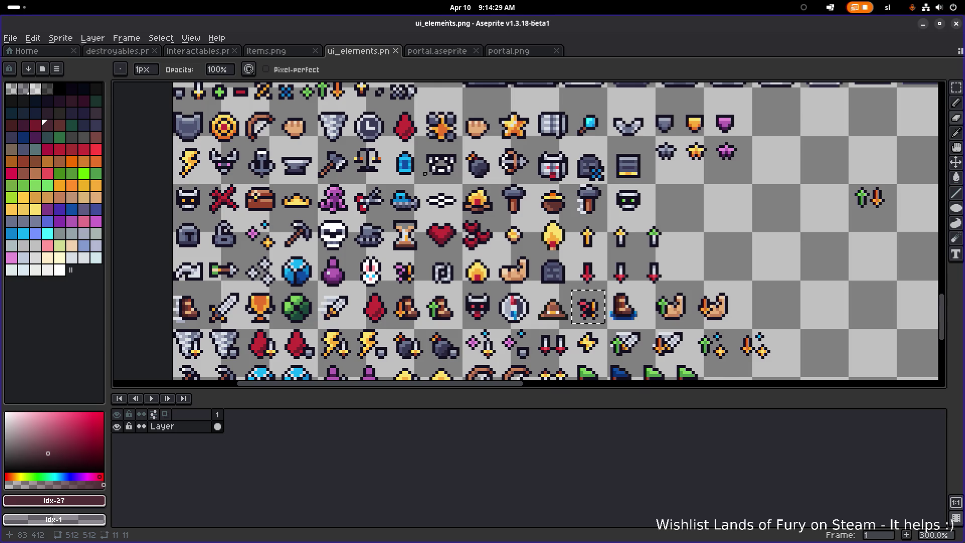
scroll(343, 234, down, 1)
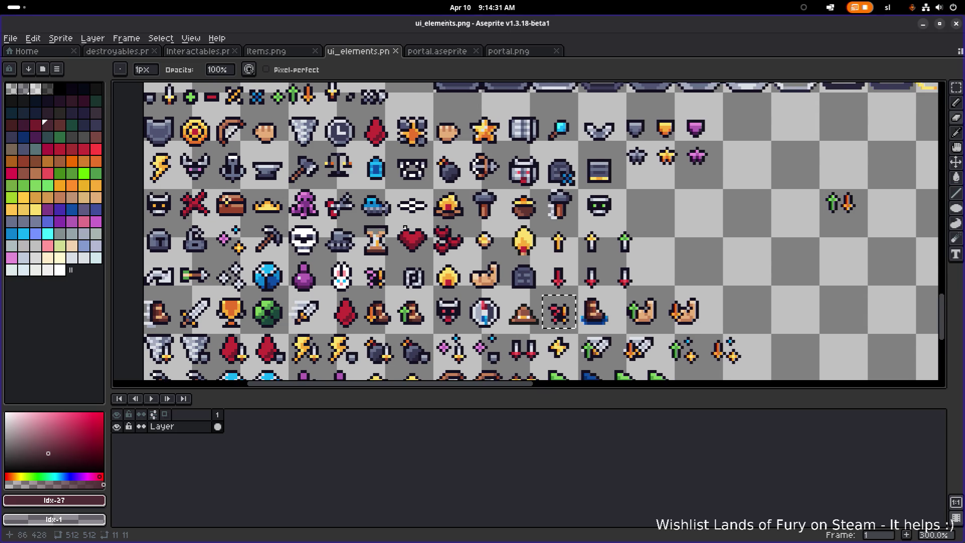
scroll(343, 234, left, 2)
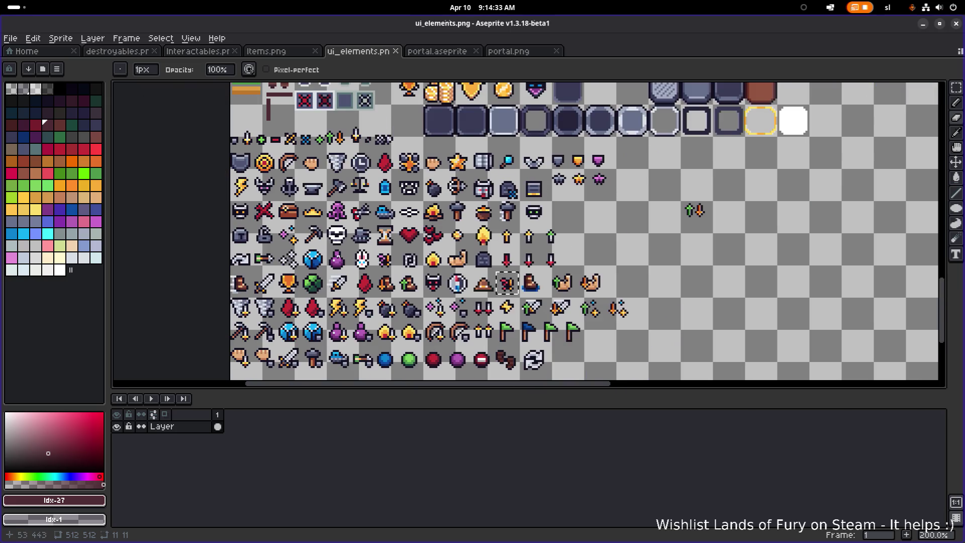
scroll(281, 281, left, 2)
scroll(289, 284, up, 2)
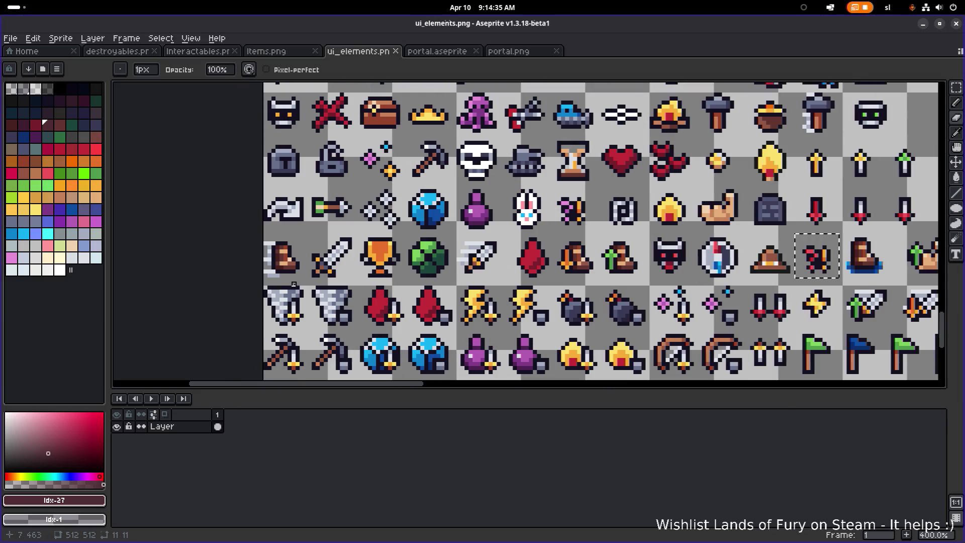
Copy the sword icon into the empty space beside the arrow icons.
key(m)
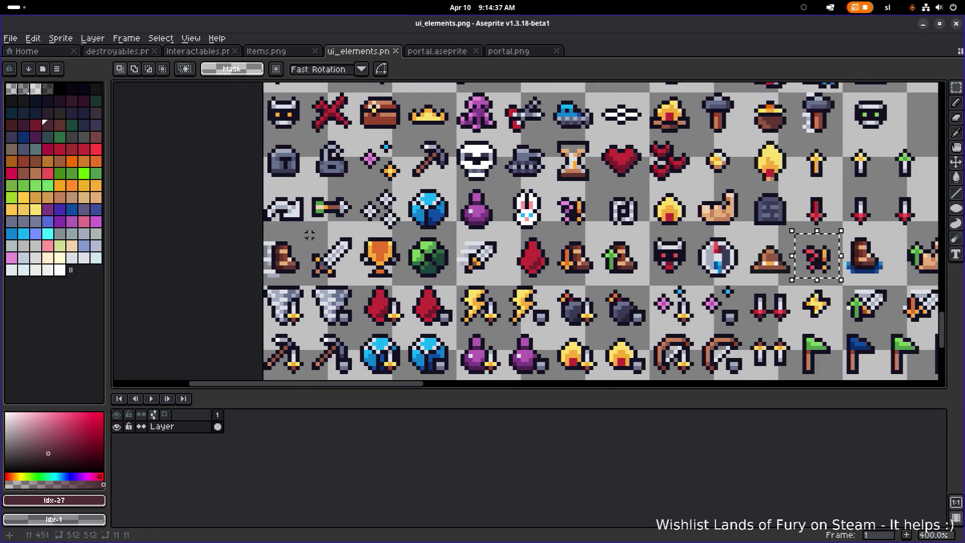
drag(310, 236, 358, 282)
scroll(355, 276, down, 2)
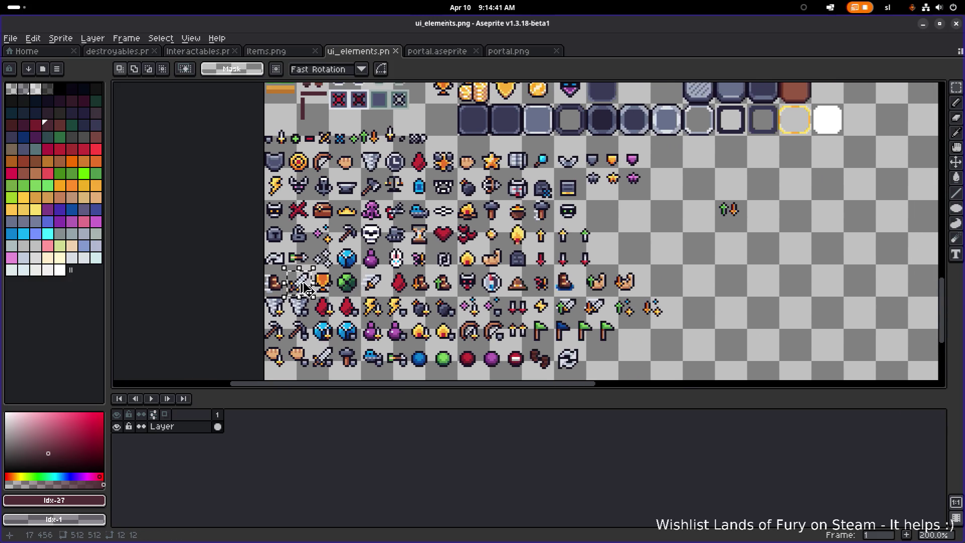
mouse_move(301, 282)
mouse_down()
mouse_move(551, 231)
mouse_move(689, 217)
mouse_move(734, 252)
mouse_up()
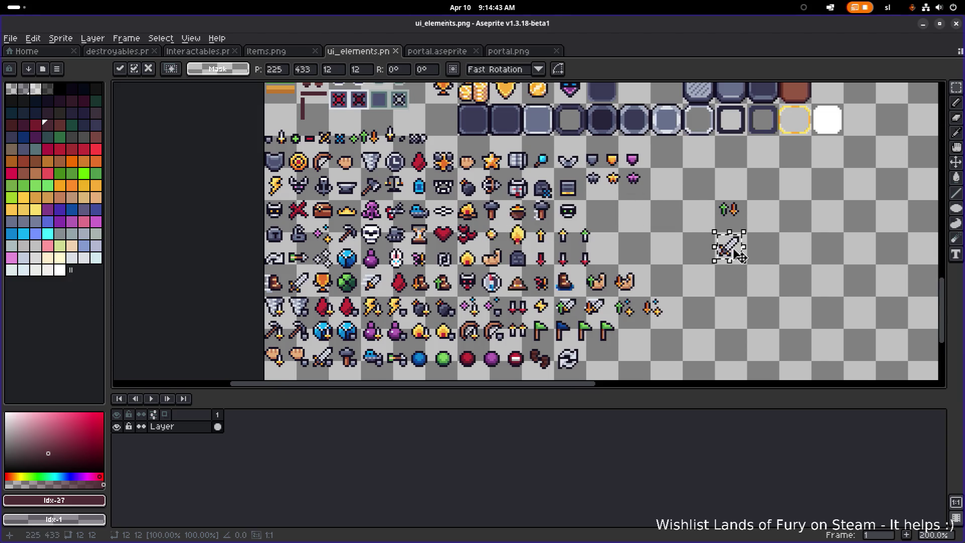
scroll(734, 251, up, 3)
scroll(741, 247, right, 1)
click(740, 247)
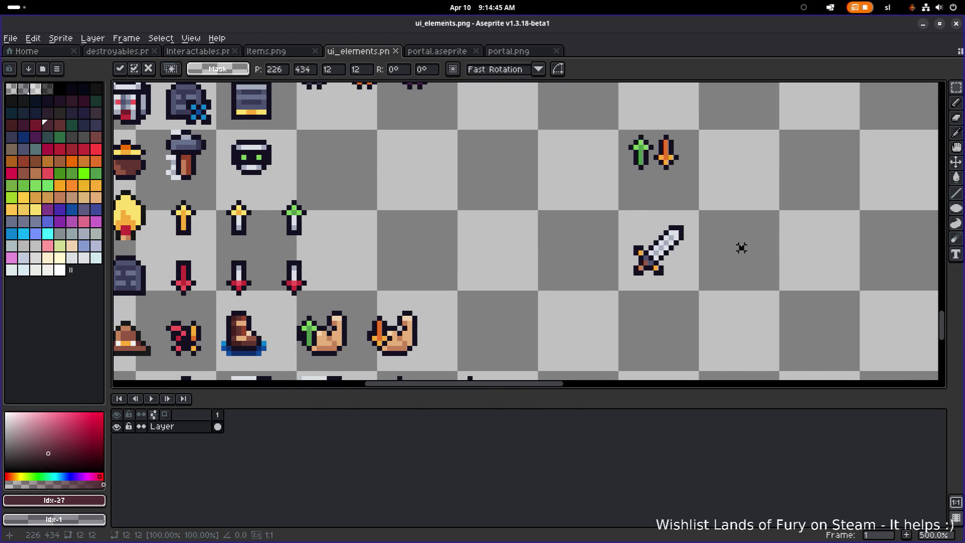
scroll(368, 211, down, 2)
scroll(482, 254, up, 6)
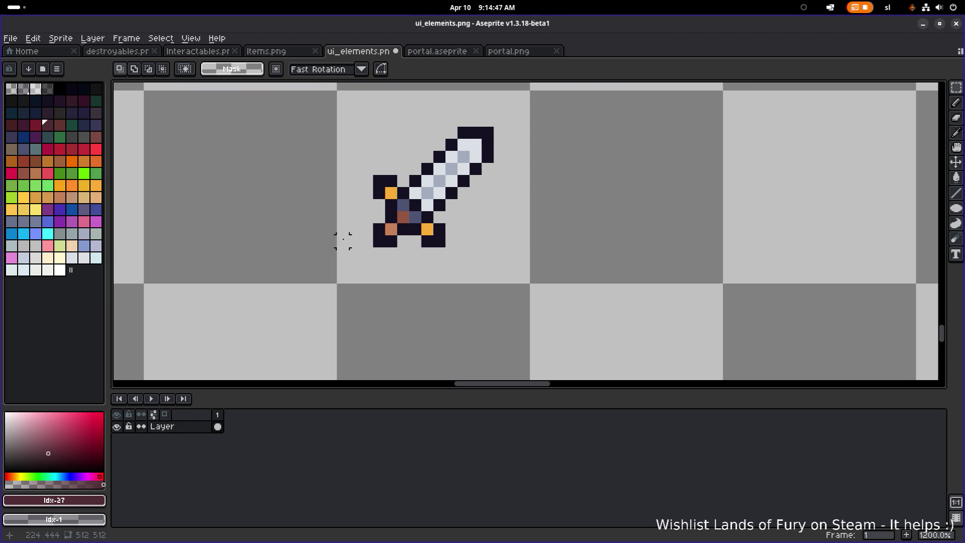
Load the default palette and choose its red colour.
click(57, 69)
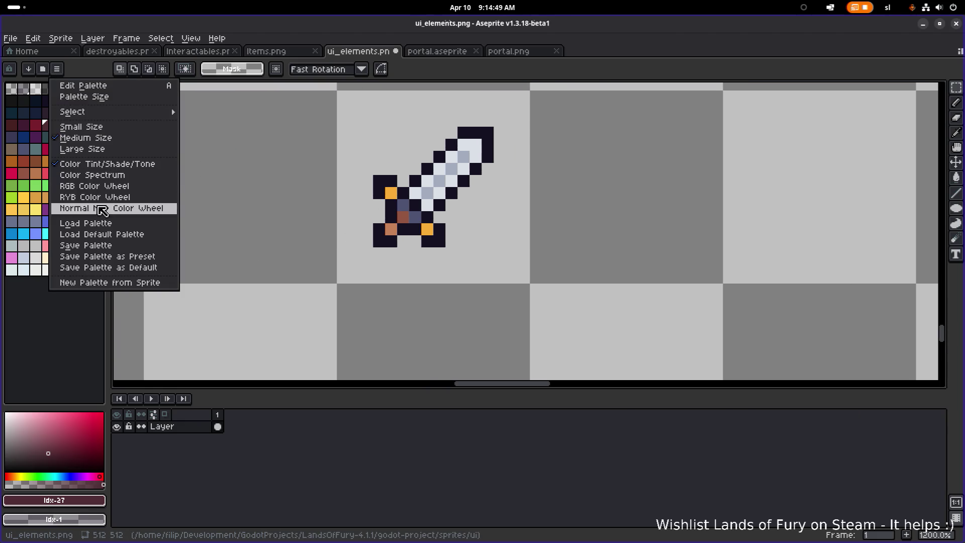
click(100, 234)
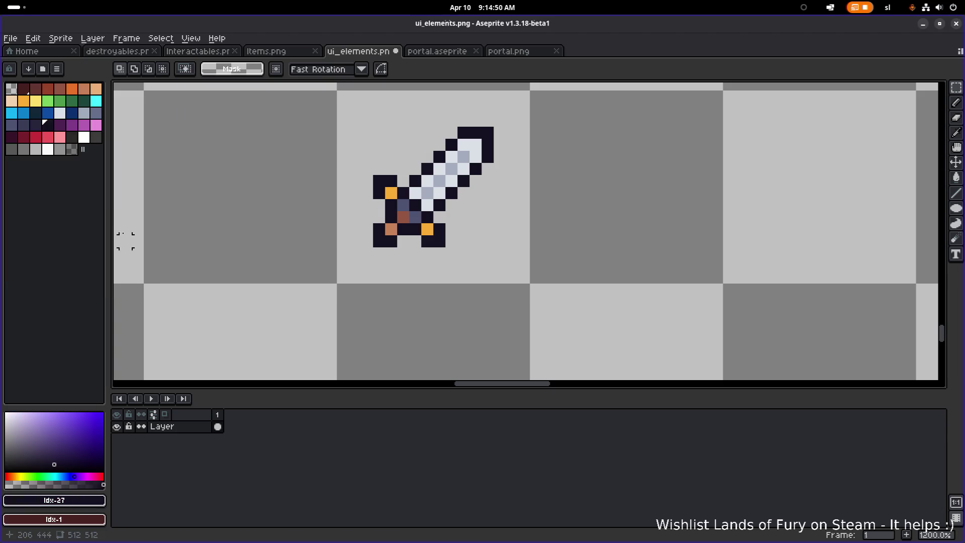
click(36, 138)
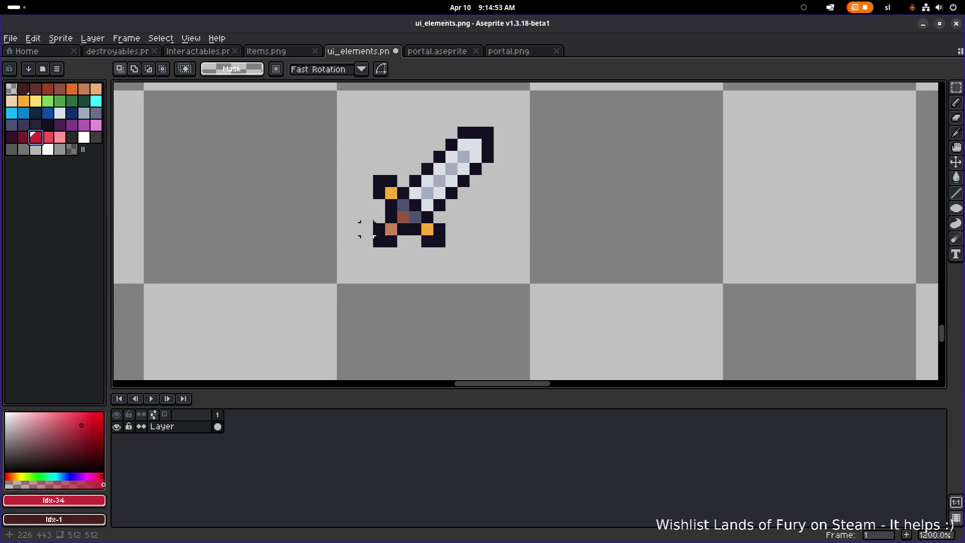
Draw red pixel digits 2 and 5 with the Pencil right of the sword.
key(b)
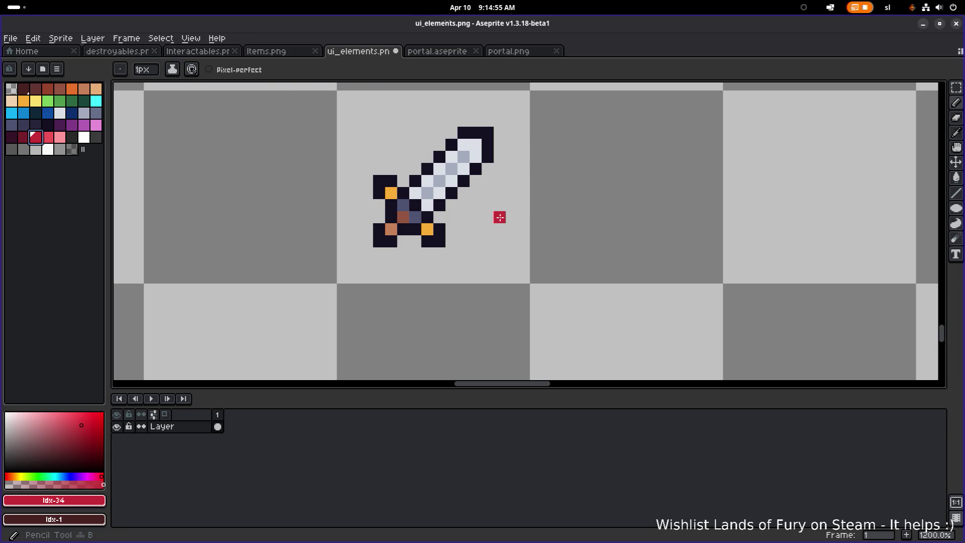
click(499, 217)
mouse_move(517, 217)
mouse_down()
mouse_move(523, 241)
mouse_move(499, 241)
mouse_move(499, 265)
mouse_move(524, 265)
mouse_up()
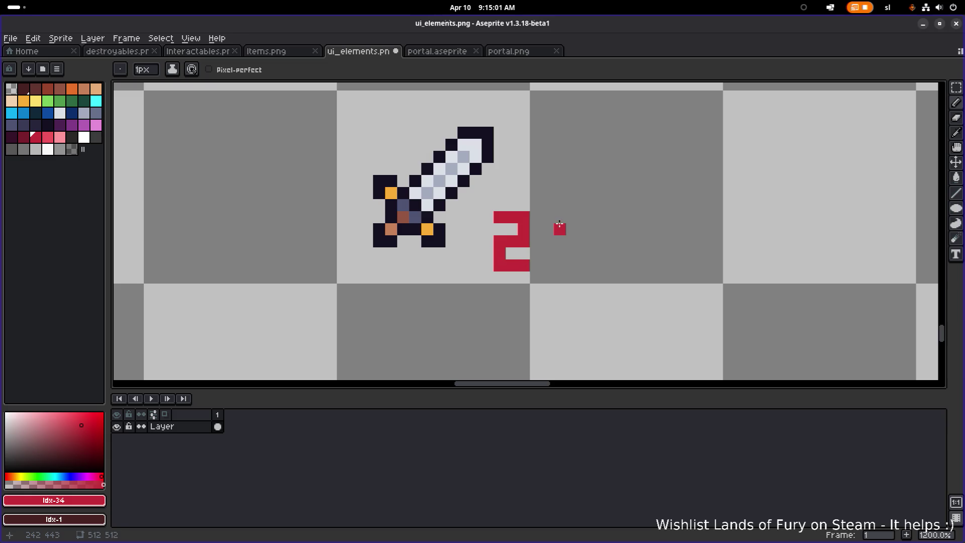
mouse_move(572, 217)
mouse_down()
mouse_move(548, 229)
mouse_move(571, 242)
mouse_move(571, 254)
mouse_move(548, 266)
mouse_up()
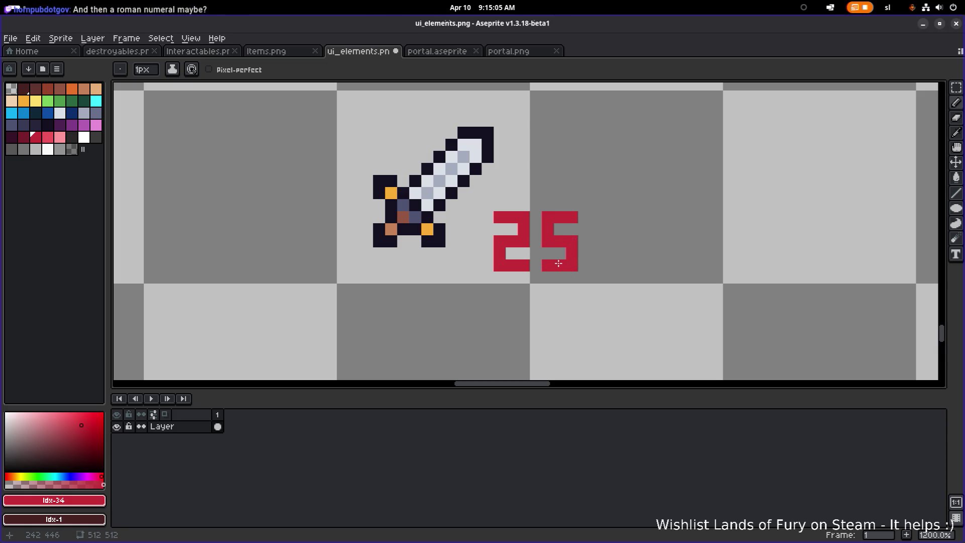
scroll(569, 258, down, 1)
scroll(575, 254, up, 1)
Select the red 25 and reposition it beside the sword.
key(m)
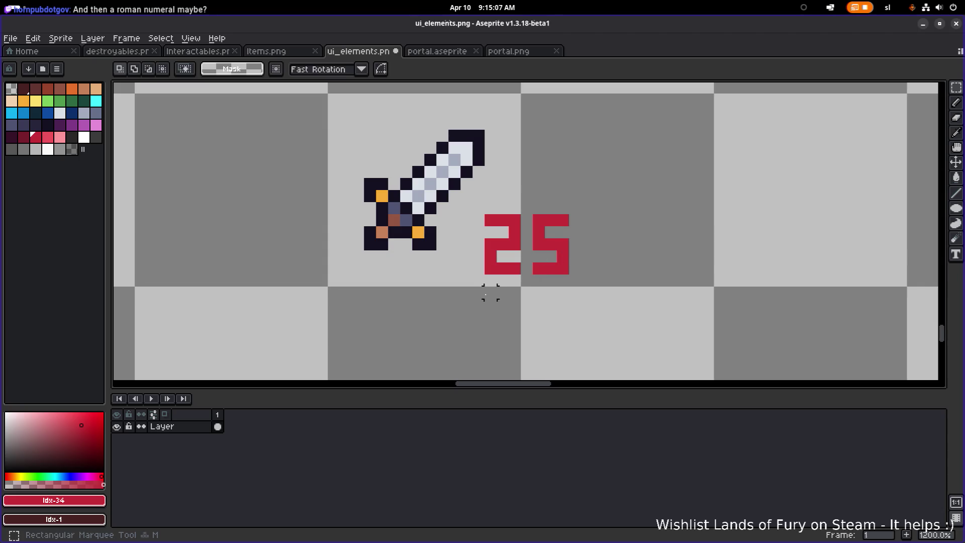
drag(481, 301, 596, 184)
drag(550, 249, 490, 225)
key(Left)
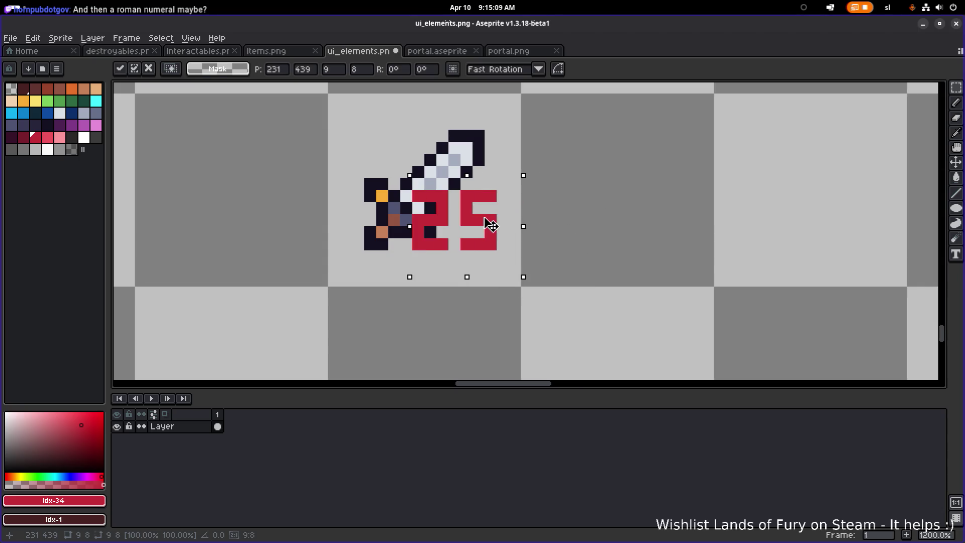
key(Left)
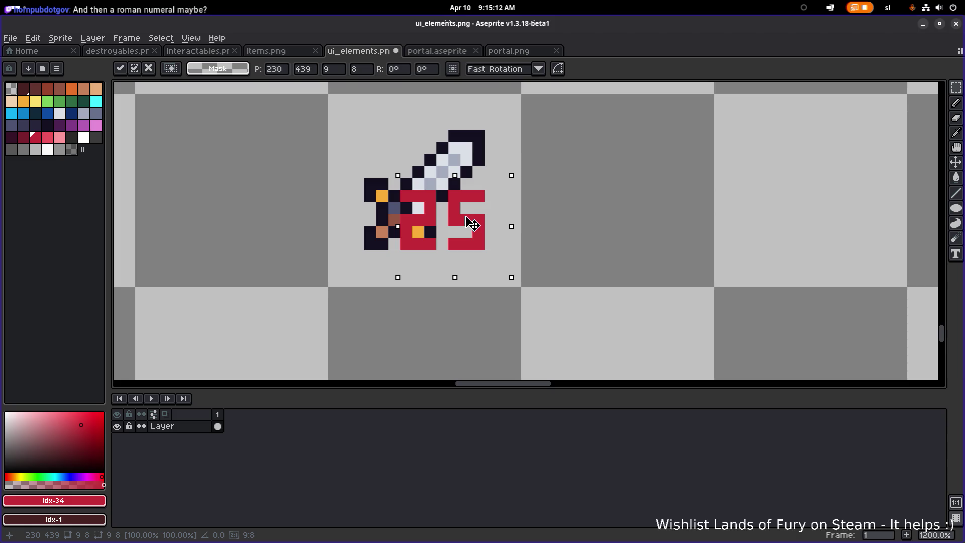
mouse_move(478, 226)
mouse_down()
mouse_move(491, 233)
mouse_move(487, 248)
mouse_move(622, 230)
mouse_up()
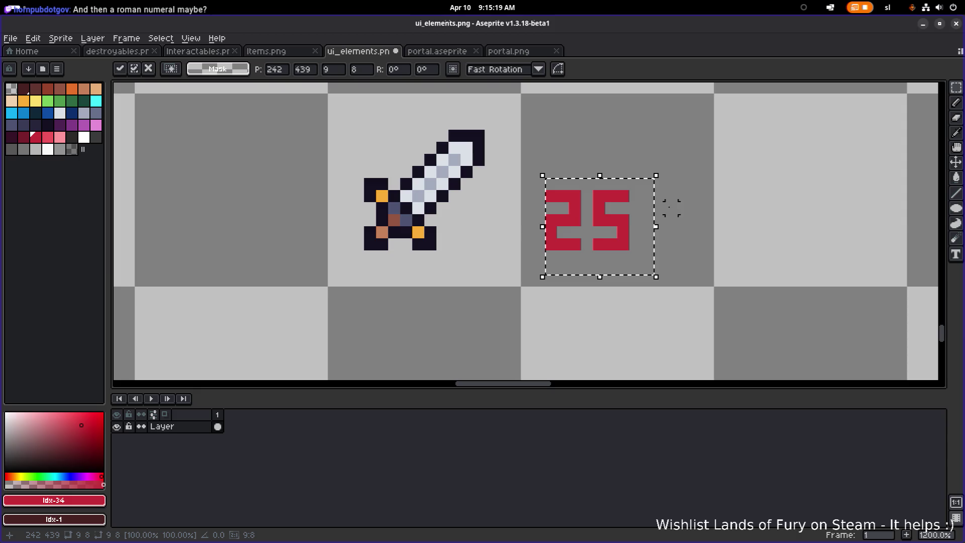
click(683, 194)
Pick the dark palette colour and draw a dark outline line under the 25.
scroll(673, 195, up, 1)
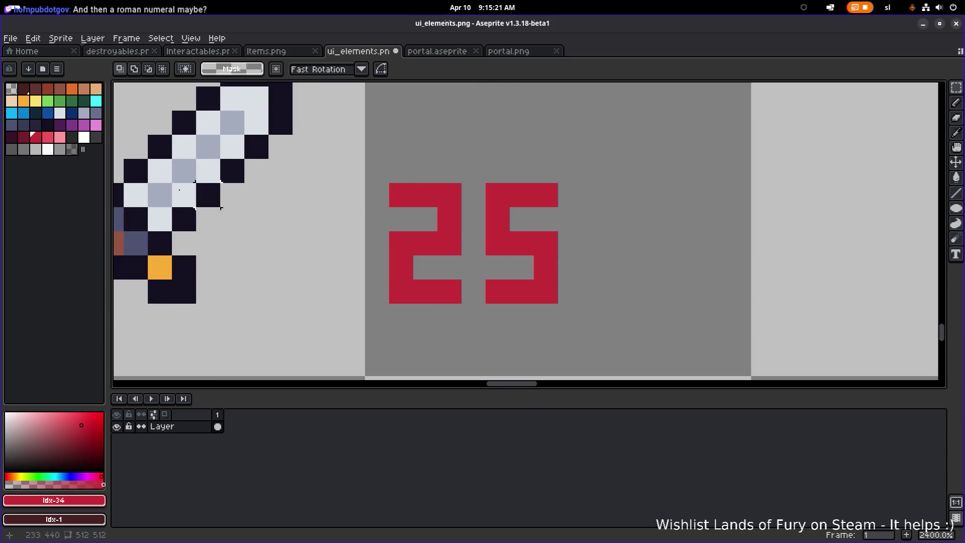
click(48, 124)
scroll(424, 283, down, 1)
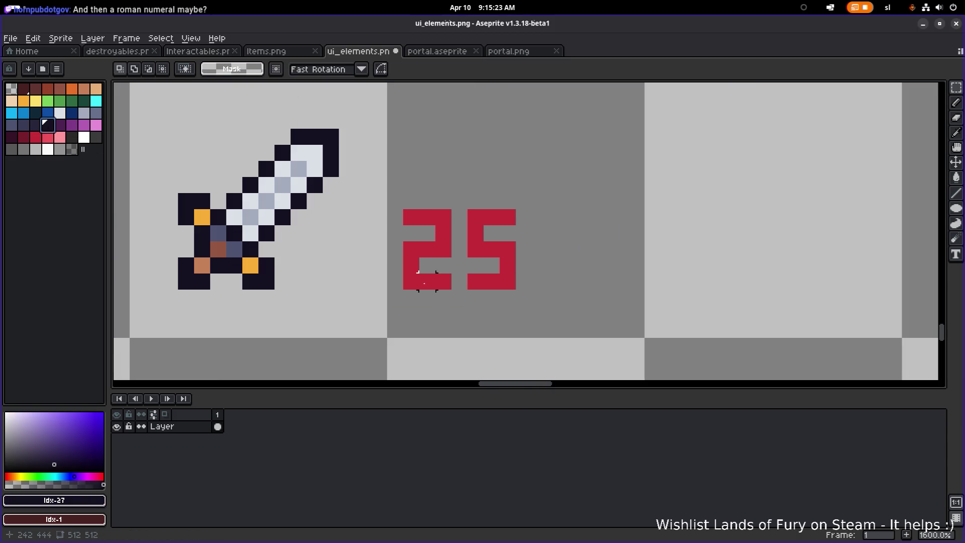
key(b)
scroll(411, 296, down, 6)
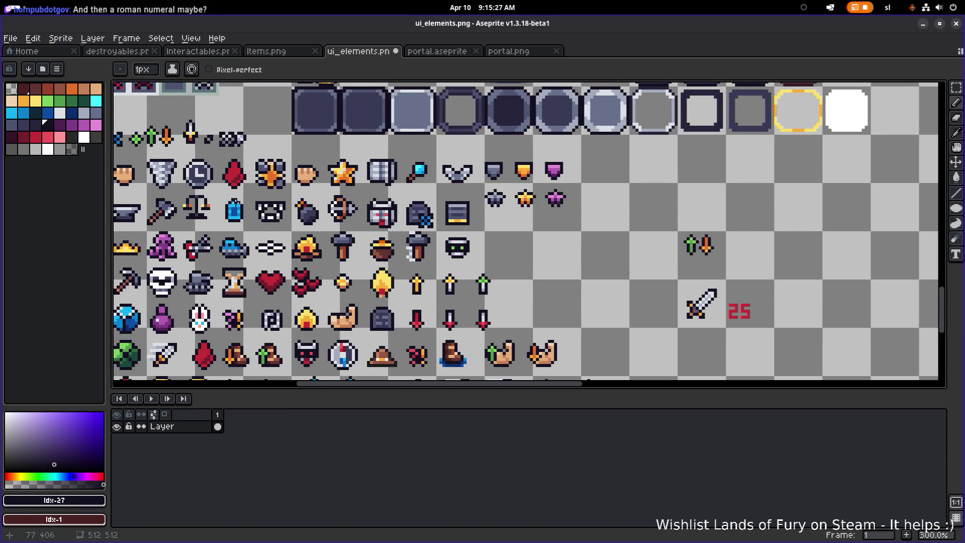
drag(124, 160, 219, 179)
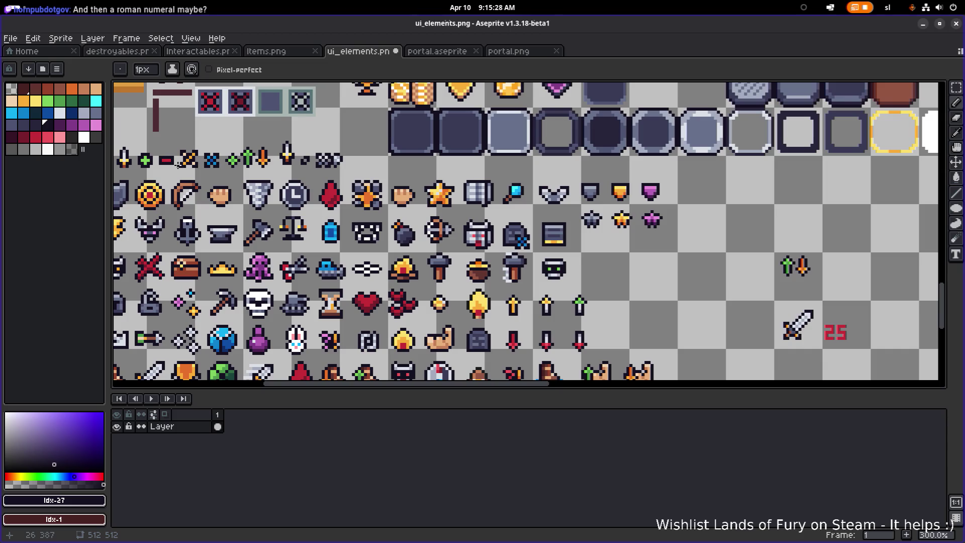
scroll(794, 326, up, 7)
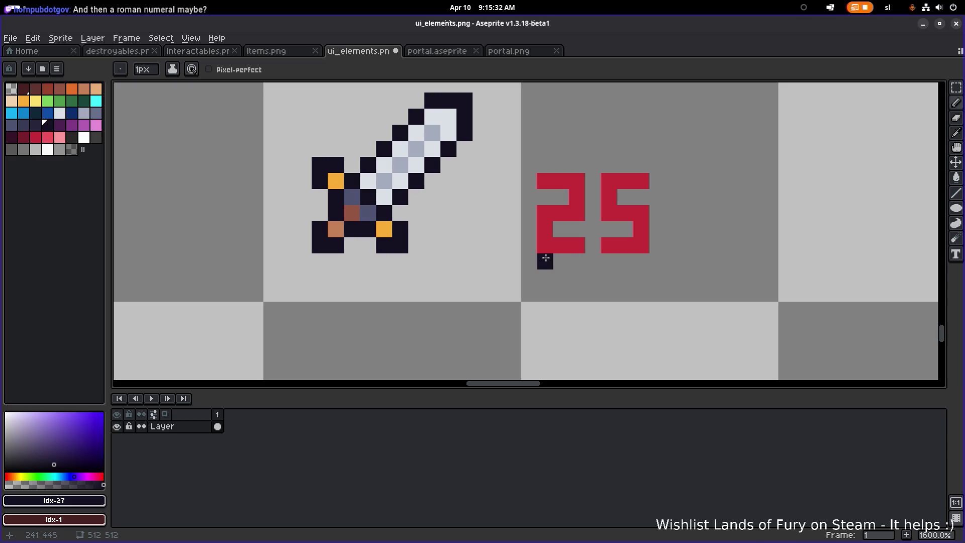
mouse_move(545, 262)
mouse_down()
mouse_move(645, 261)
mouse_move(656, 211)
mouse_move(623, 197)
mouse_move(657, 180)
mouse_move(635, 164)
mouse_move(527, 164)
mouse_move(525, 260)
mouse_up()
Fill the box behind the 25 dark with the Paint Bucket.
key(g)
click(553, 197)
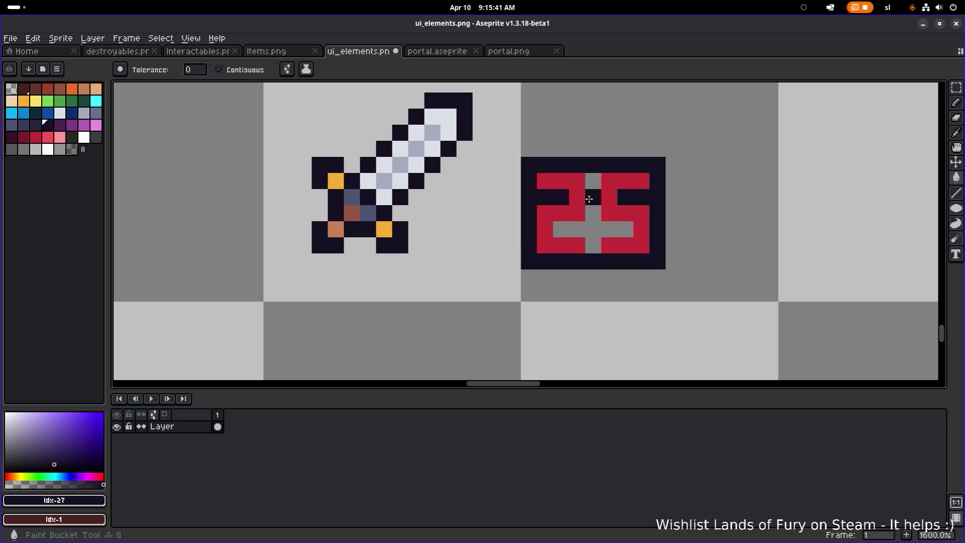
click(597, 199)
scroll(597, 199, down, 5)
scroll(657, 209, up, 1)
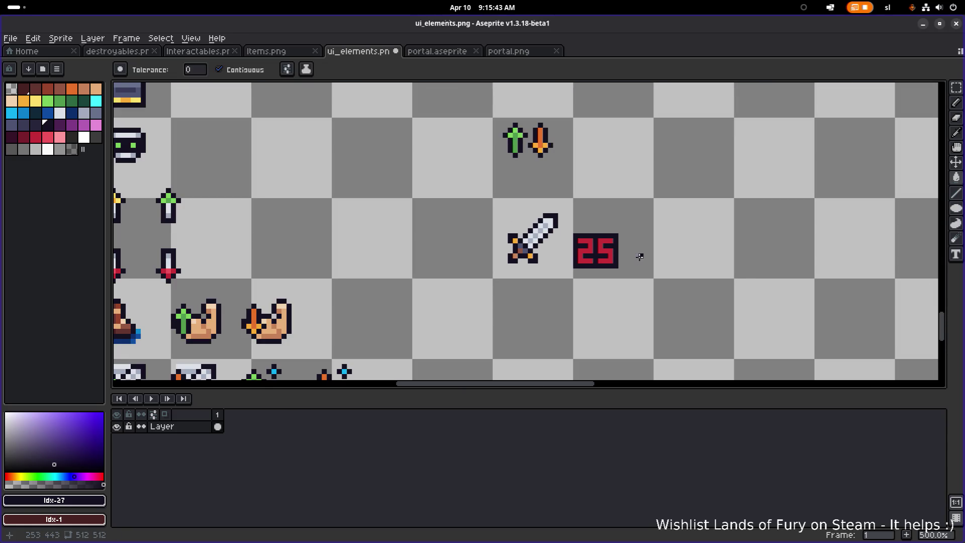
Select the dark 25 badge and move it next to the sword copy.
key(m)
scroll(577, 274, up, 2)
drag(562, 278, 662, 195)
mouse_move(635, 224)
mouse_down()
mouse_move(525, 241)
mouse_move(573, 225)
mouse_move(475, 223)
mouse_move(573, 225)
mouse_move(539, 222)
mouse_move(582, 248)
mouse_move(573, 274)
mouse_move(530, 271)
mouse_move(530, 284)
mouse_move(505, 138)
mouse_move(457, 168)
mouse_move(487, 160)
mouse_move(463, 157)
mouse_move(609, 247)
mouse_move(588, 246)
mouse_move(580, 244)
mouse_move(760, 205)
mouse_up()
scroll(760, 205, down, 3)
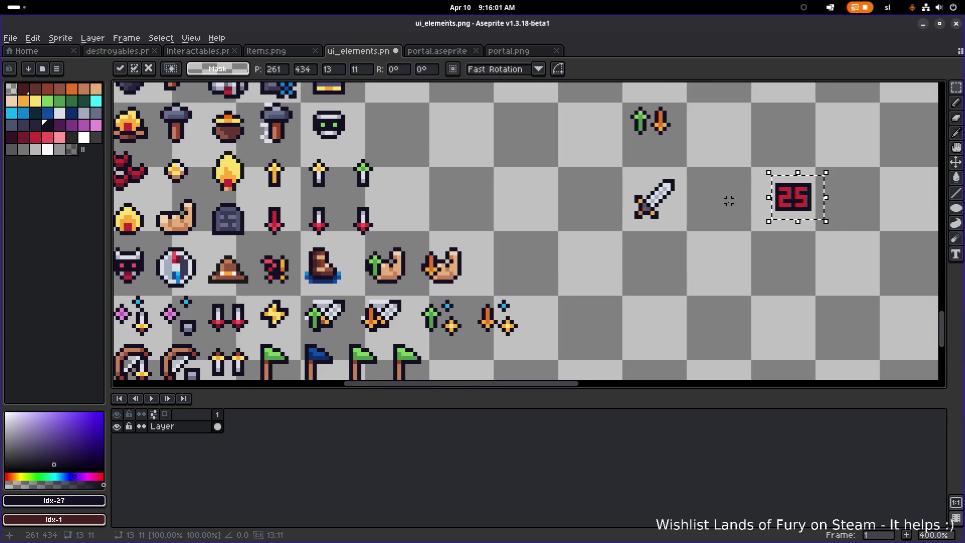
scroll(728, 201, down, 2)
scroll(584, 219, up, 2)
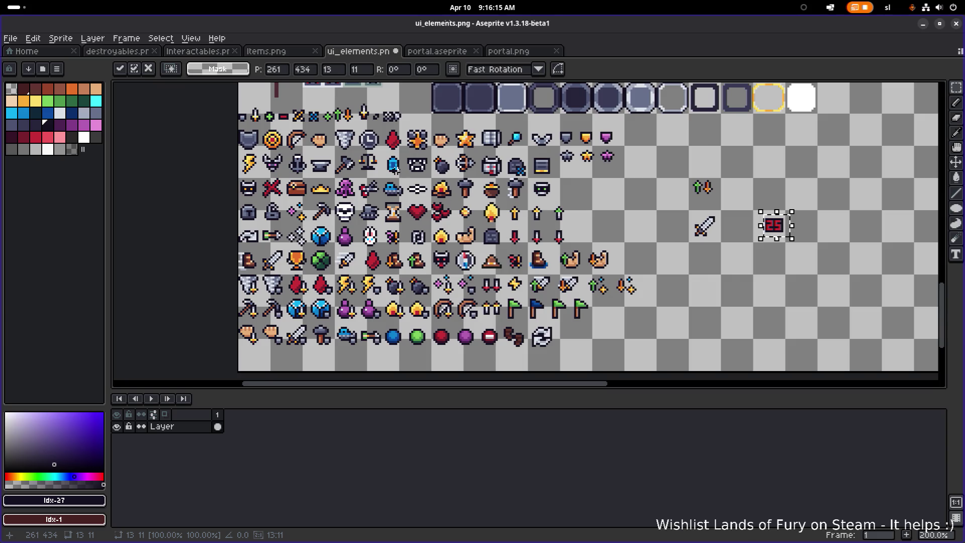
drag(728, 205, 568, 213)
Move the 25 badge up, then shift the sword icon up and to the left.
scroll(586, 221, up, 2)
scroll(584, 223, down, 2)
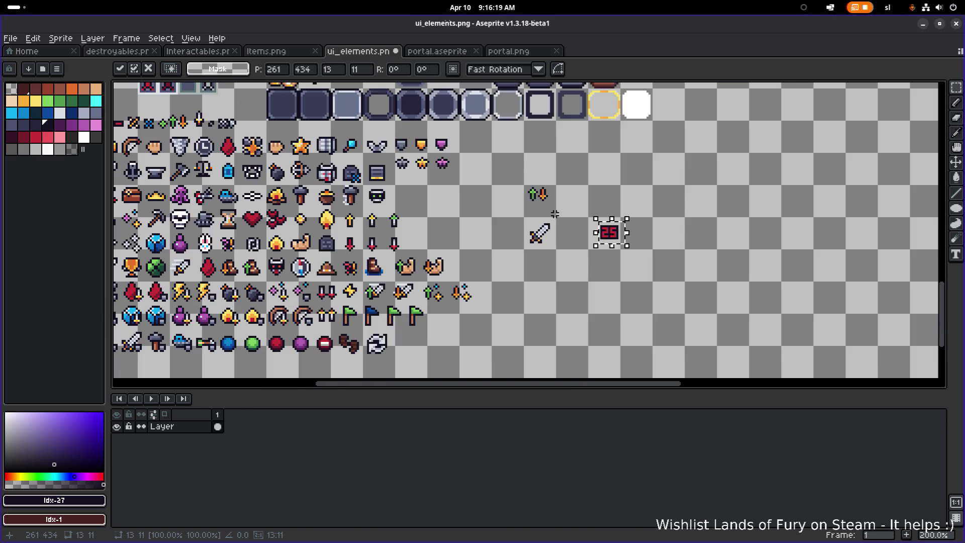
drag(614, 240, 608, 200)
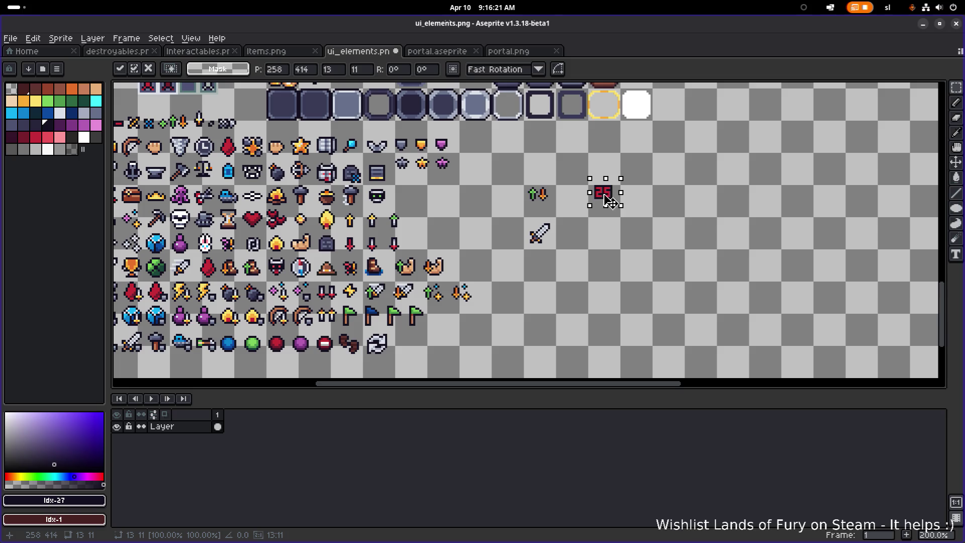
drag(501, 212, 584, 271)
mouse_move(552, 240)
mouse_down()
mouse_move(453, 204)
mouse_move(457, 216)
mouse_up()
scroll(452, 205, up, 2)
click(469, 157)
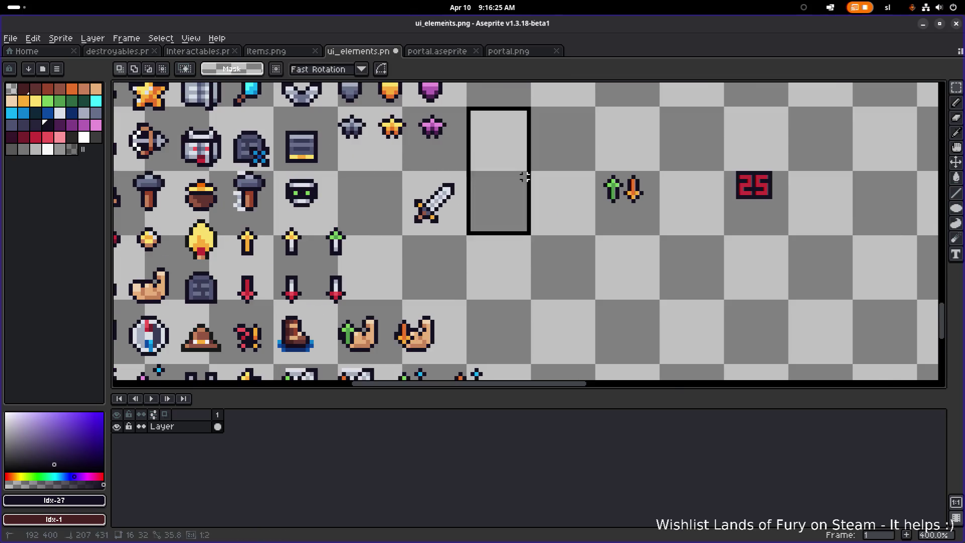
Duplicate the three small stars to the right and nudge the copy down one pixel.
mouse_move(491, 153)
mouse_down()
mouse_move(592, 183)
mouse_move(429, 140)
mouse_move(652, 155)
mouse_move(679, 126)
mouse_move(557, 249)
mouse_move(621, 160)
mouse_up()
click(634, 178)
key(Down)
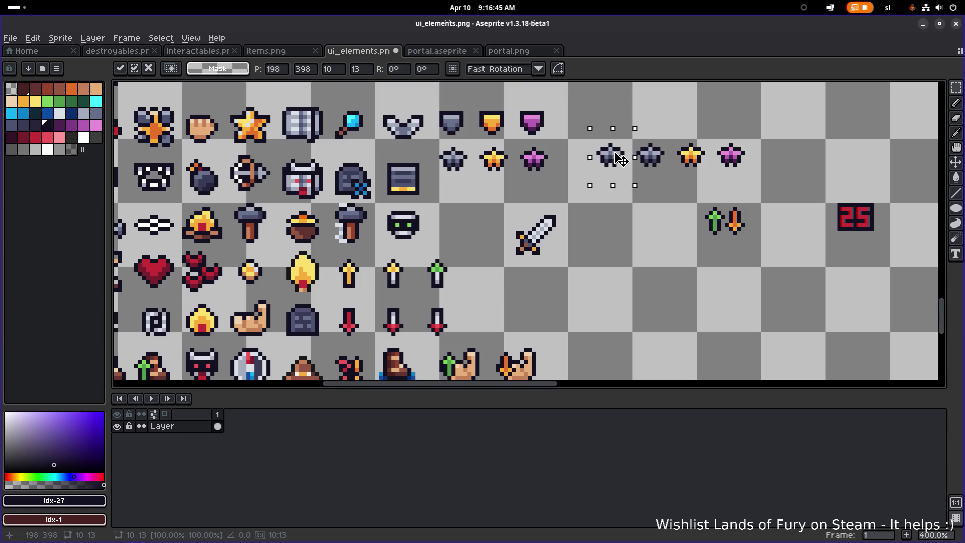
Move the sword back down and right, one pixel lower, and drop it.
drag(500, 279, 582, 205)
drag(505, 192, 569, 252)
scroll(569, 252, down, 1)
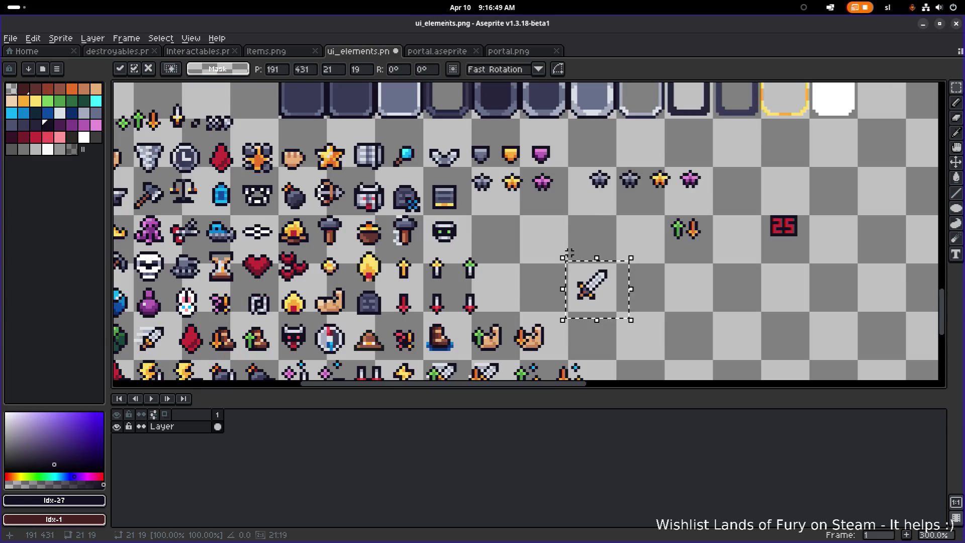
drag(603, 292, 605, 294)
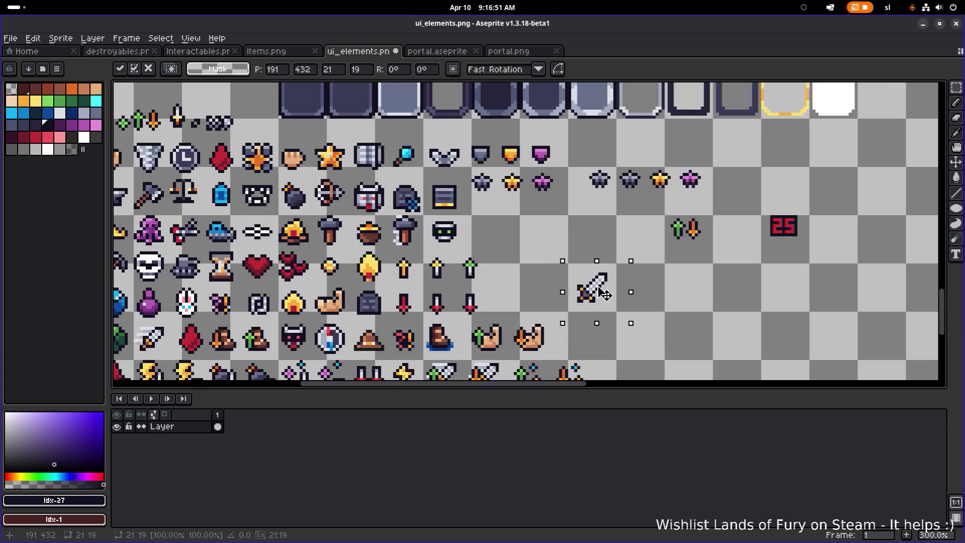
click(605, 221)
scroll(608, 224, down, 2)
scroll(618, 227, up, 2)
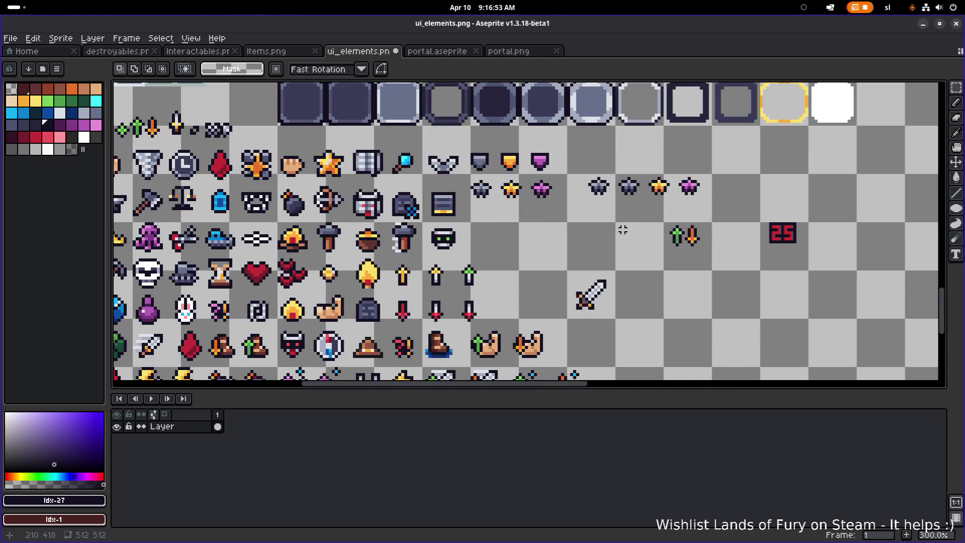
Shift the 25 badge beside the arrow icons, then delete it from the sheet.
drag(622, 230, 581, 228)
mouse_move(718, 253)
mouse_down()
mouse_move(774, 210)
mouse_move(555, 327)
mouse_up()
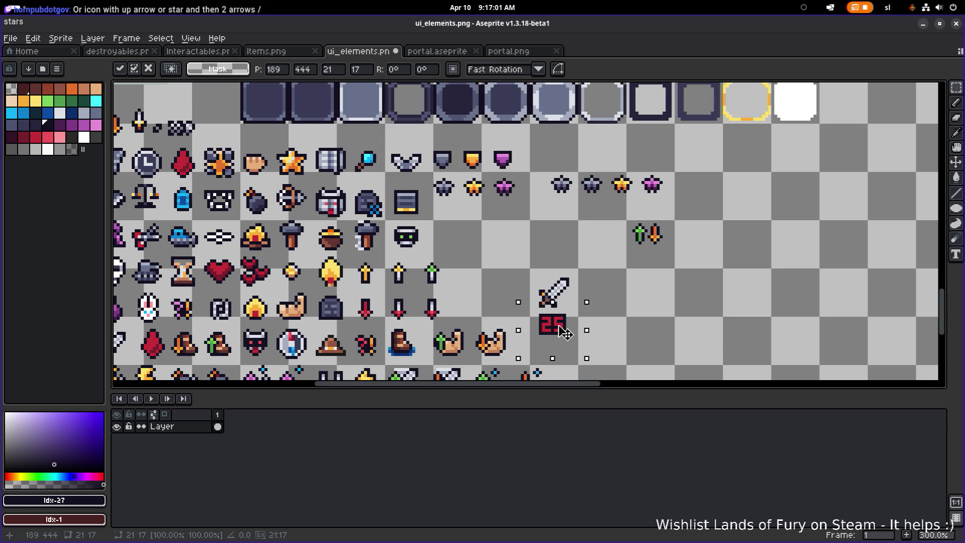
mouse_move(566, 333)
mouse_down()
mouse_move(600, 318)
mouse_move(612, 297)
mouse_move(604, 314)
mouse_move(568, 332)
mouse_up()
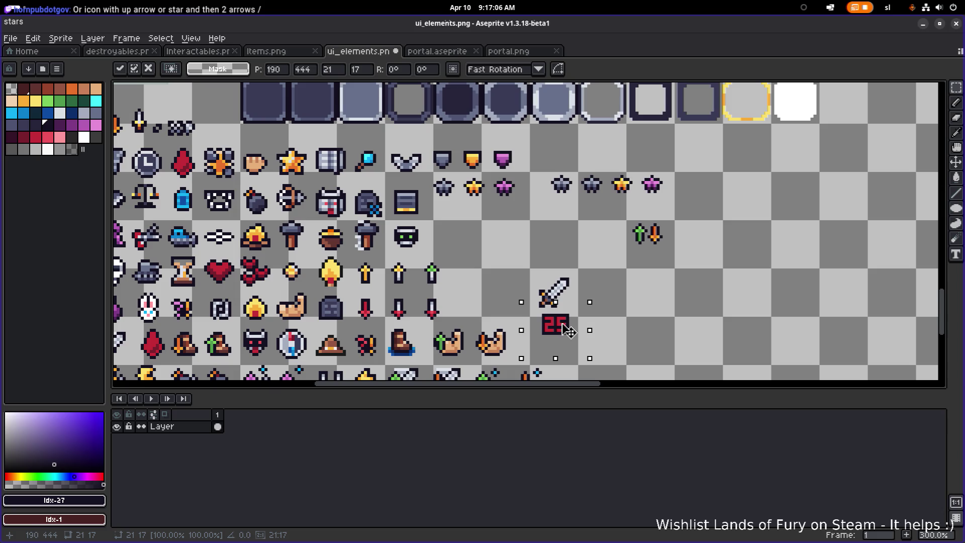
mouse_move(568, 330)
mouse_down()
mouse_move(631, 275)
mouse_move(713, 274)
mouse_move(713, 285)
mouse_up()
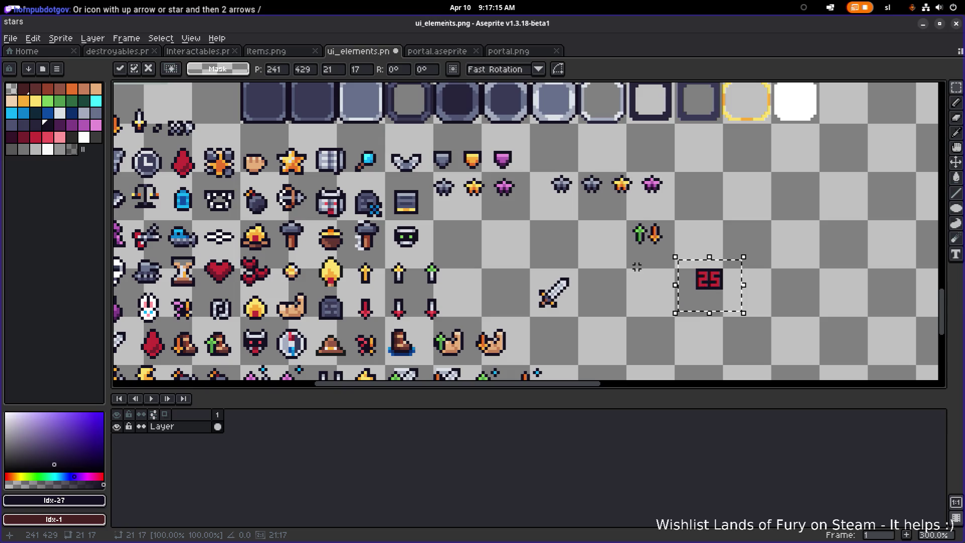
mouse_move(707, 273)
mouse_down()
mouse_move(726, 227)
mouse_move(715, 202)
mouse_move(723, 242)
mouse_up()
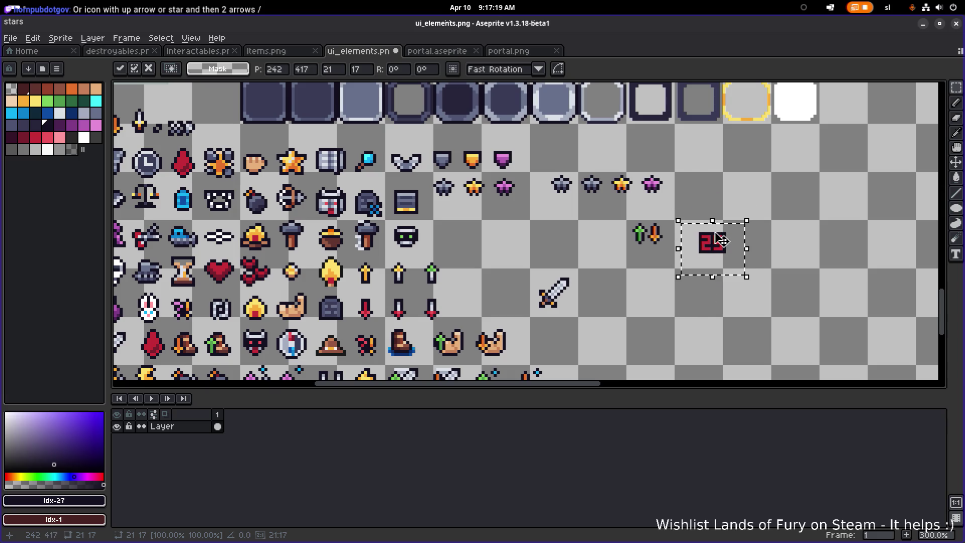
key(Delete)
key(i)
key(alt+Tab)
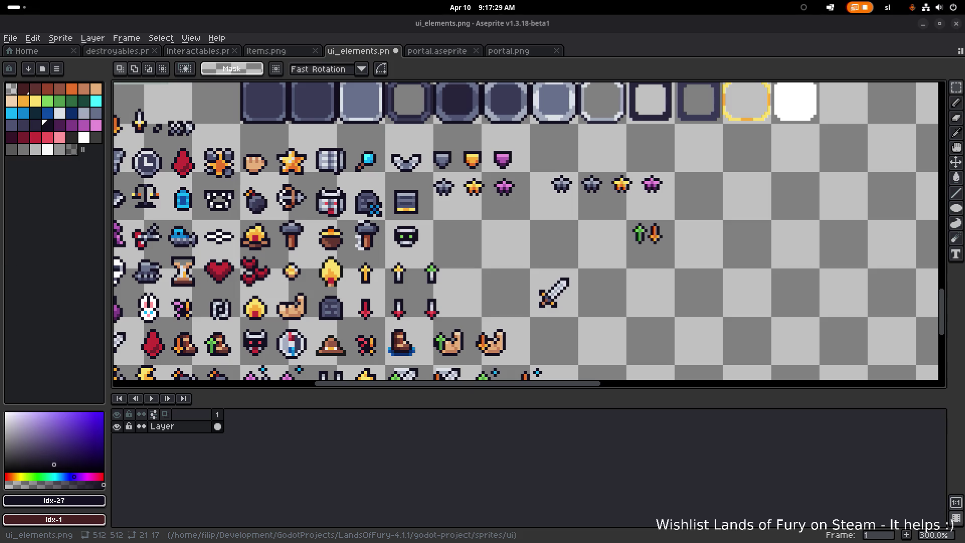
scroll(428, 264, down, 2)
scroll(429, 263, up, 2)
scroll(528, 231, left, 3)
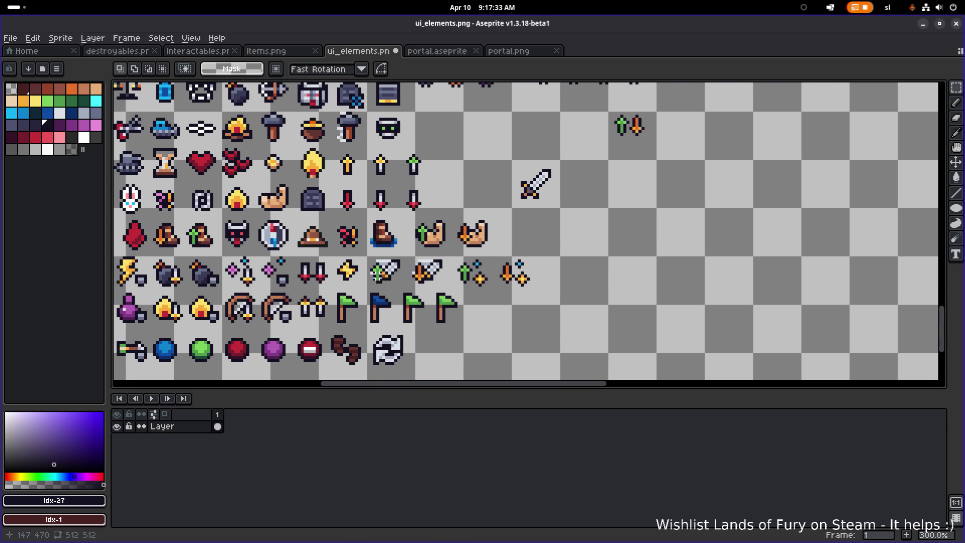
Select the four I–IV roman numeral tiles in Items.png.
scroll(337, 249, down, 2)
key(ctrl+shift+Tab)
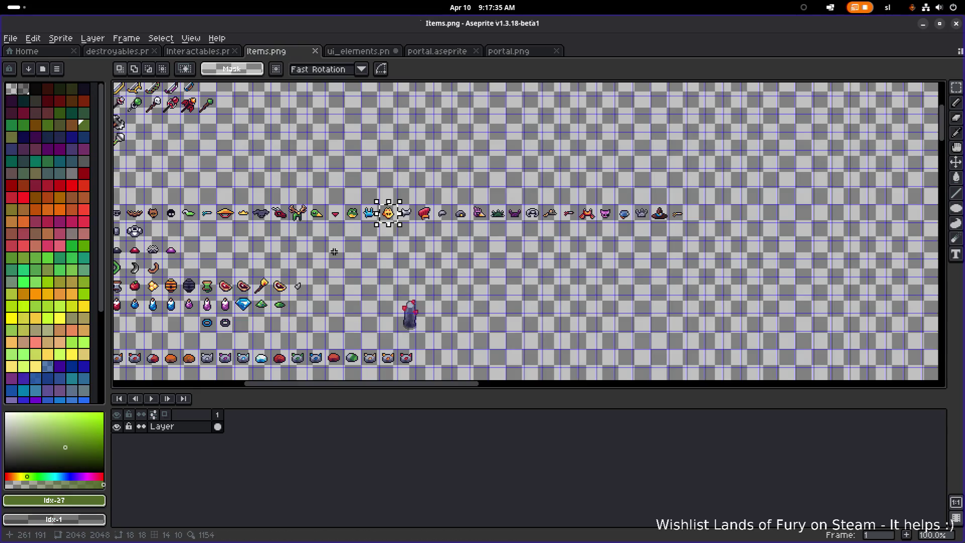
scroll(337, 249, down, 2)
scroll(299, 211, up, 4)
scroll(299, 212, up, 3)
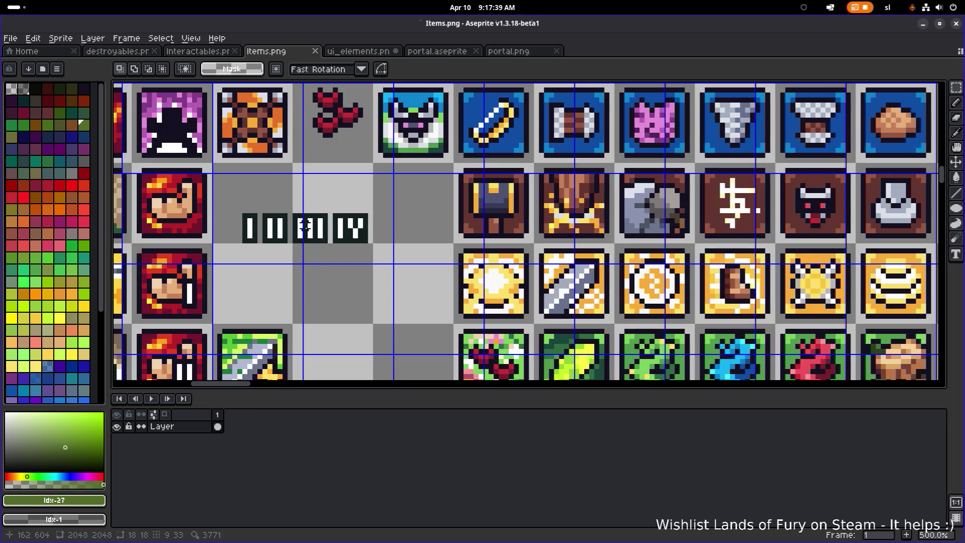
drag(232, 263, 376, 201)
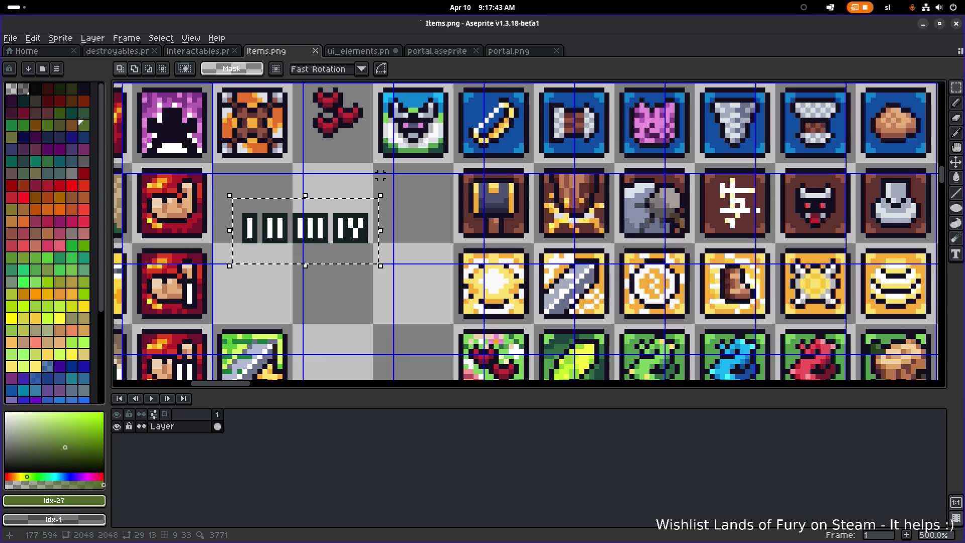
Paste the numeral tiles into ui_elements.png right of the sword, commit, and save.
click(357, 50)
drag(554, 191, 477, 219)
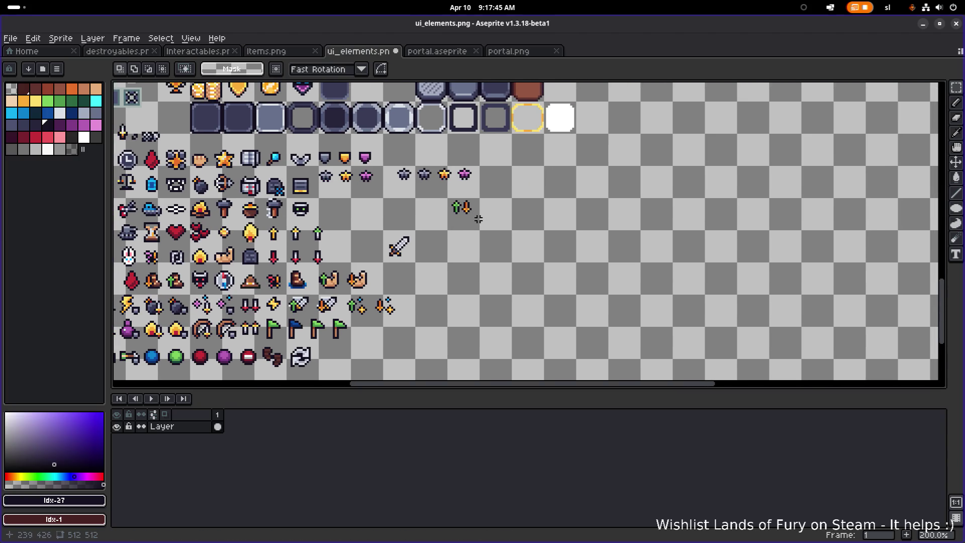
scroll(444, 248, up, 2)
key(ctrl+v)
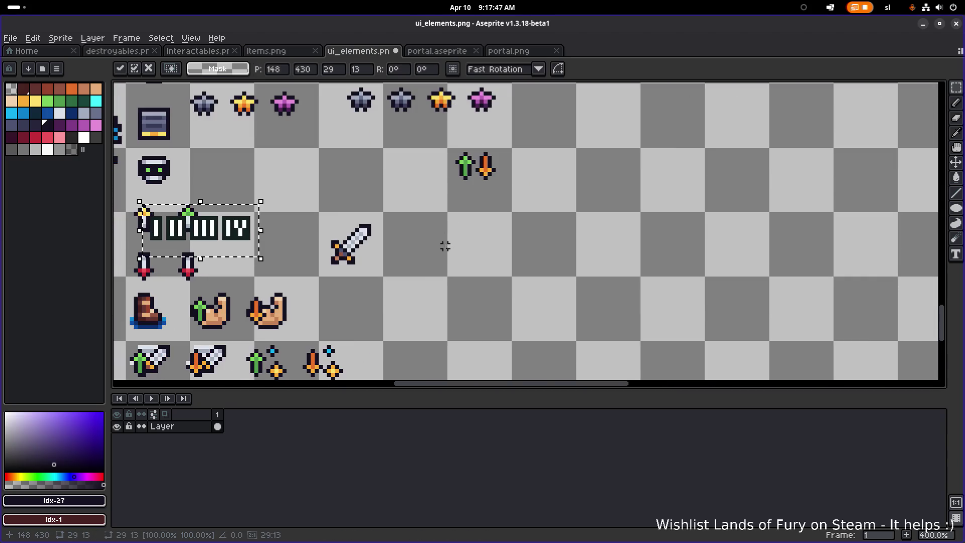
mouse_move(438, 260)
mouse_down()
mouse_move(517, 254)
mouse_move(521, 233)
mouse_up()
key(Return)
key(ctrl+s)
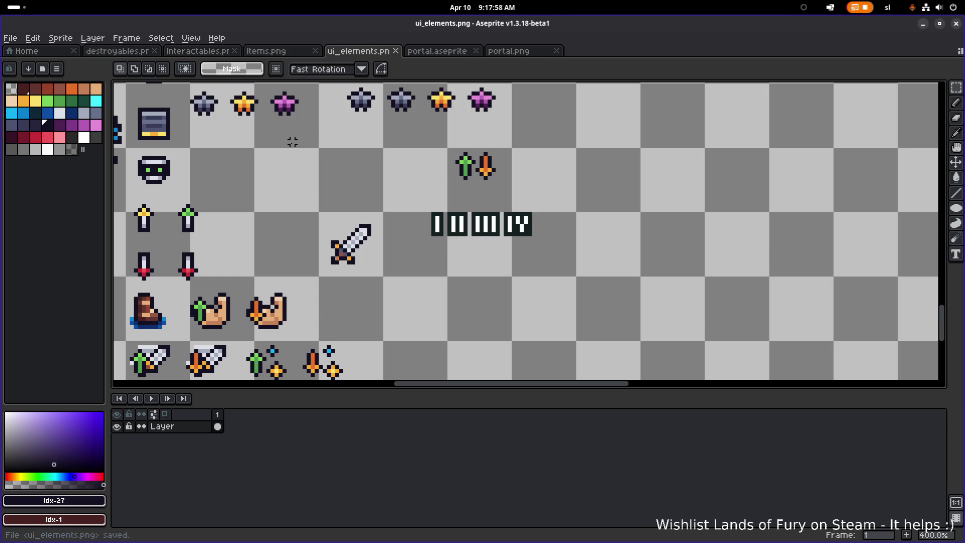
Select the whole row of four pasted numeral tiles on the sheet.
scroll(445, 246, up, 3)
mouse_move(408, 255)
mouse_down()
mouse_move(448, 161)
mouse_move(462, 162)
mouse_up()
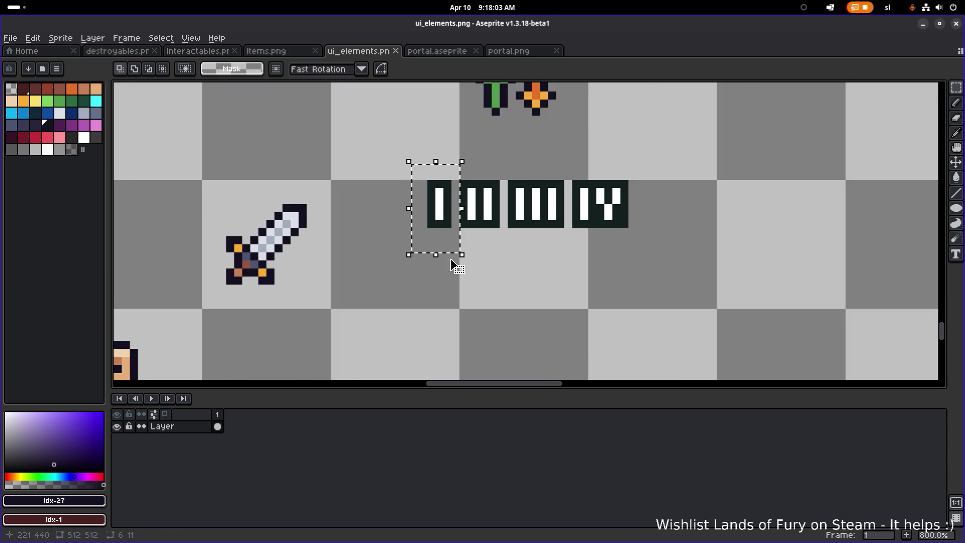
scroll(347, 243, up, 2)
scroll(414, 239, down, 2)
mouse_move(463, 251)
mouse_down()
mouse_move(469, 236)
mouse_move(710, 155)
mouse_move(717, 143)
mouse_up()
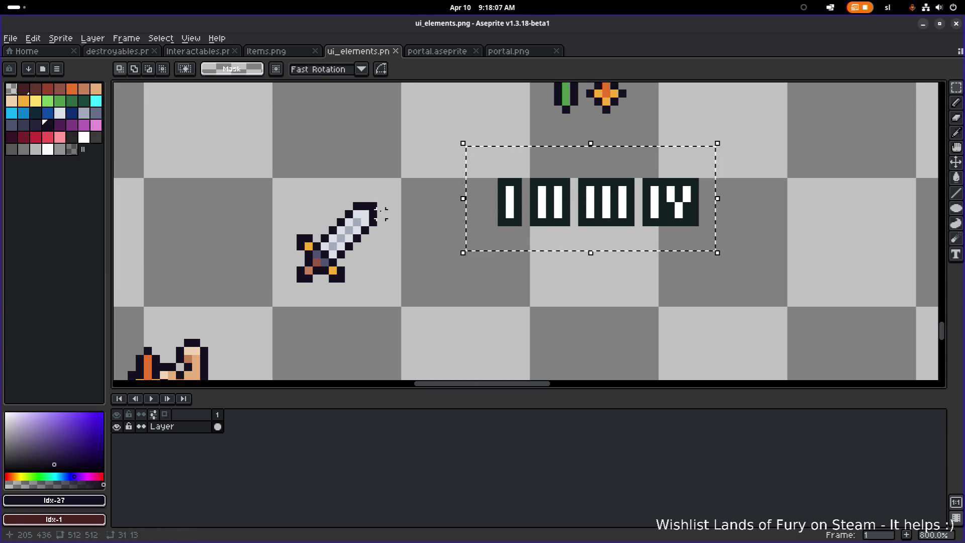
scroll(374, 201, up, 3)
drag(554, 212, 484, 237)
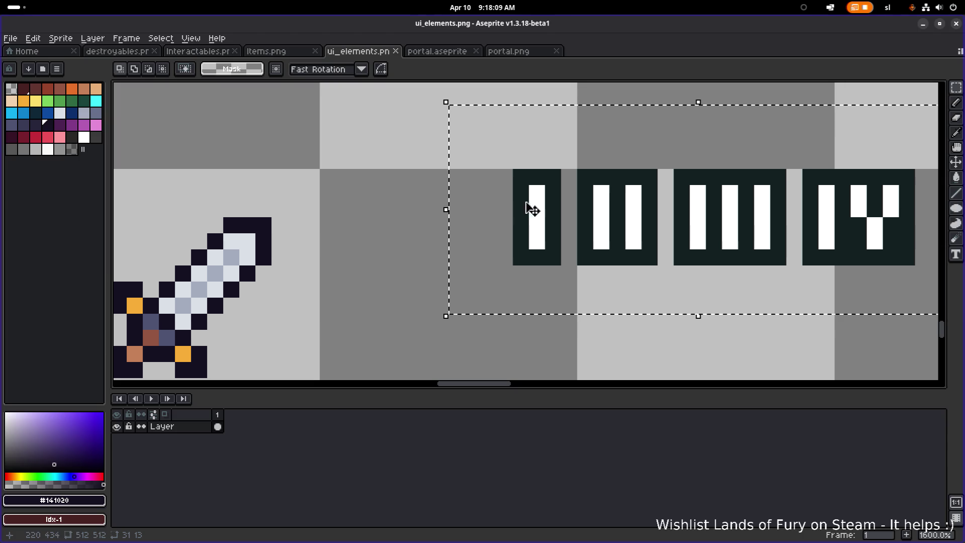
Replace the numeral tiles' background colour with dark navy #141020, then deselect.
key(shift+r)
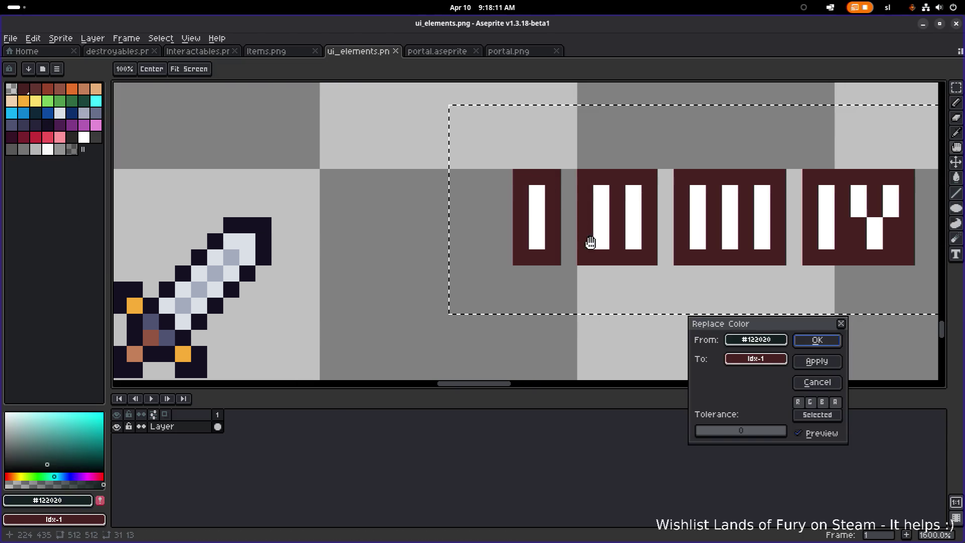
click(779, 358)
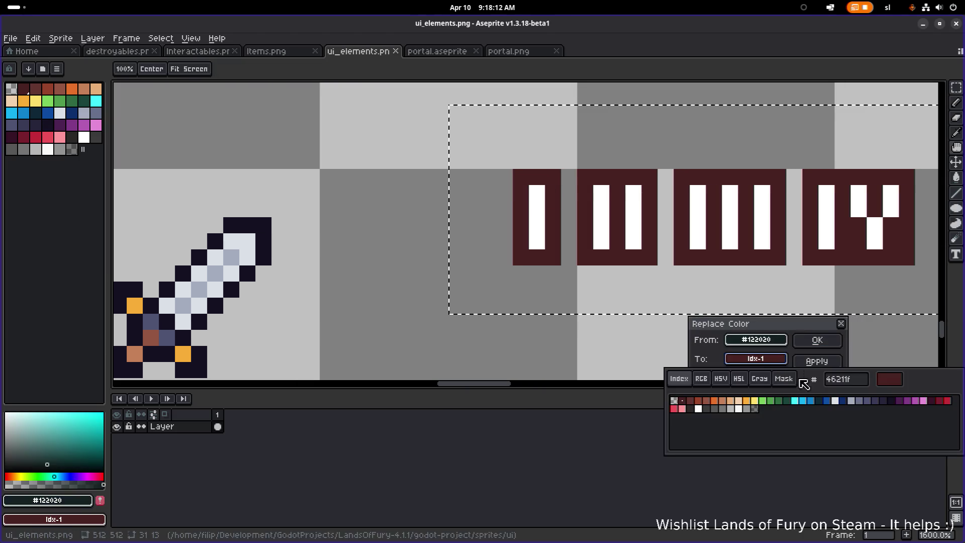
click(890, 401)
click(817, 340)
scroll(753, 352, down, 3)
mouse_move(626, 381)
mouse_down()
mouse_move(482, 220)
mouse_move(554, 159)
mouse_up()
key(ctrl+d)
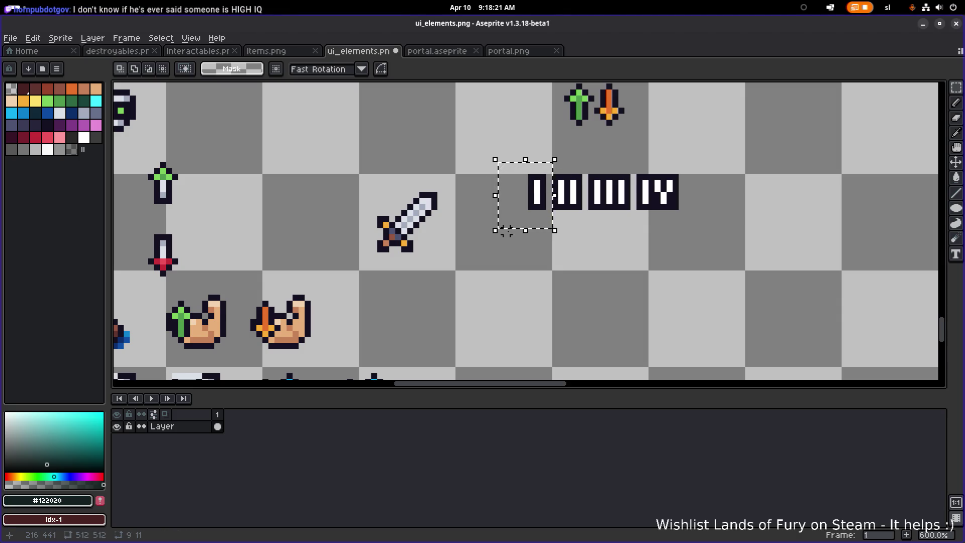
Try moving the I tile onto the sword, then cancel the move.
scroll(505, 231, up, 3)
drag(543, 233, 624, 251)
mouse_move(651, 196)
mouse_down()
mouse_move(375, 305)
mouse_move(430, 282)
mouse_move(347, 285)
mouse_move(517, 274)
mouse_move(617, 201)
mouse_move(651, 198)
mouse_up()
scroll(651, 198, down, 4)
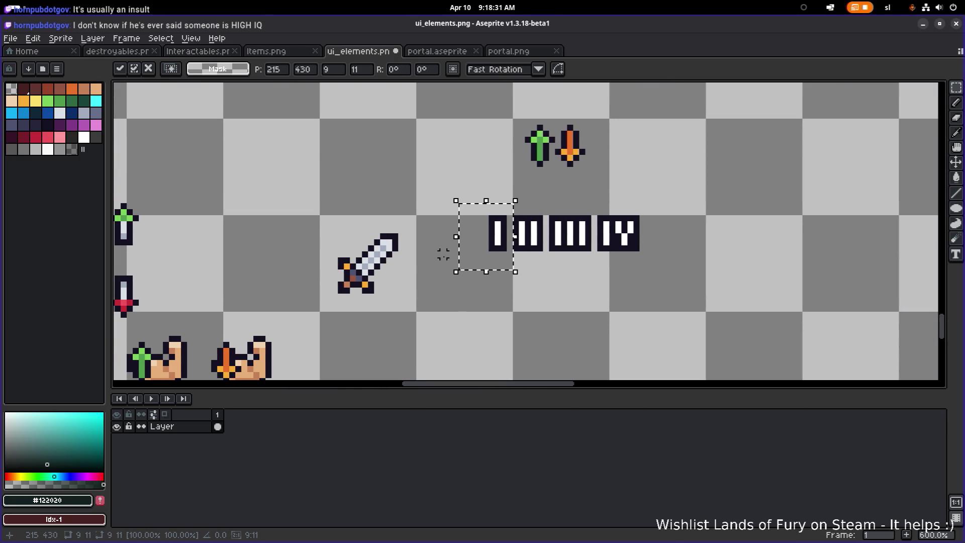
key(ctrl+d)
Duplicate the sword to the right so three swords sit in a row.
scroll(347, 307, down, 1)
mouse_move(334, 307)
mouse_down()
mouse_move(398, 235)
mouse_move(461, 265)
mouse_up()
mouse_move(432, 299)
mouse_down()
mouse_move(479, 269)
mouse_move(472, 240)
mouse_move(427, 220)
mouse_up()
scroll(486, 263, down, 1)
drag(427, 220, 495, 217)
scroll(472, 217, right, 2)
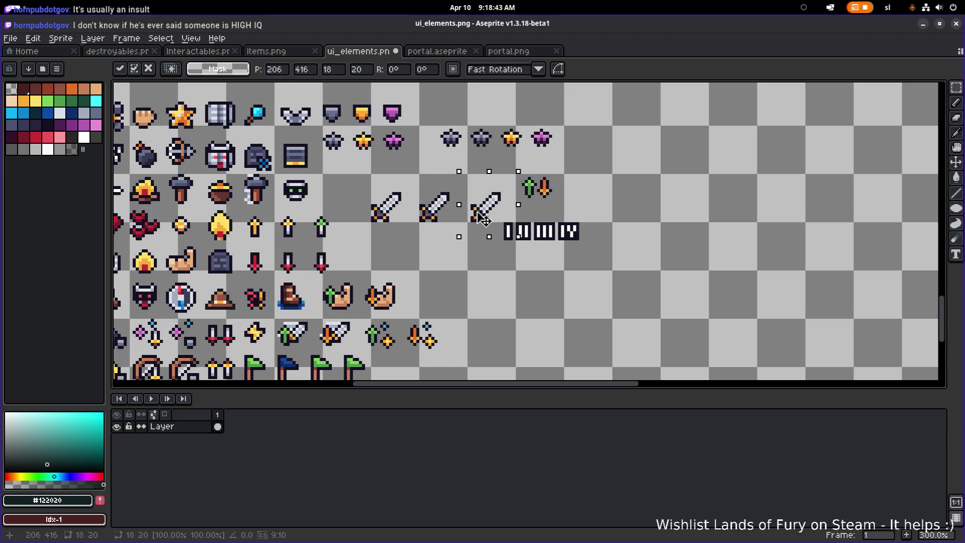
scroll(507, 233, up, 2)
scroll(477, 247, up, 4)
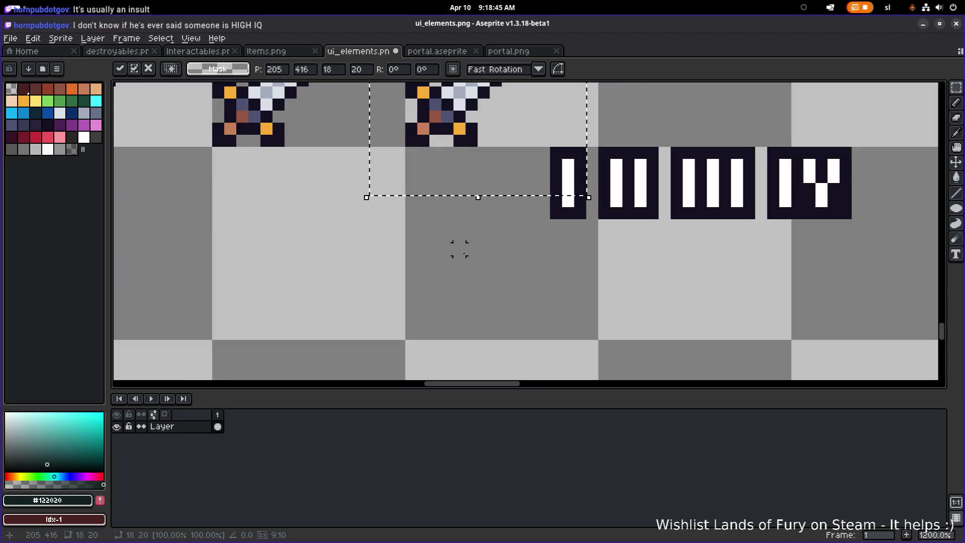
drag(457, 248, 614, 329)
scroll(589, 327, down, 2)
click(580, 320)
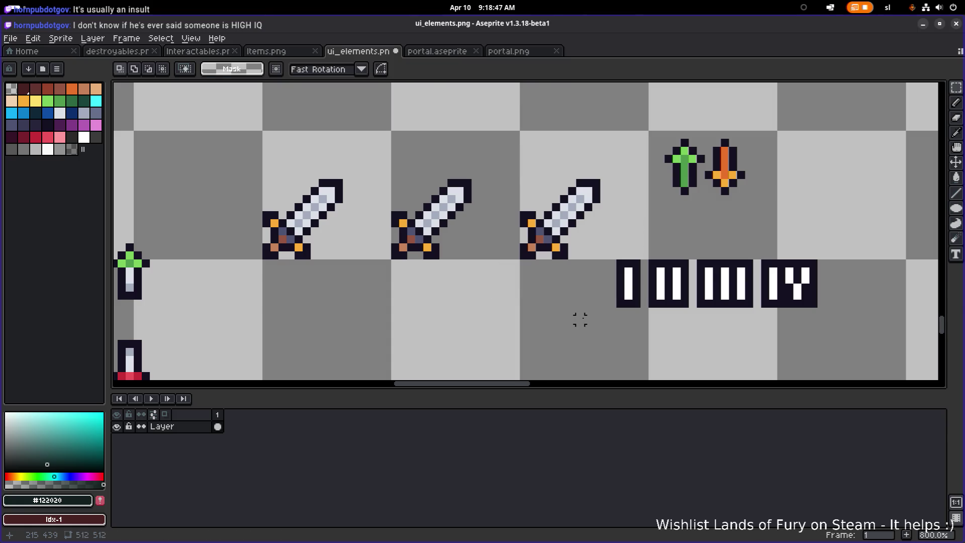
Overlay copies of the I and II numerals on the first and second swords.
scroll(563, 320, down, 1)
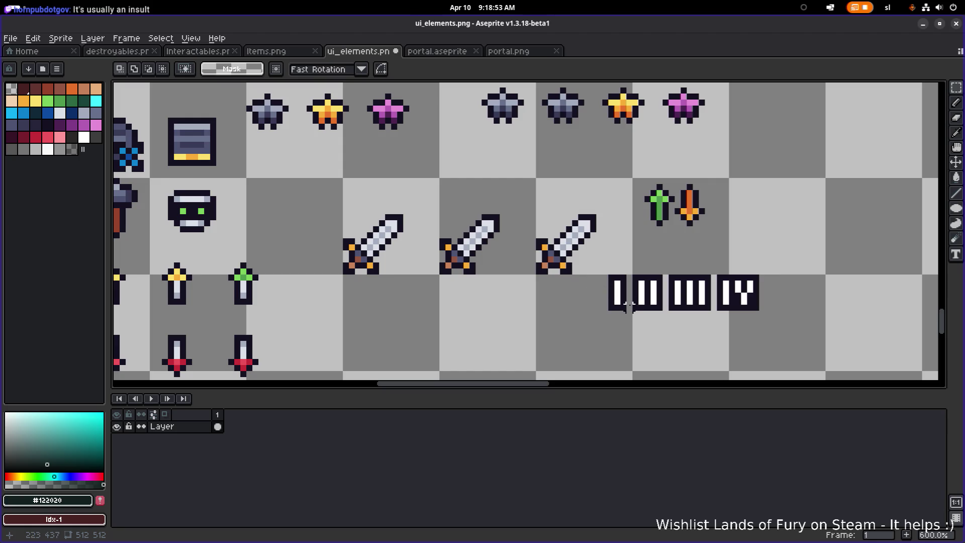
mouse_move(593, 301)
mouse_down()
mouse_move(521, 297)
mouse_move(564, 269)
mouse_move(532, 274)
mouse_move(530, 254)
mouse_move(327, 258)
mouse_move(339, 256)
mouse_up()
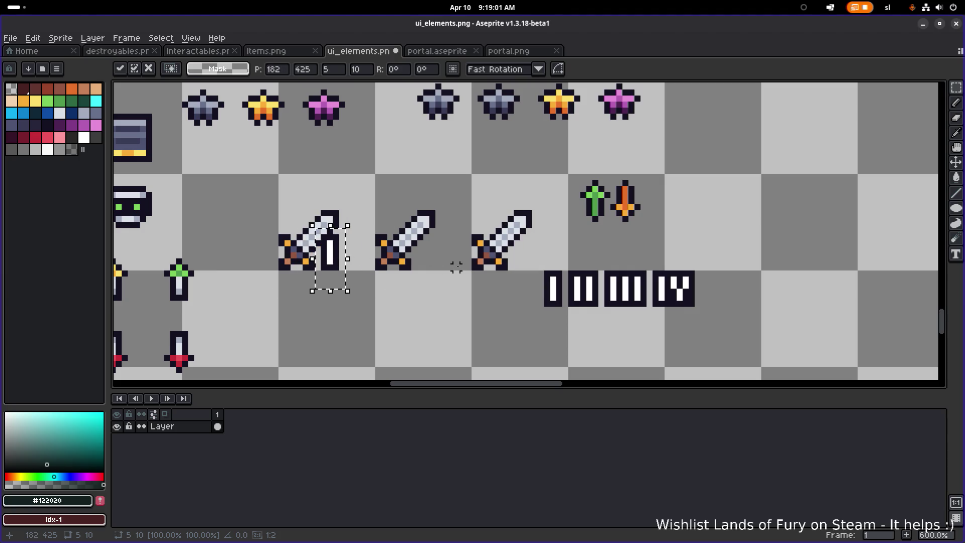
click(541, 327)
mouse_move(567, 327)
mouse_down()
mouse_move(608, 267)
mouse_move(430, 268)
mouse_move(439, 262)
mouse_up()
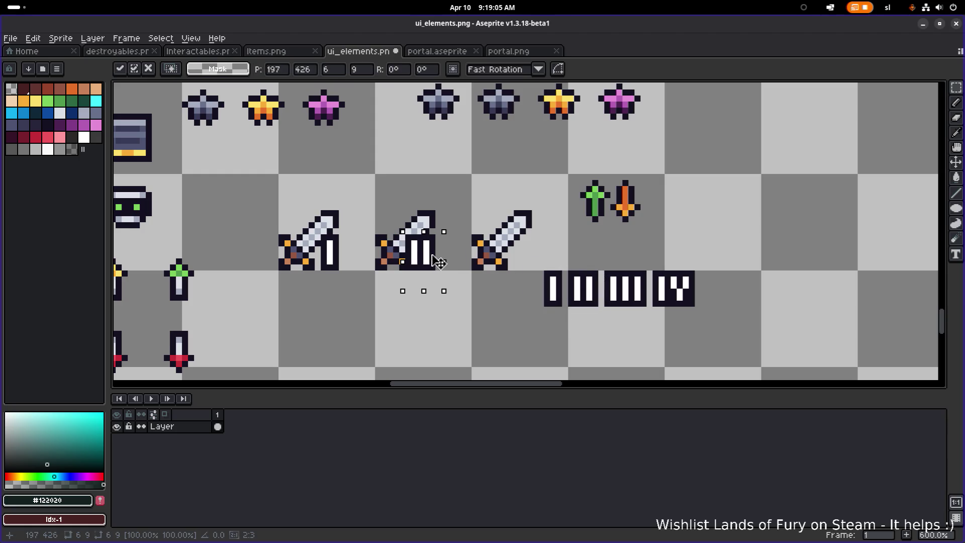
click(553, 297)
Overlay a copy of III on the third sword, then select the original sword icon.
mouse_move(595, 322)
mouse_down()
mouse_move(644, 262)
mouse_move(528, 257)
mouse_up()
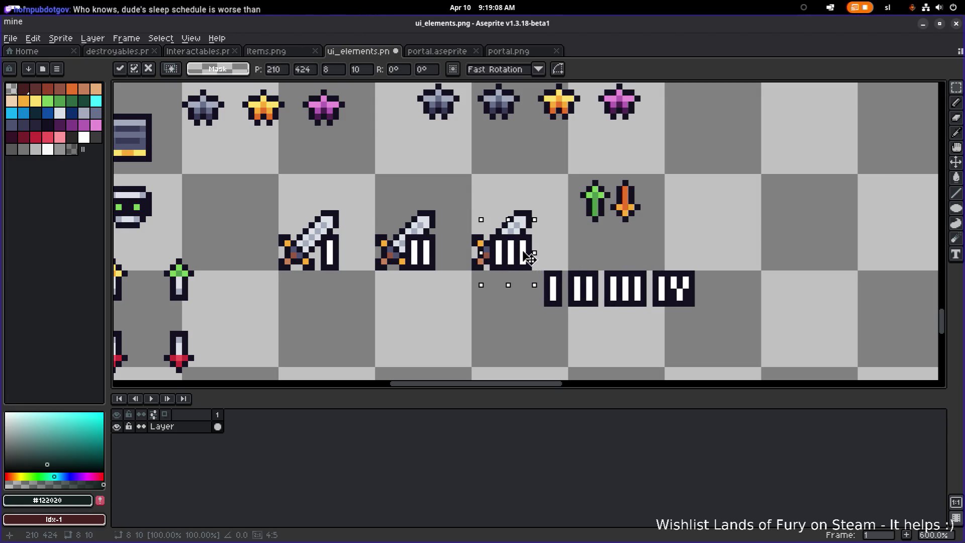
scroll(569, 255, down, 2)
scroll(453, 291, down, 1)
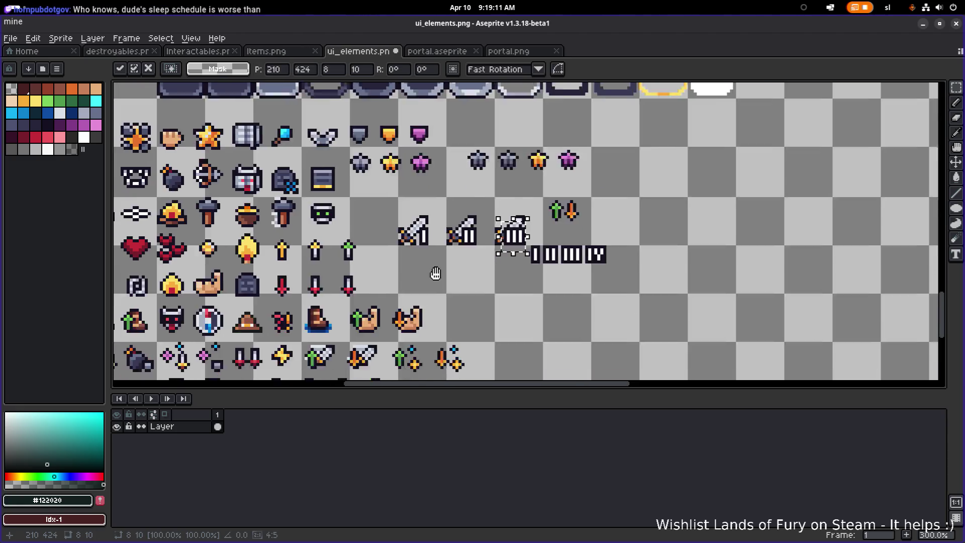
drag(397, 272, 608, 309)
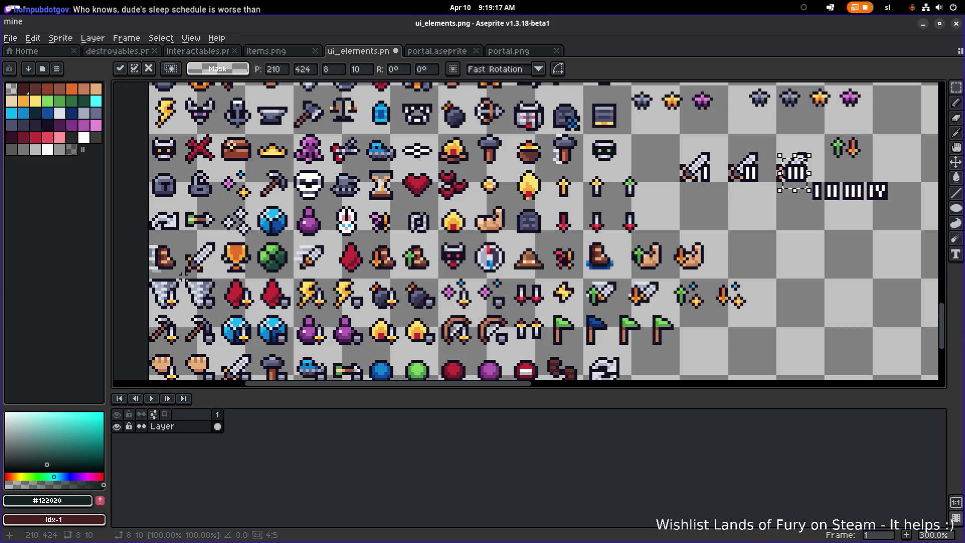
key(Return)
mouse_move(176, 234)
mouse_down()
mouse_move(221, 280)
mouse_move(180, 286)
mouse_move(628, 242)
mouse_move(731, 219)
mouse_move(557, 259)
mouse_move(606, 256)
mouse_move(591, 256)
mouse_up()
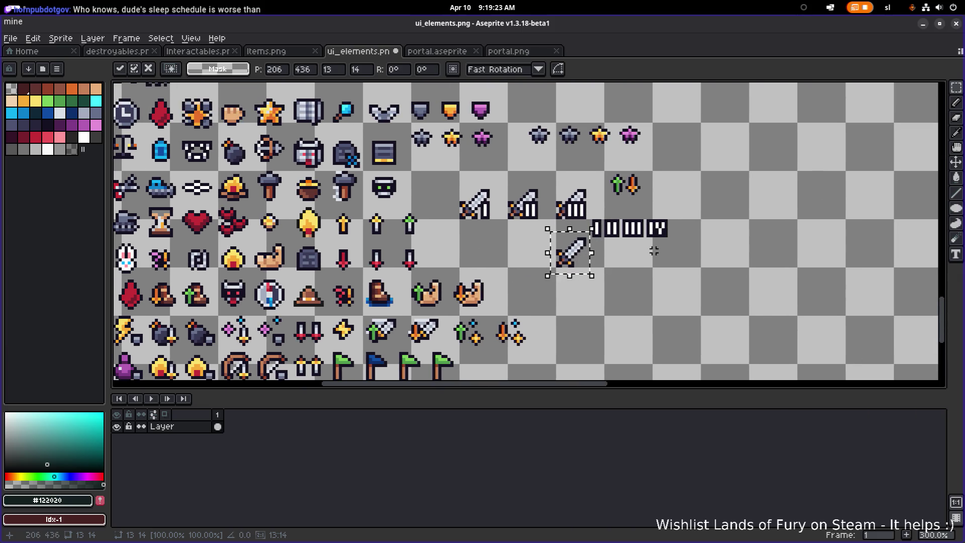
Drop the IV numeral onto the copied fourth sword.
scroll(654, 250, up, 2)
mouse_move(648, 239)
mouse_down()
mouse_move(707, 186)
mouse_move(608, 247)
mouse_move(548, 264)
mouse_up()
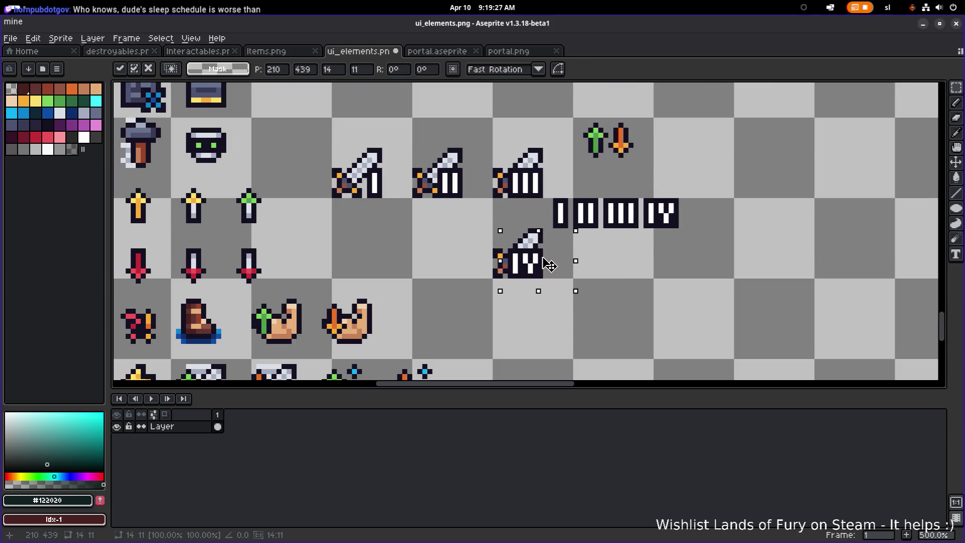
click(613, 249)
Move the numeral row to a new spot and select the green and orange arrow pair.
mouse_move(720, 240)
mouse_down()
mouse_move(546, 180)
mouse_move(682, 194)
mouse_move(725, 178)
mouse_move(689, 188)
mouse_up()
click(577, 241)
scroll(602, 230, down, 2)
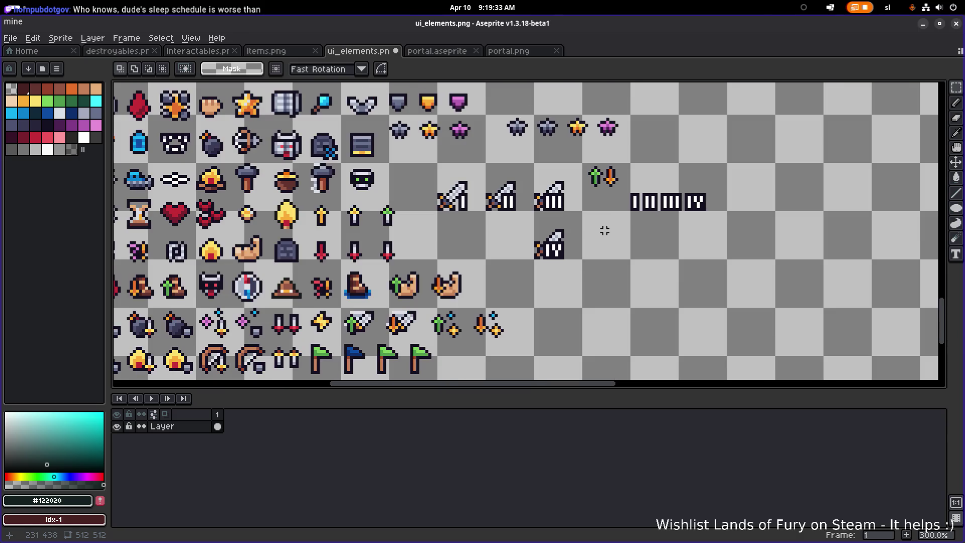
scroll(608, 227, down, 1)
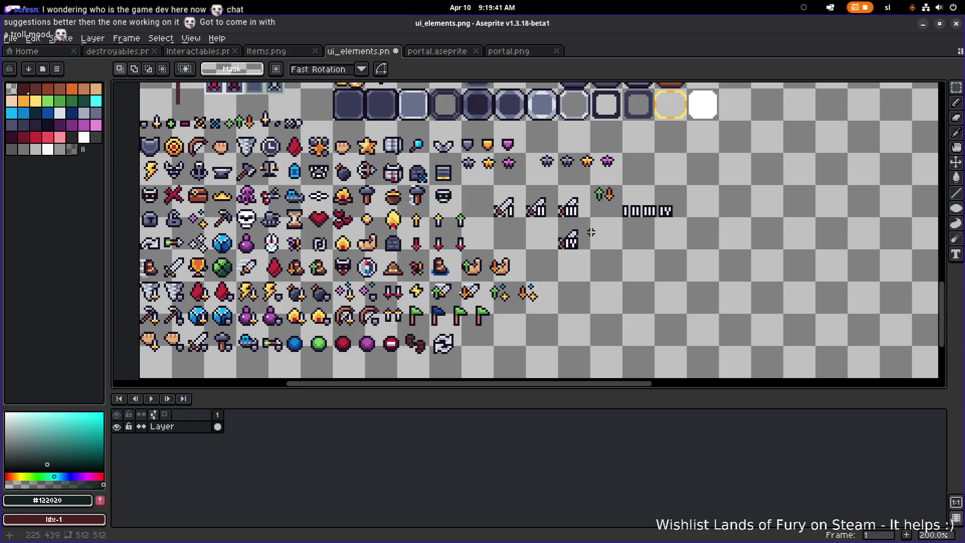
scroll(591, 206, up, 3)
mouse_move(540, 203)
mouse_down()
mouse_move(634, 128)
mouse_move(608, 167)
mouse_up()
scroll(560, 268, down, 3)
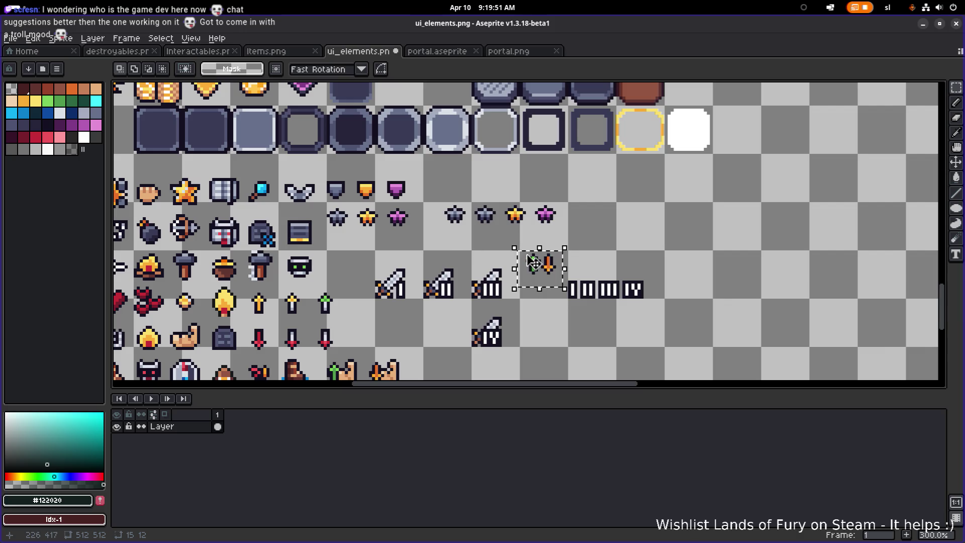
scroll(533, 267, up, 1)
mouse_move(559, 265)
mouse_down()
mouse_move(316, 254)
mouse_move(295, 243)
mouse_up()
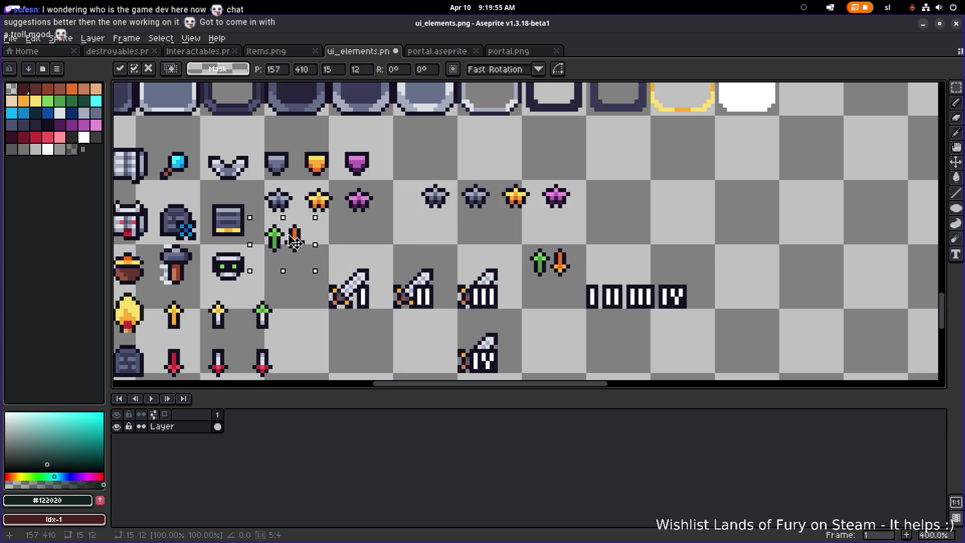
key(ctrl+d)
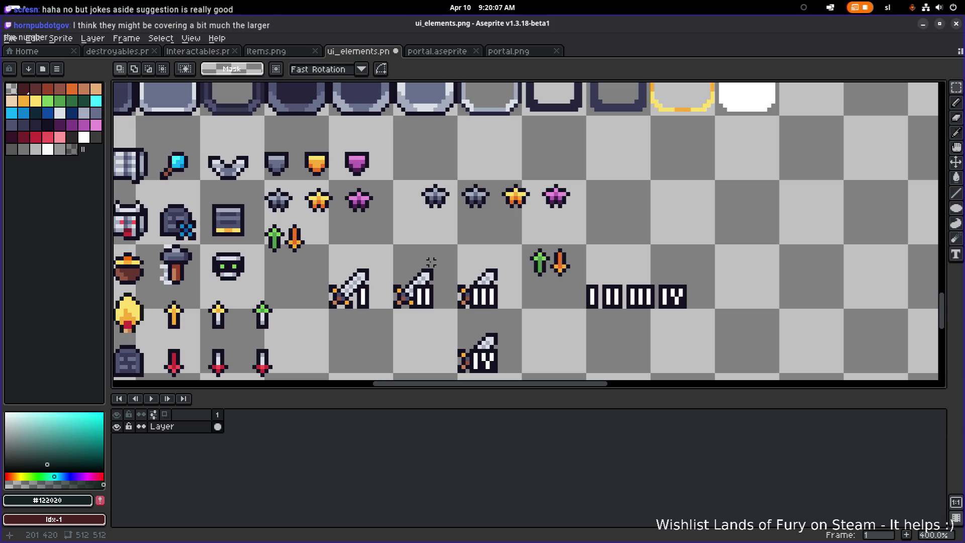
scroll(551, 291, down, 1)
scroll(558, 308, down, 1)
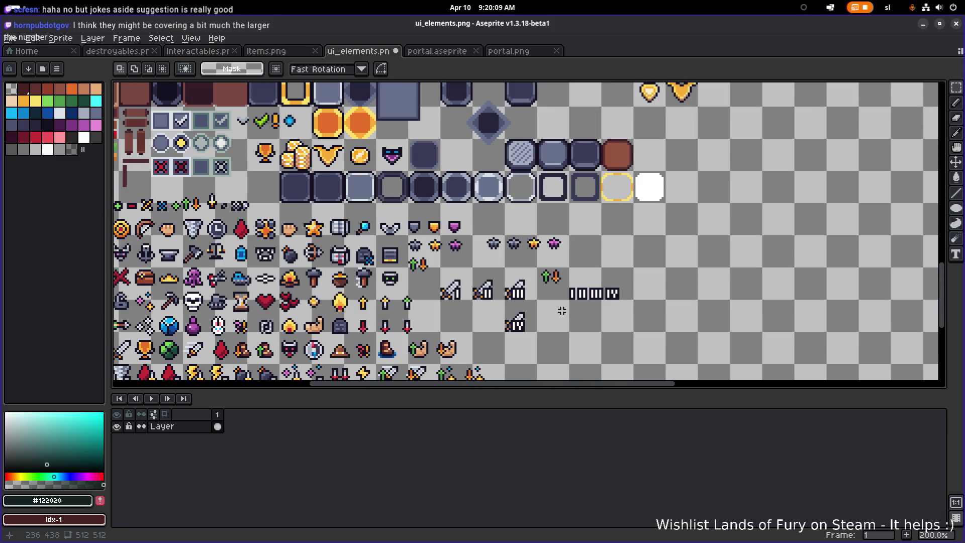
scroll(560, 309, up, 3)
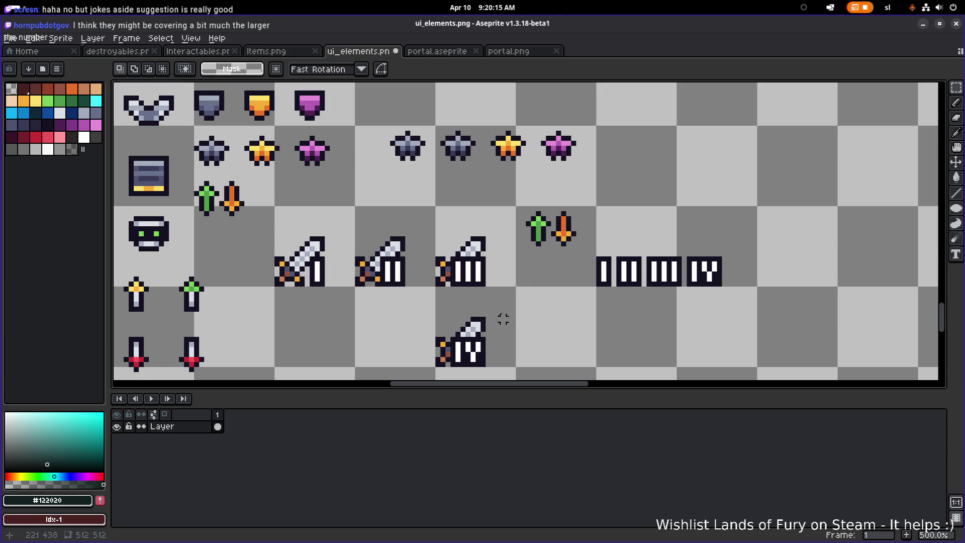
scroll(502, 329, left, 3)
scroll(503, 244, down, 4)
scroll(432, 257, up, 3)
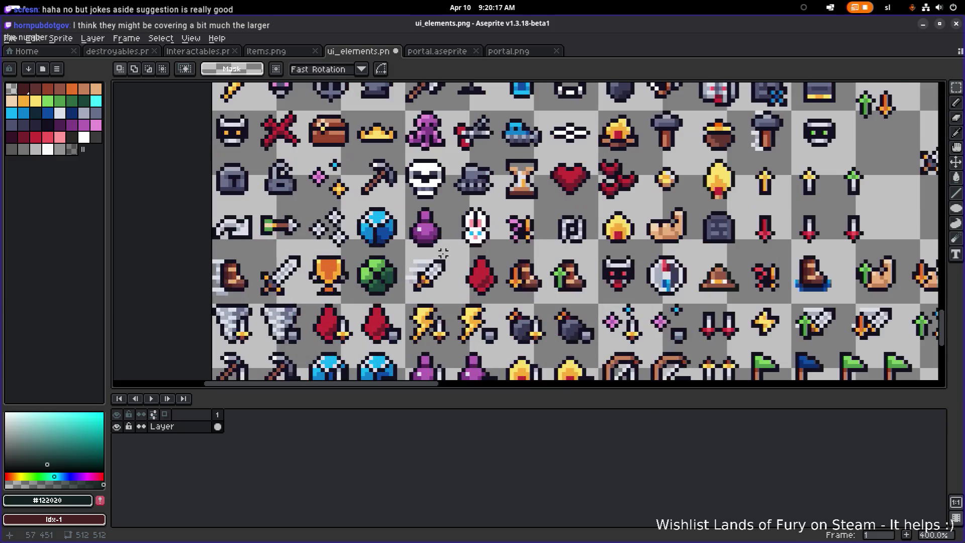
Copy the plain sword icon into the empty area right of the numbered badges.
scroll(282, 284, up, 3)
drag(249, 230, 325, 304)
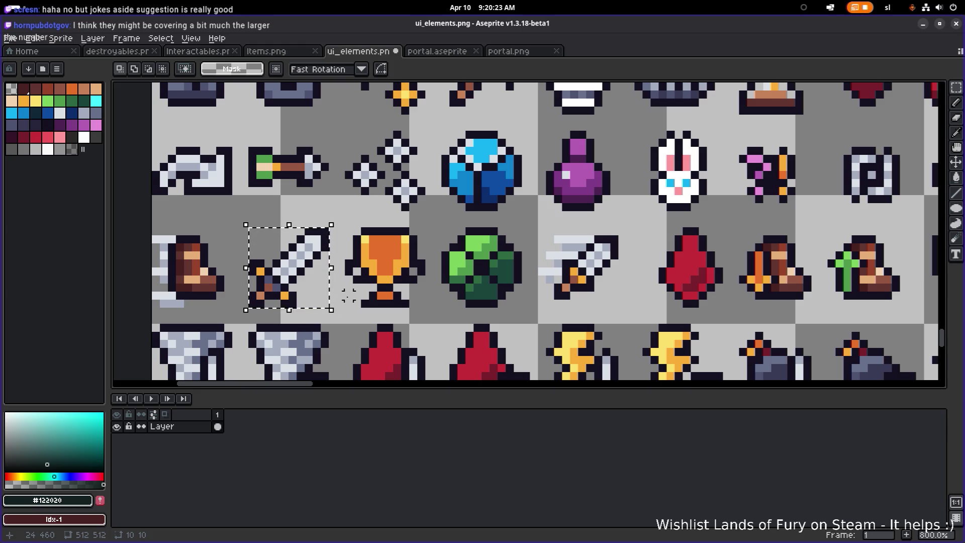
scroll(554, 262, down, 3)
scroll(554, 262, right, 5)
scroll(610, 231, right, 1)
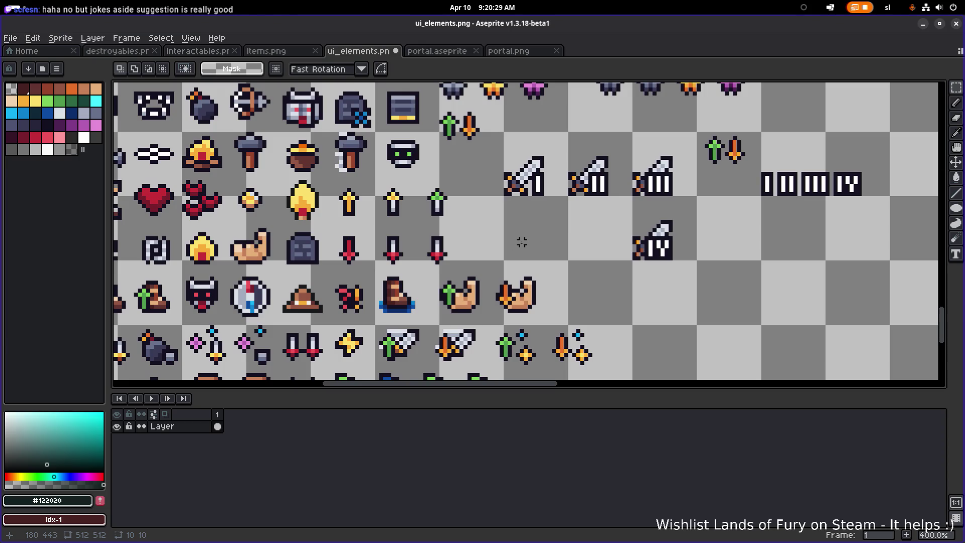
scroll(486, 239, down, 3)
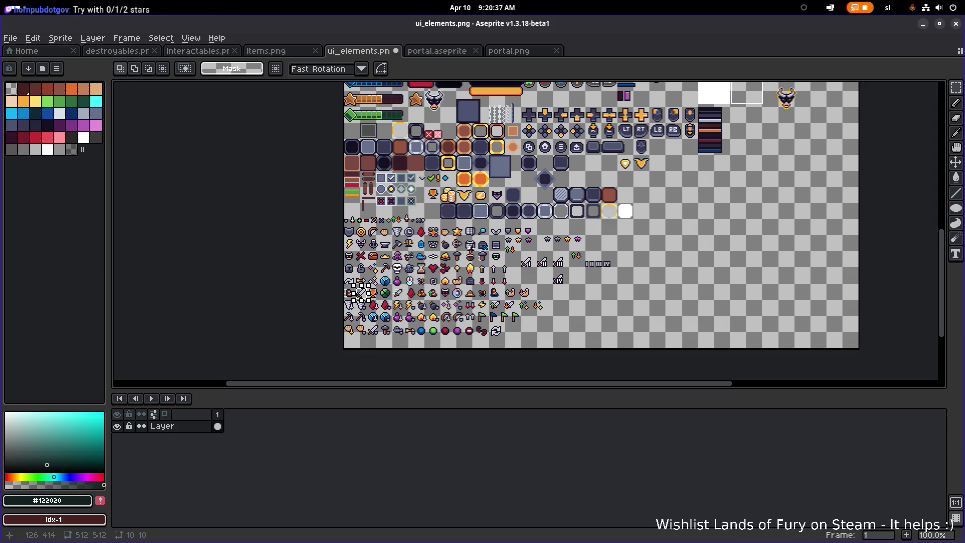
scroll(555, 252, up, 3)
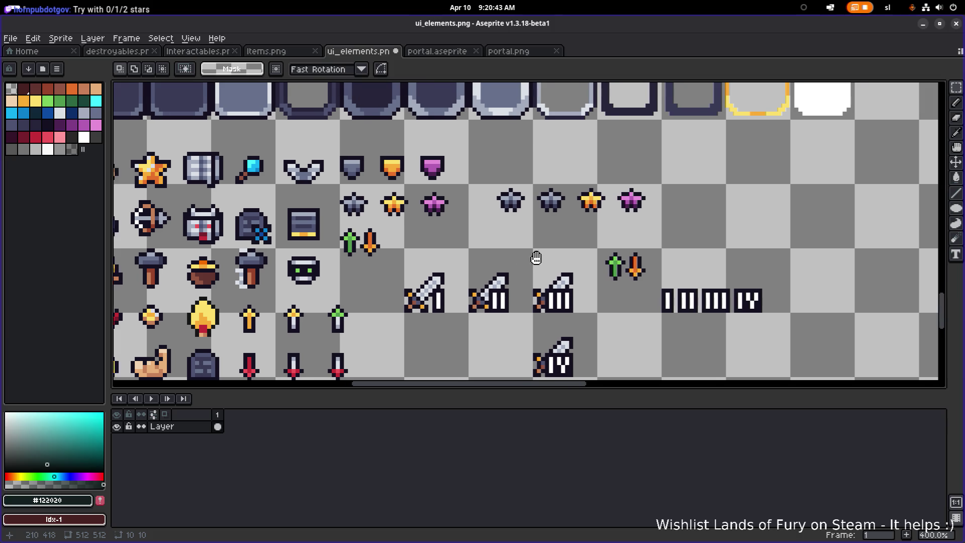
scroll(525, 259, right, 3)
scroll(486, 277, down, 2)
scroll(402, 284, left, 3)
scroll(331, 291, up, 1)
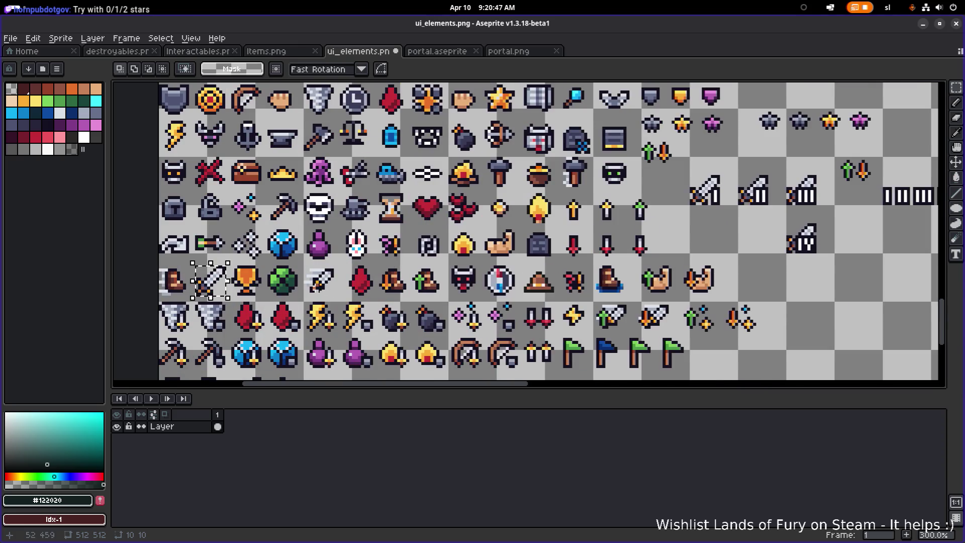
mouse_move(208, 283)
mouse_down()
mouse_move(700, 233)
mouse_move(751, 247)
mouse_move(496, 263)
mouse_move(634, 272)
mouse_up()
scroll(580, 254, up, 3)
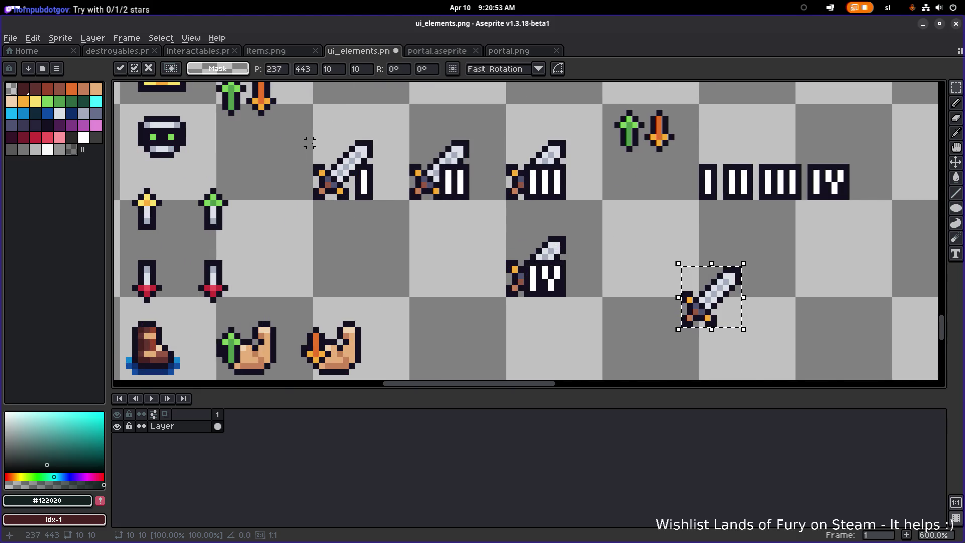
drag(313, 141, 370, 197)
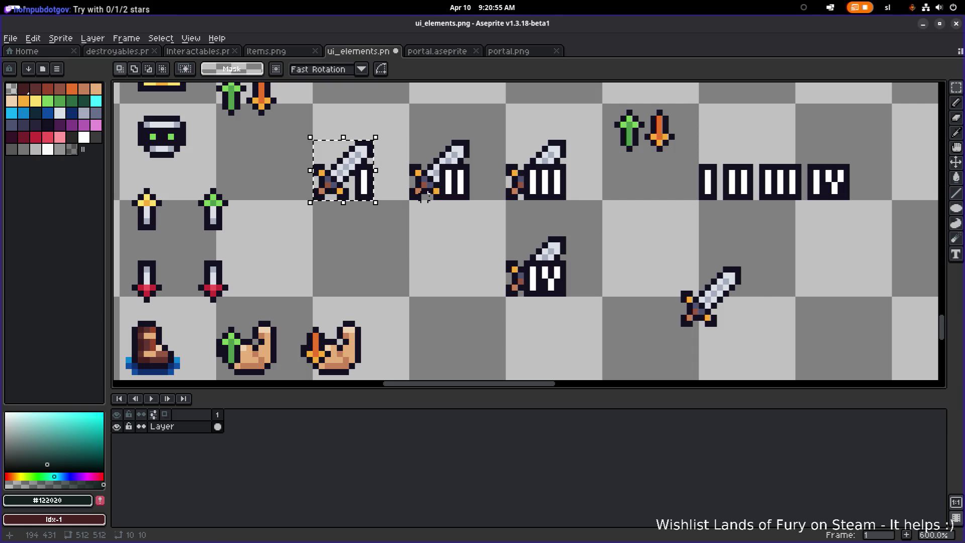
key(ctrl+d)
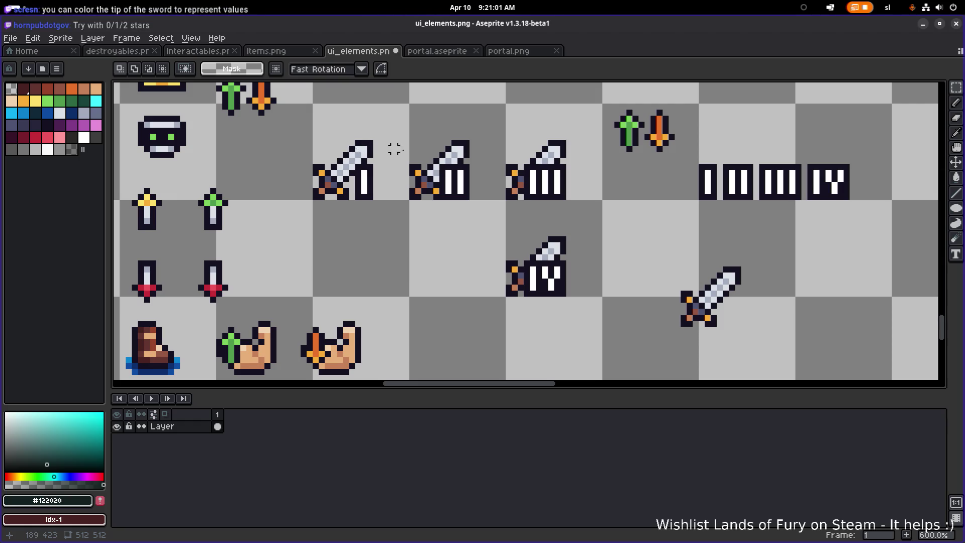
Try marquee selections around the III and IV sword badges, then deselect.
drag(484, 222, 585, 126)
drag(581, 227, 474, 308)
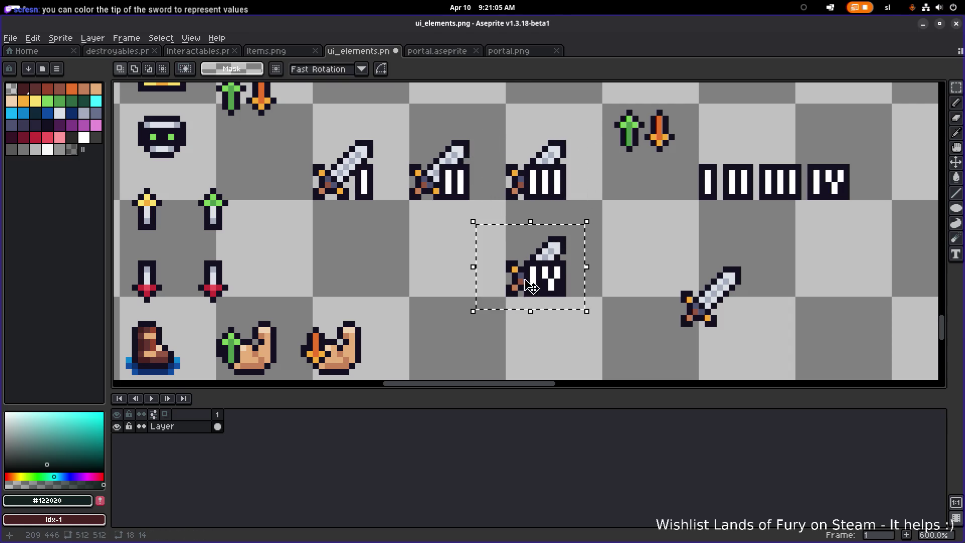
key(ctrl+d)
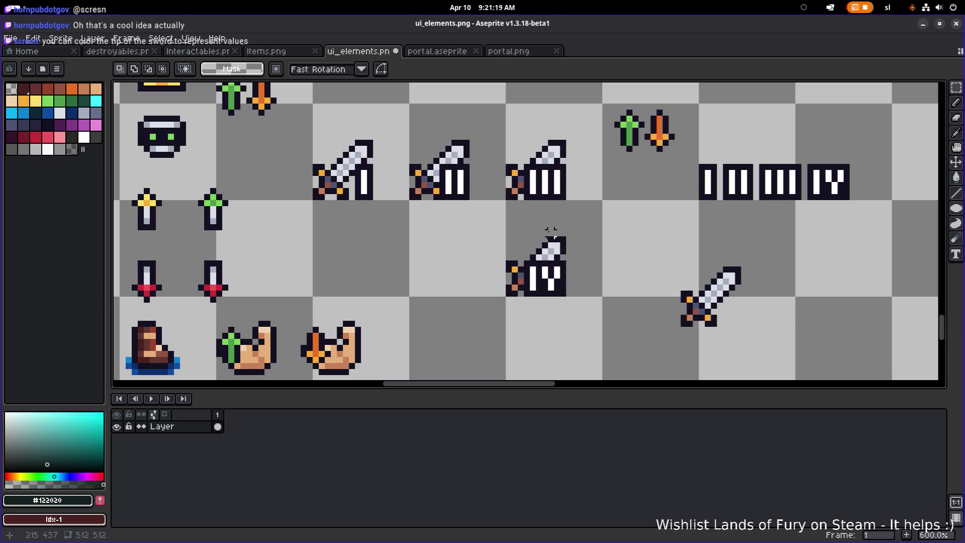
Copy the plain sword into empty space, then delete that misplaced copy.
scroll(427, 245, down, 4)
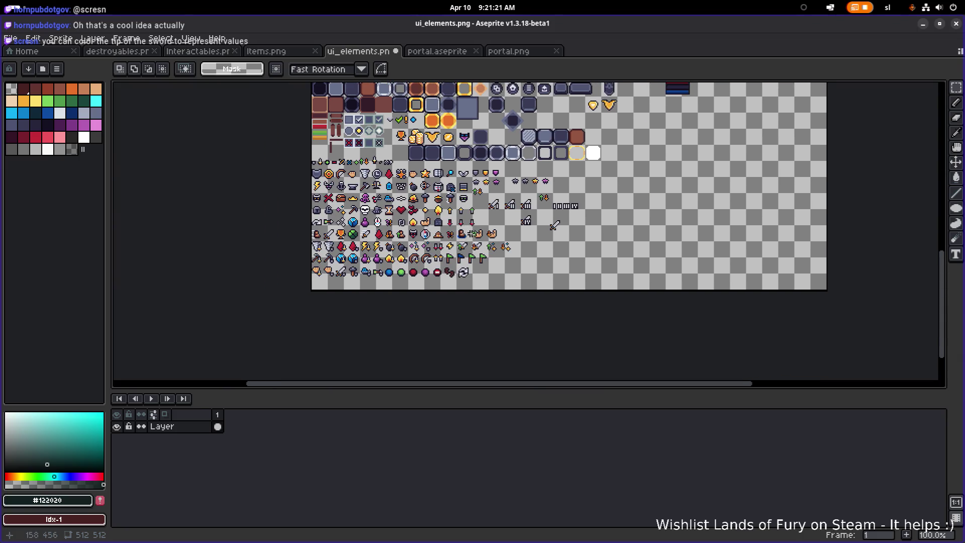
scroll(437, 244, up, 1)
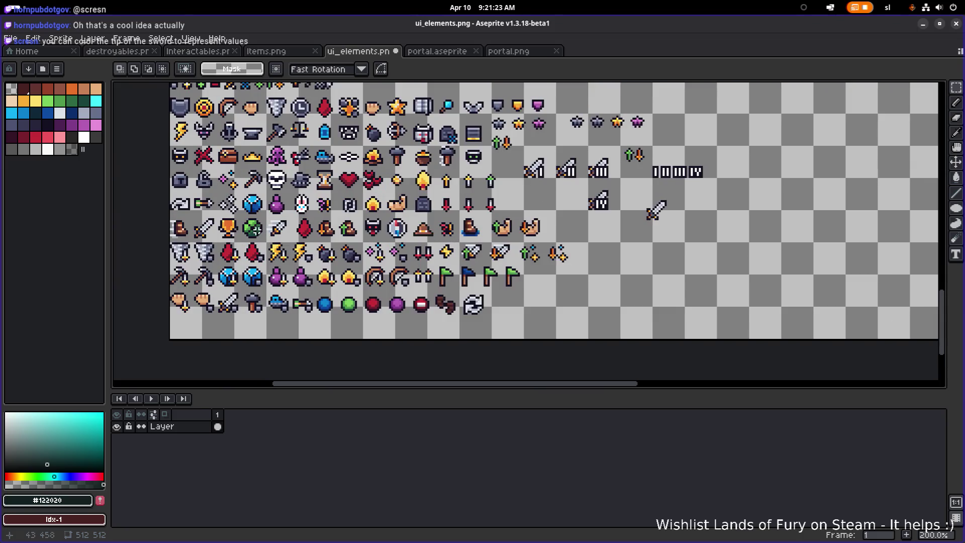
scroll(195, 229, up, 1)
drag(186, 249, 232, 199)
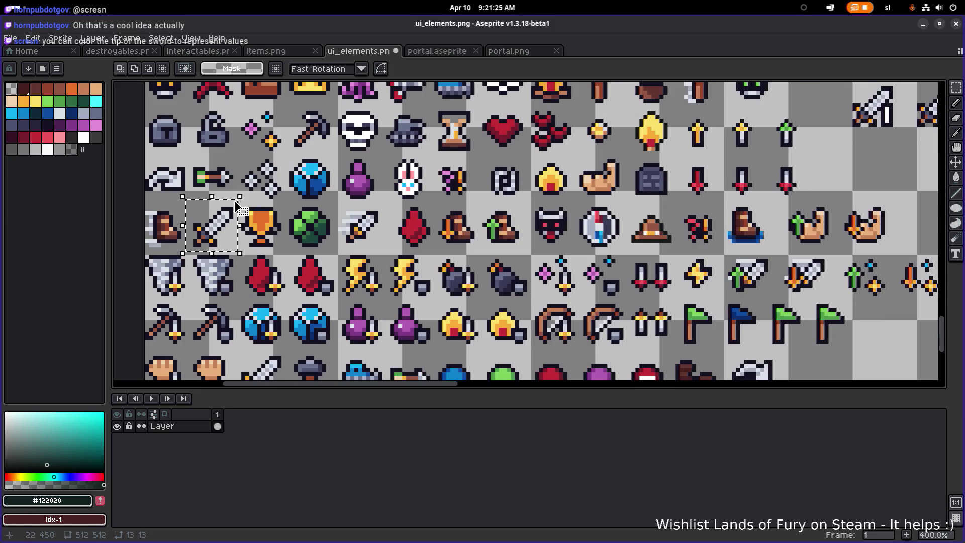
scroll(233, 296, down, 1)
mouse_move(216, 249)
mouse_down()
mouse_move(809, 246)
mouse_move(643, 283)
mouse_up()
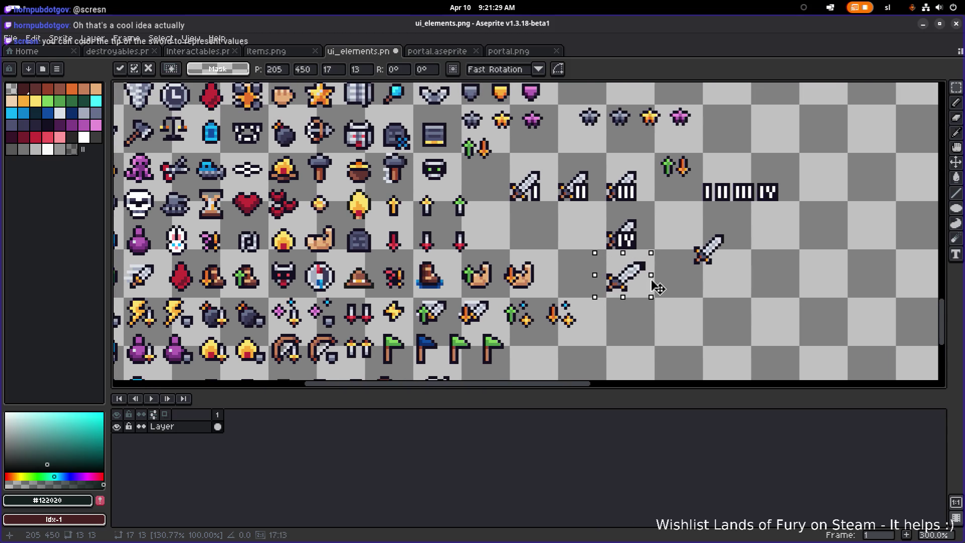
key(Delete)
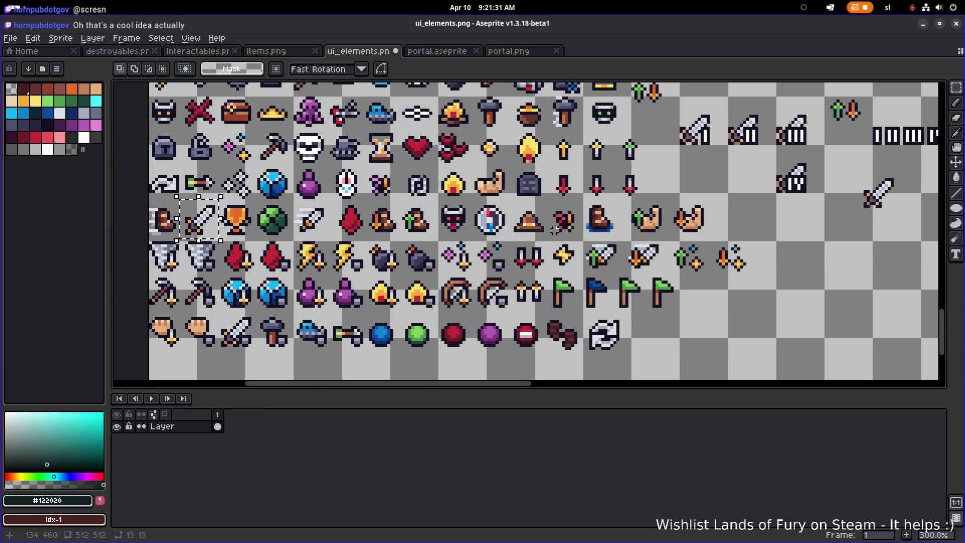
Copy the sword beneath the sword I badge and nudge it one pixel right.
scroll(201, 221, up, 1)
mouse_move(160, 194)
mouse_down()
mouse_move(200, 234)
mouse_move(812, 230)
mouse_move(834, 176)
mouse_move(564, 241)
mouse_move(618, 230)
mouse_move(551, 268)
mouse_up()
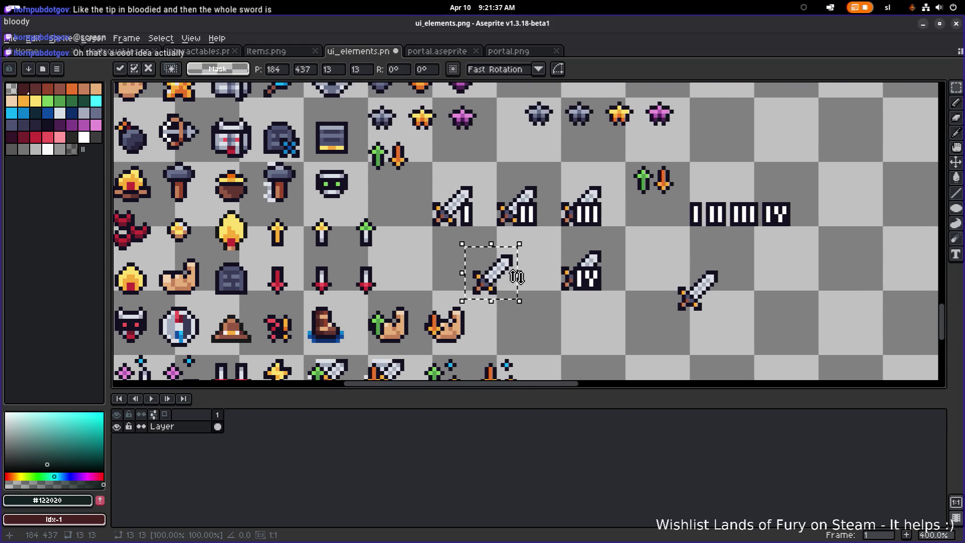
drag(496, 286, 457, 282)
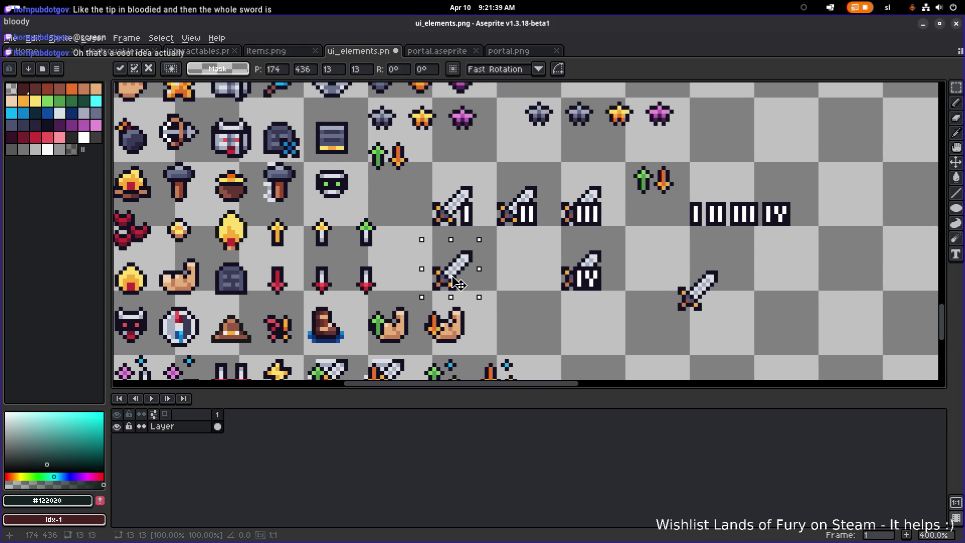
key(alt+Tab)
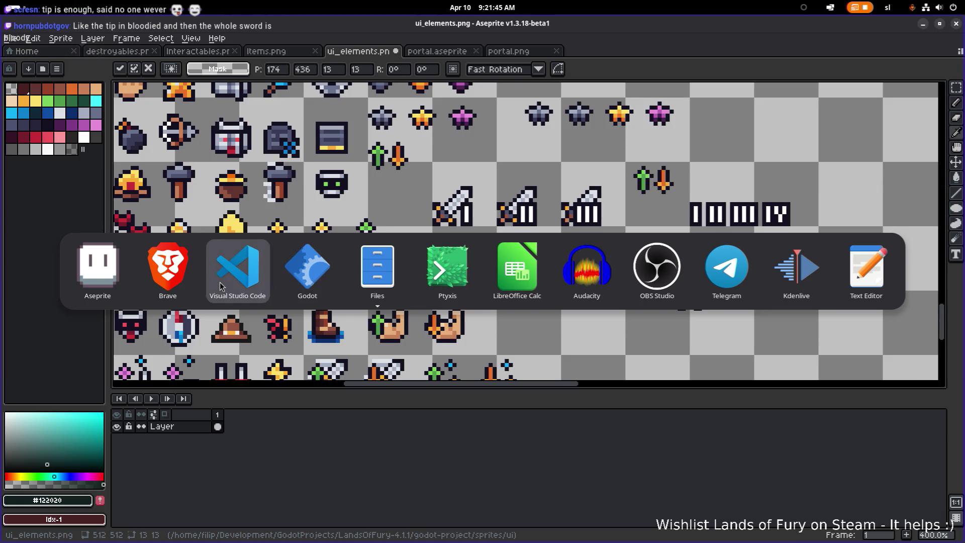
Review the DialPenaltyType entries TakeDamage_25, LoseGold_25 and SpawnEnemies_Easy in Visual Studio Code.
click(98, 266)
key(alt+Tab)
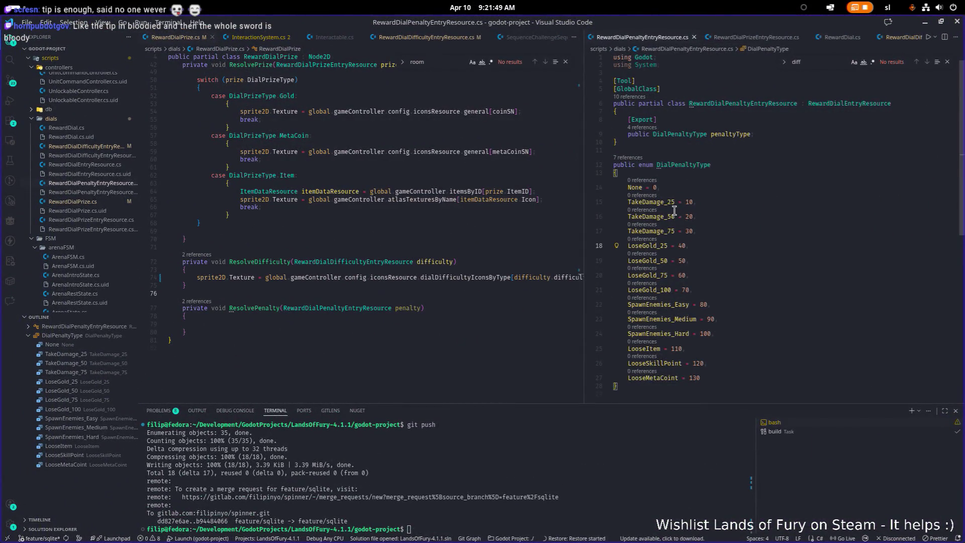
click(667, 206)
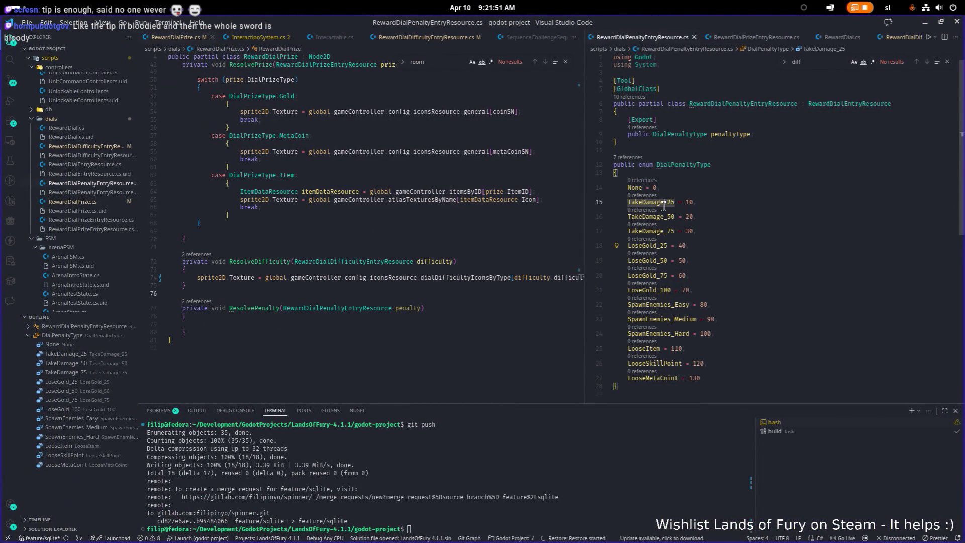
click(654, 245)
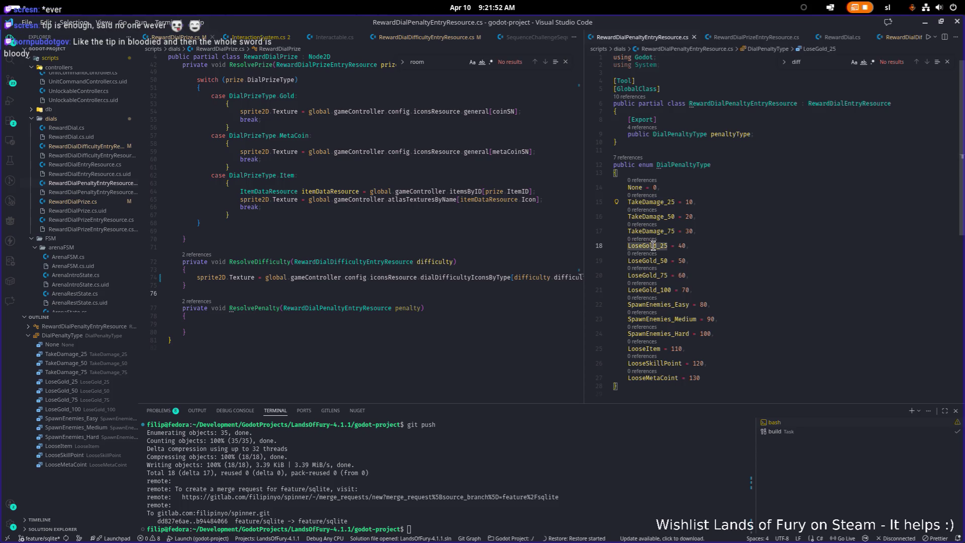
click(664, 305)
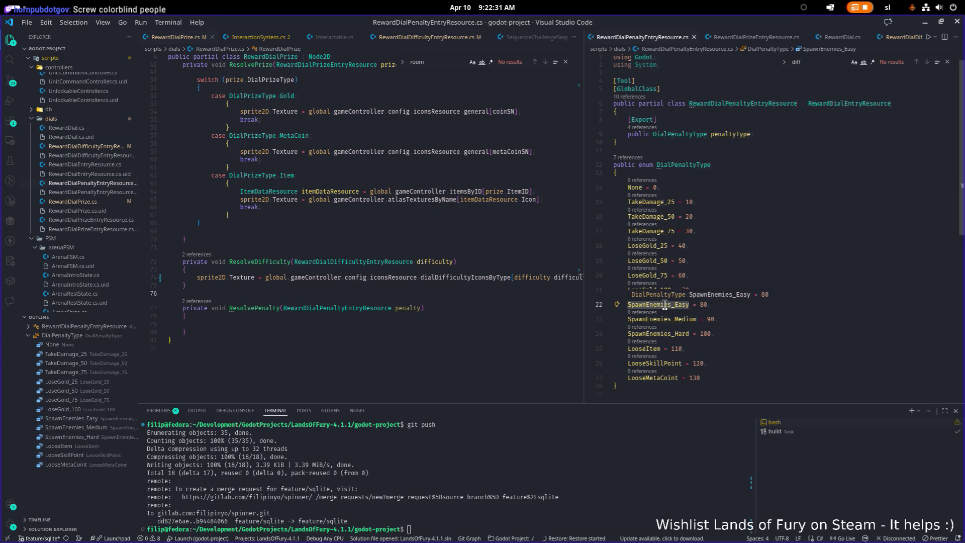
key(alt+Tab)
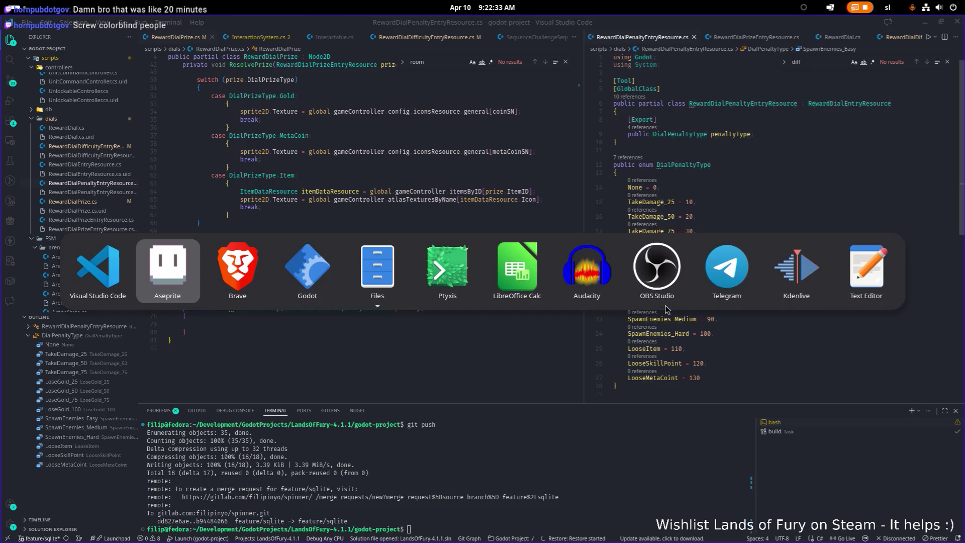
Switch back to Aseprite and commit the sword copy under the I badge.
key(Tab)
key(Tab)
key(shift+Tab)
key(shift+Tab)
key(Tab)
key(shift+Tab)
scroll(754, 261, down, 2)
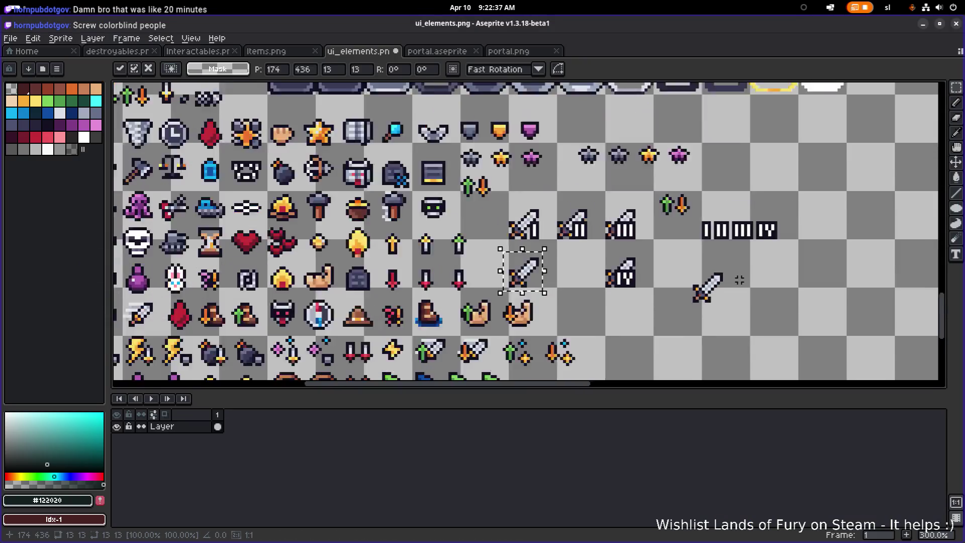
click(763, 267)
scroll(754, 271, up, 1)
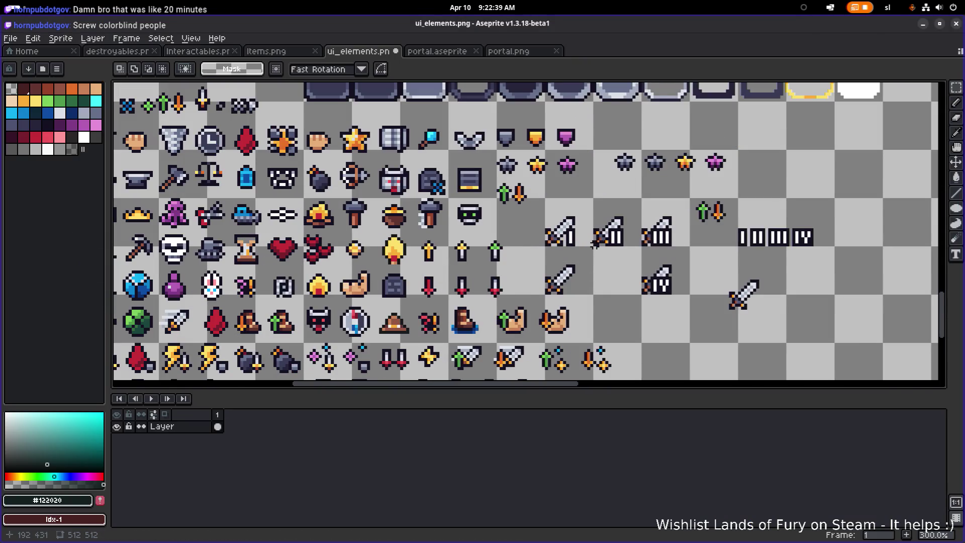
scroll(682, 244, down, 1)
scroll(688, 244, down, 1)
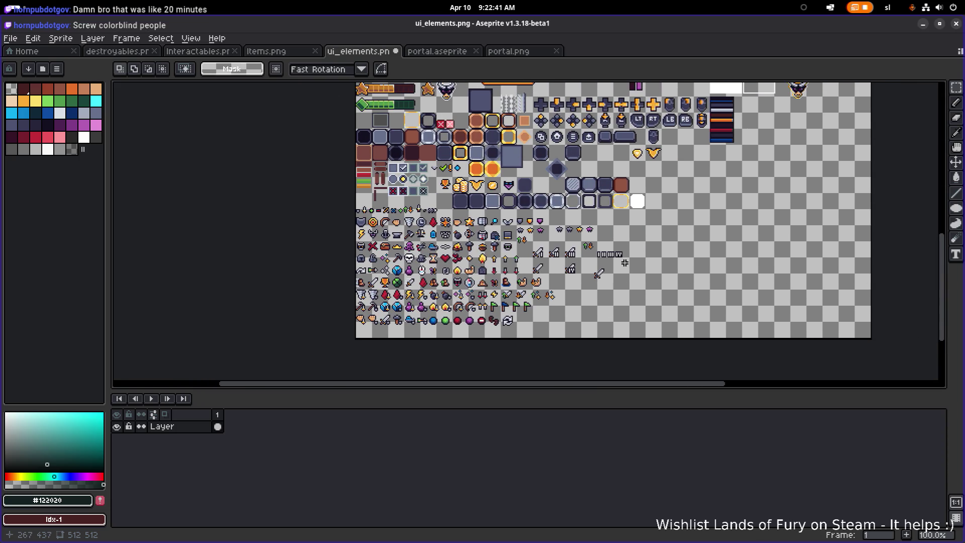
scroll(624, 262, up, 2)
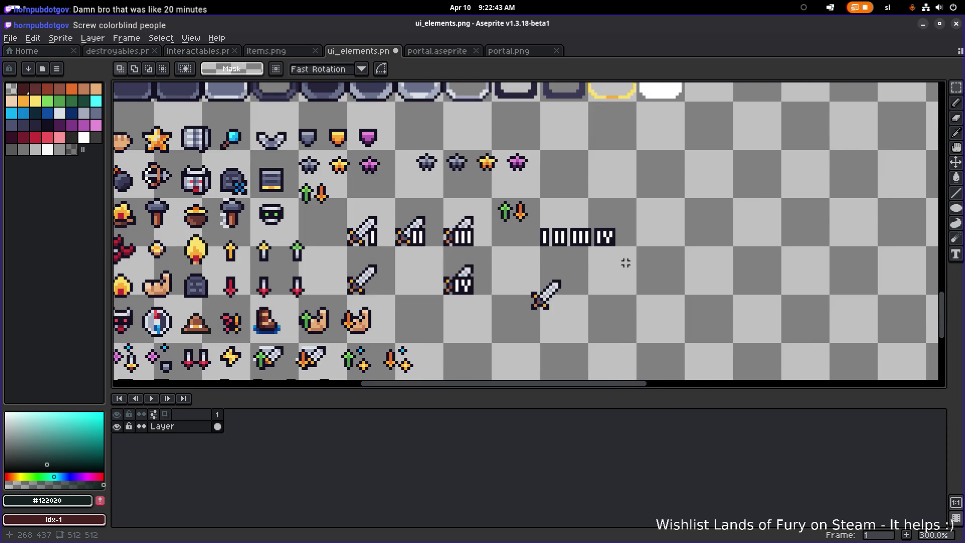
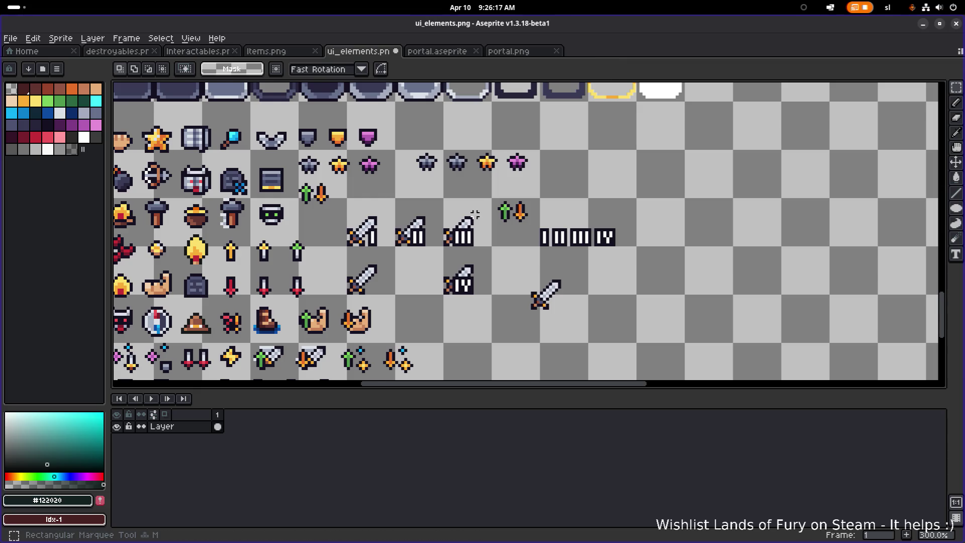
Try copying the gold star above the first sword, then delete and undo the star copies.
scroll(474, 157, up, 2)
mouse_move(468, 170)
mouse_down()
mouse_move(520, 110)
mouse_move(630, 301)
mouse_move(584, 311)
mouse_move(531, 207)
mouse_move(516, 244)
mouse_up()
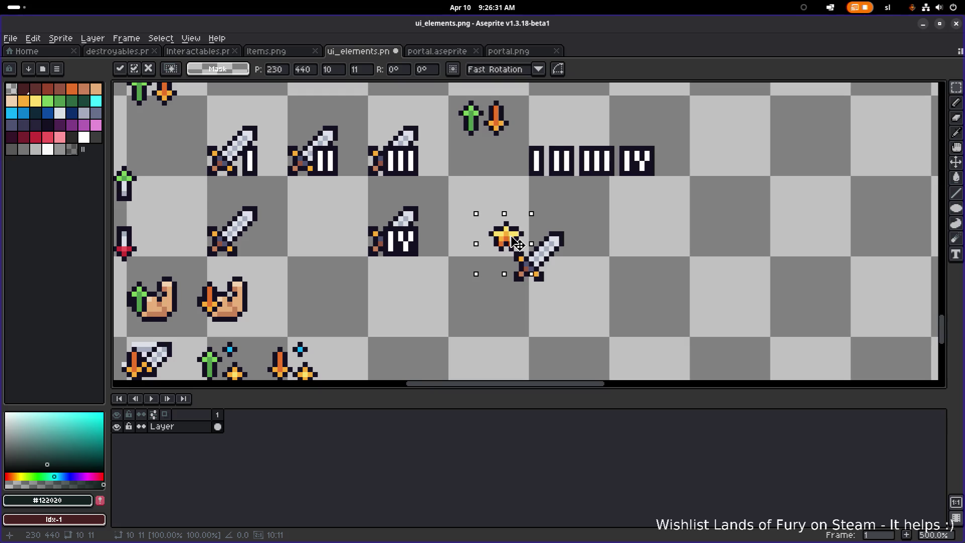
mouse_move(517, 243)
mouse_down()
mouse_move(553, 224)
mouse_move(570, 238)
mouse_up()
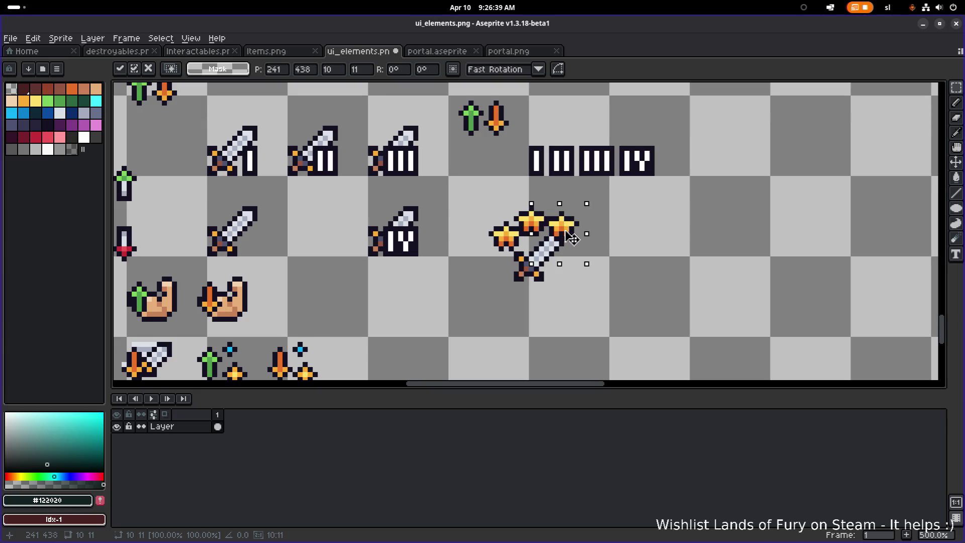
key(Delete)
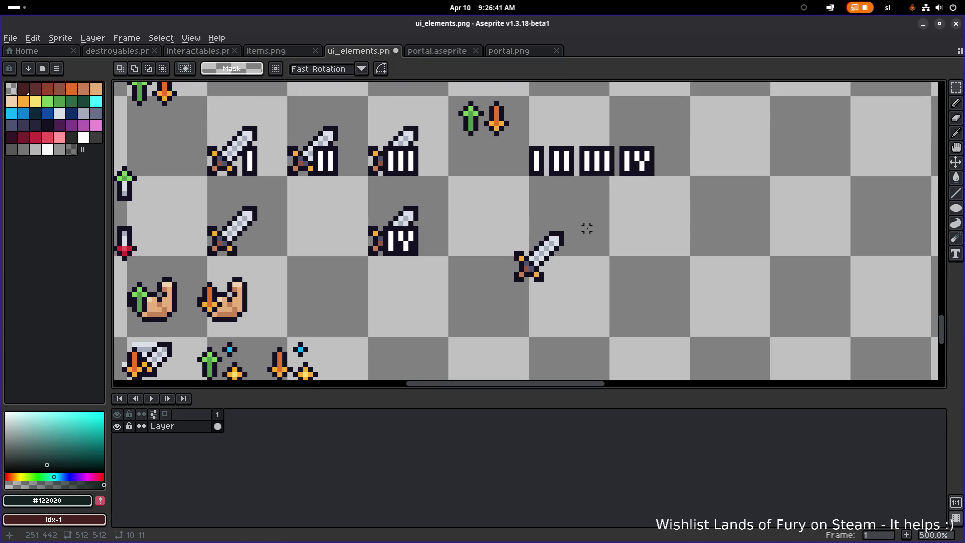
scroll(463, 259, up, 3)
scroll(458, 180, down, 2)
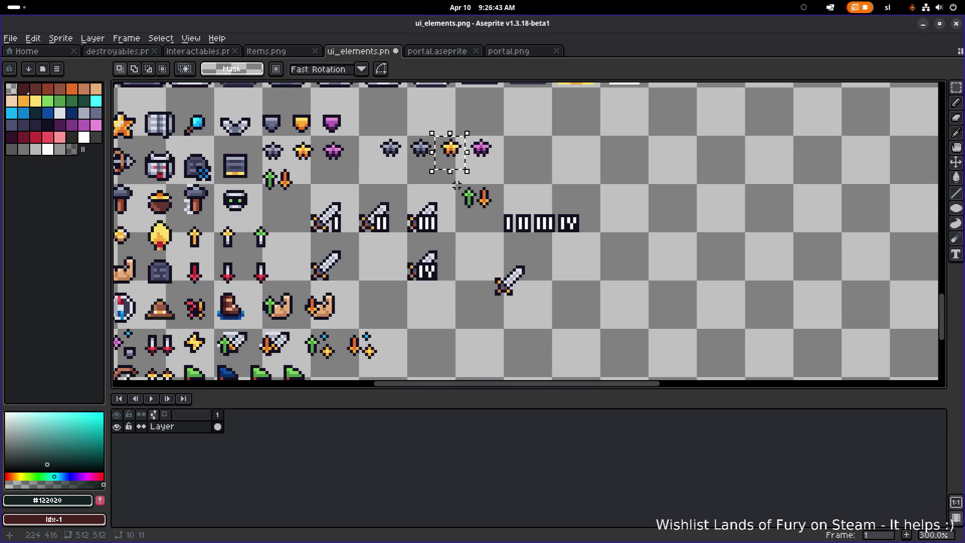
mouse_move(444, 151)
mouse_down()
mouse_move(520, 262)
mouse_move(492, 228)
mouse_move(502, 228)
mouse_move(499, 268)
mouse_move(497, 225)
mouse_move(452, 244)
mouse_move(534, 242)
mouse_up()
scroll(512, 262, up, 4)
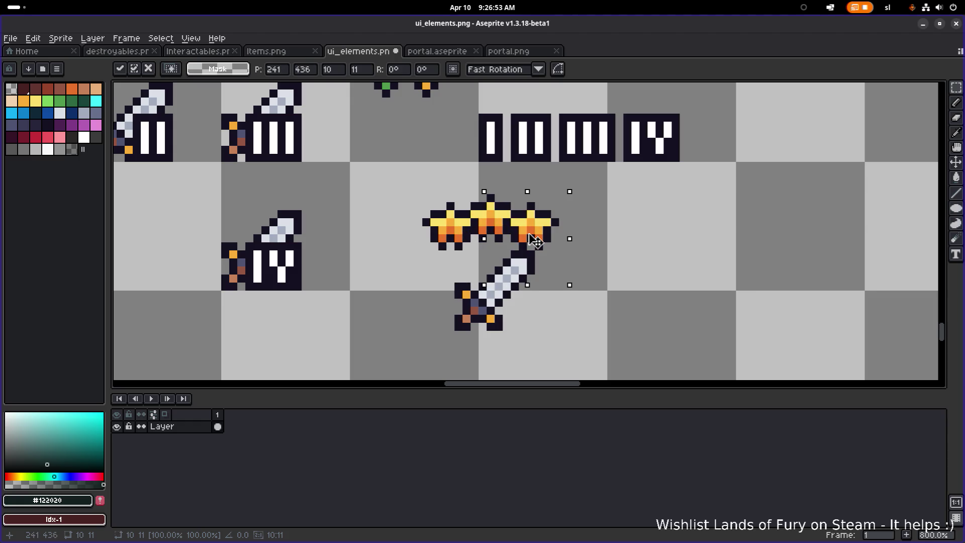
scroll(593, 241, down, 3)
key(ctrl+d)
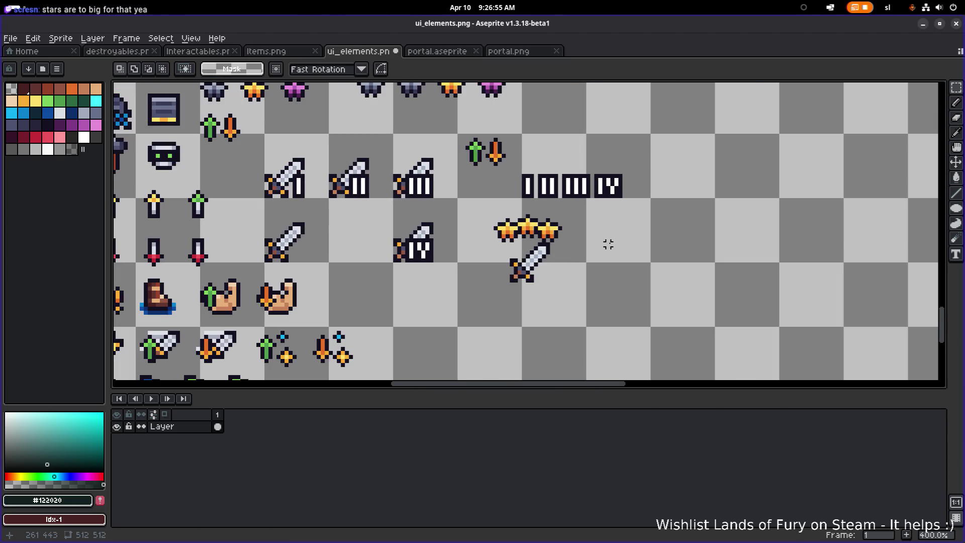
key(ctrl+z)
key(ctrl+z)
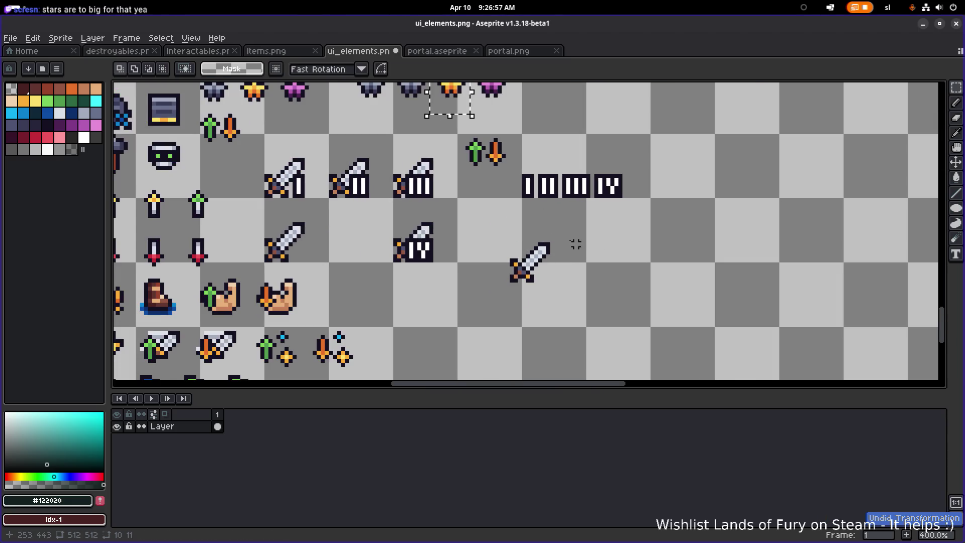
Copy the gold star beside the sword once more, cancel it and clear the selection.
scroll(454, 236, up, 2)
mouse_move(461, 147)
mouse_down()
mouse_move(493, 308)
mouse_move(528, 289)
mouse_move(532, 274)
mouse_move(575, 296)
mouse_move(574, 311)
mouse_move(559, 313)
mouse_move(567, 313)
mouse_up()
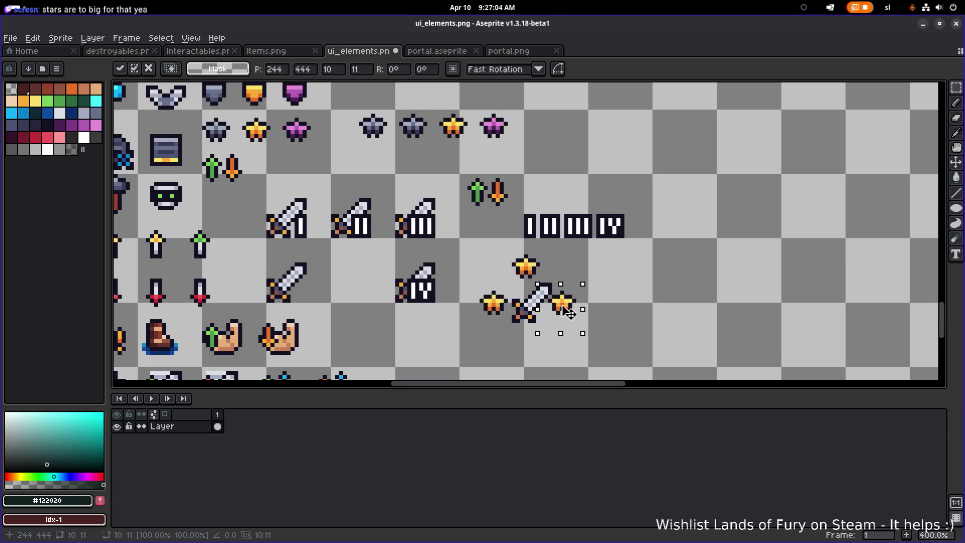
scroll(567, 306, down, 3)
scroll(566, 303, up, 3)
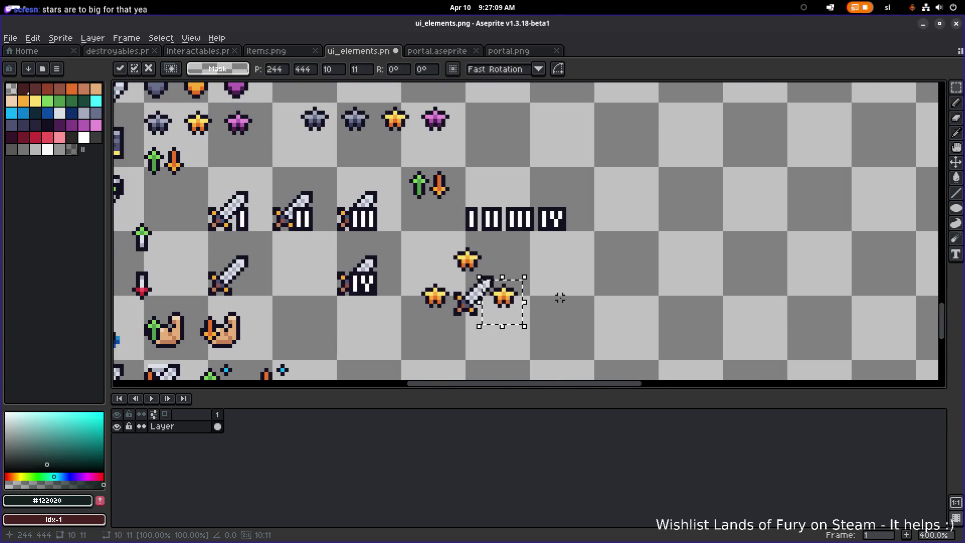
key(Escape)
scroll(542, 286, left, 1)
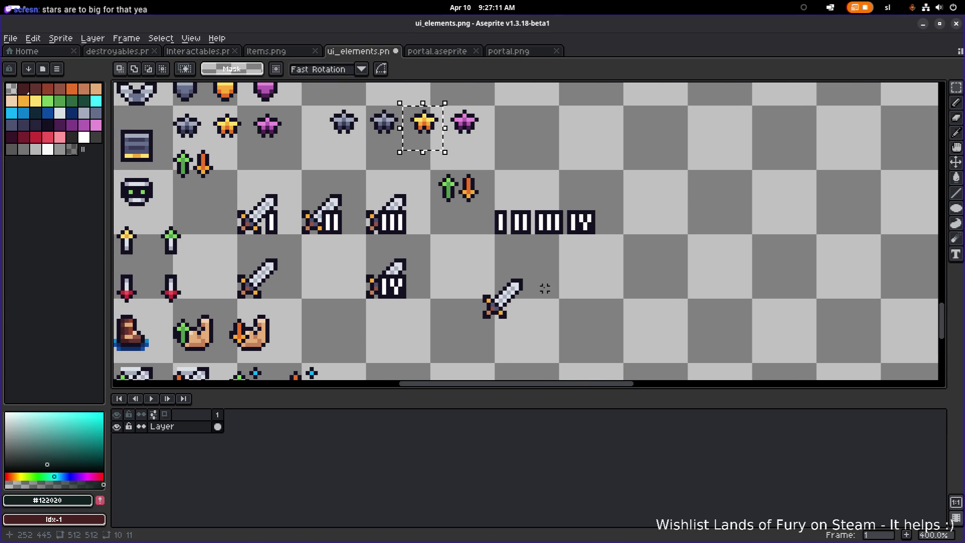
scroll(444, 275, left, 1)
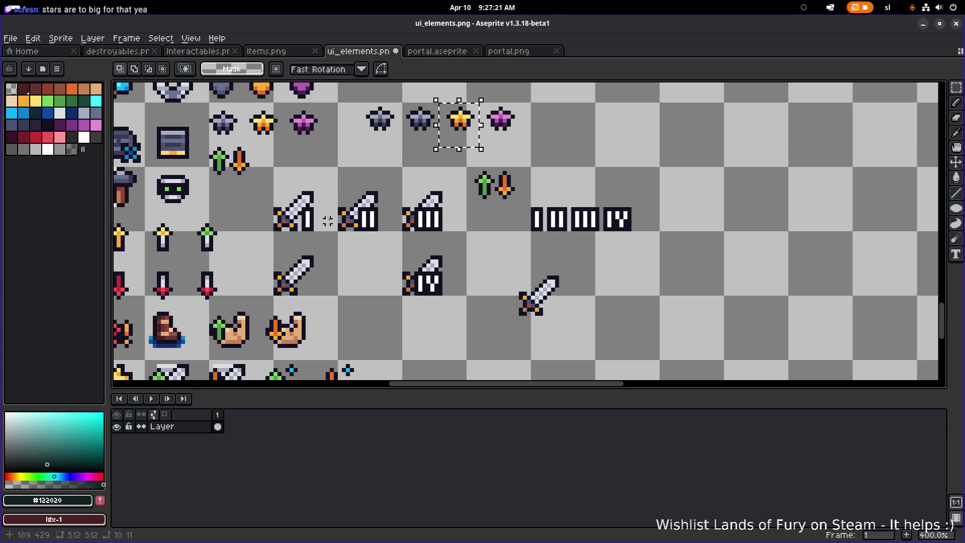
scroll(312, 224, up, 5)
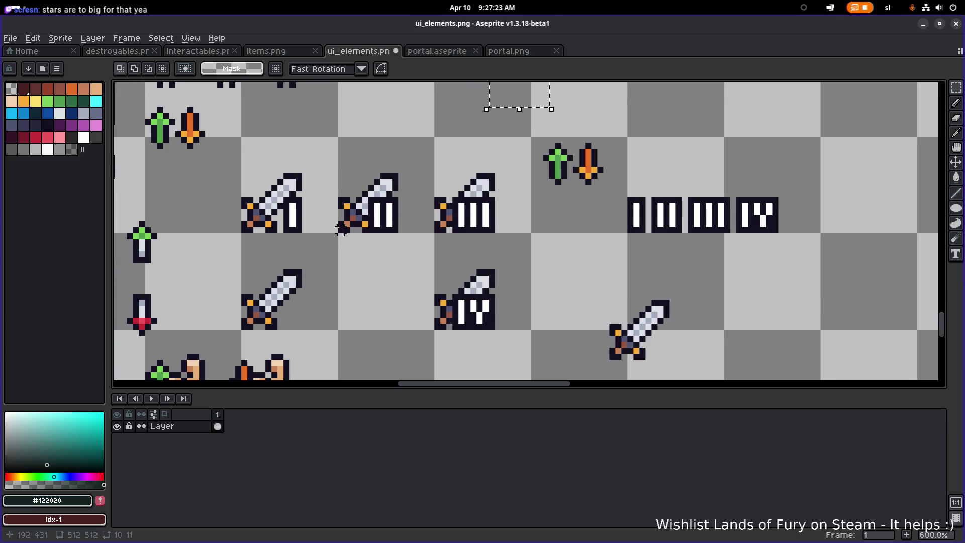
scroll(397, 232, down, 4)
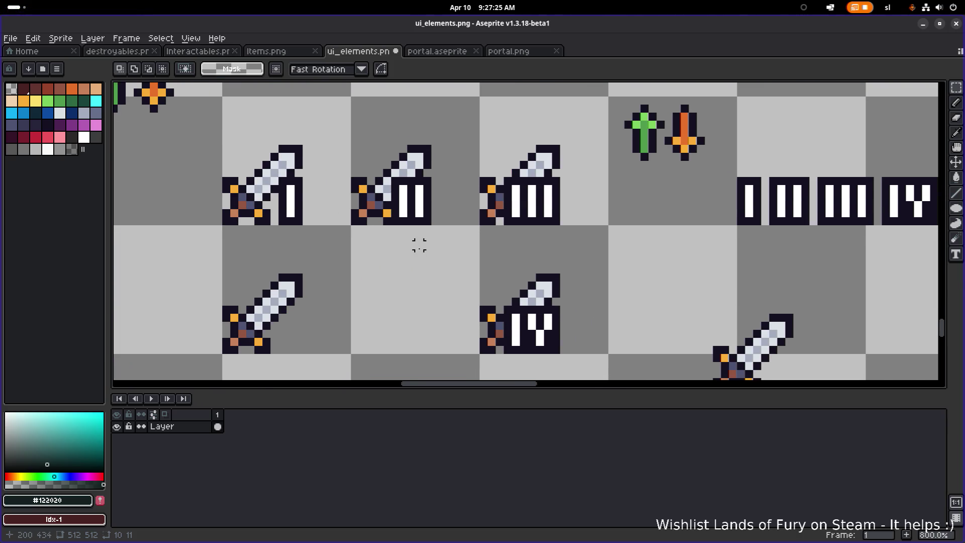
key(ctrl+d)
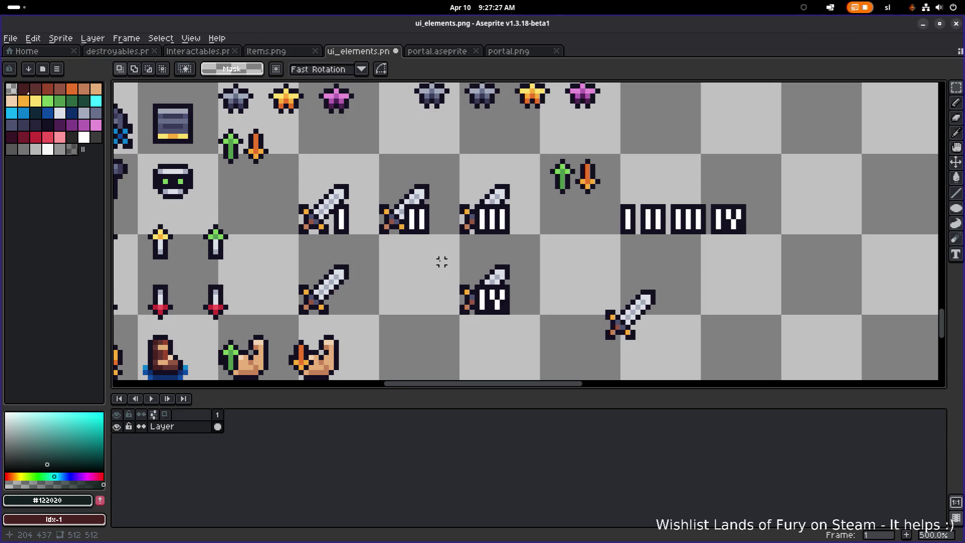
scroll(441, 260, down, 1)
drag(480, 257, 496, 252)
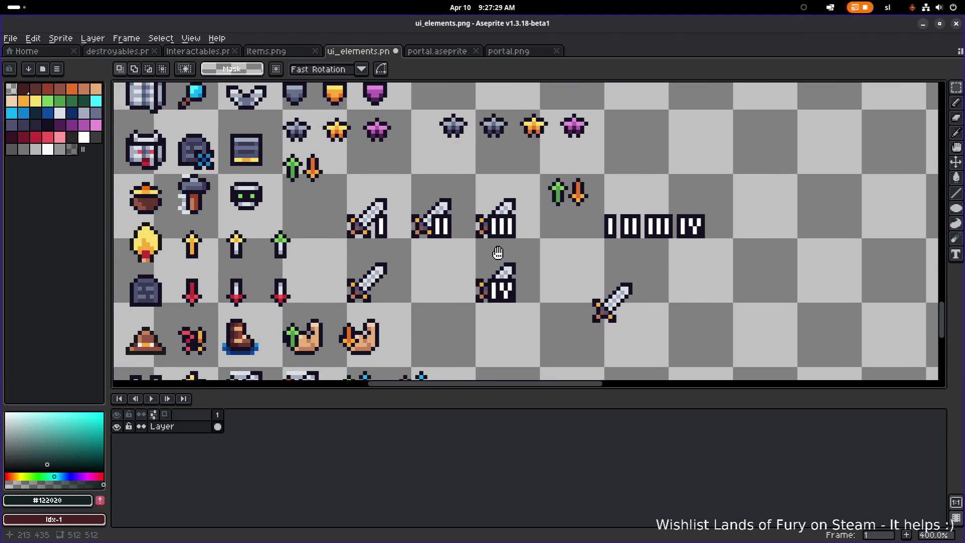
Select the IV sword and then the three upper sword icons, then deselect them.
drag(453, 313, 539, 252)
scroll(472, 268, down, 3)
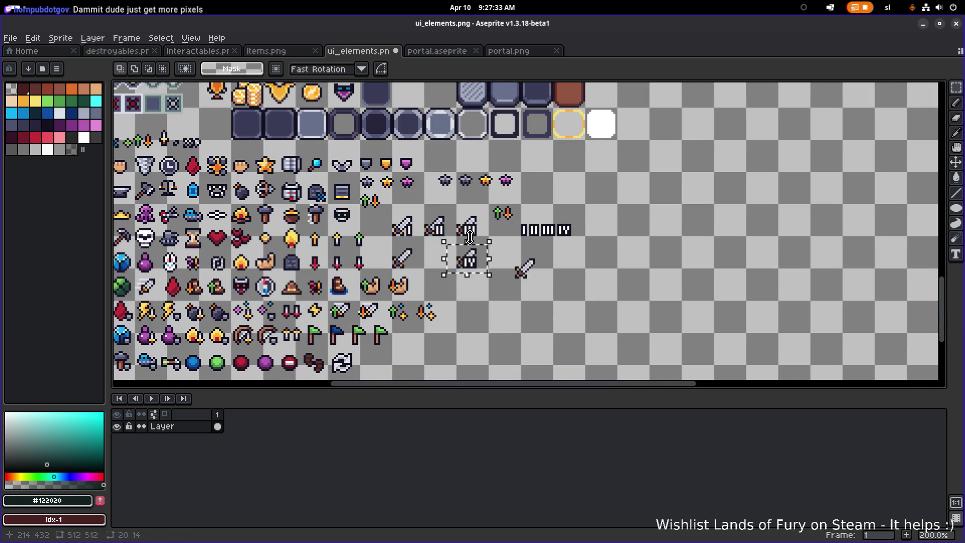
scroll(485, 270, up, 3)
mouse_move(301, 249)
mouse_down()
mouse_move(506, 183)
mouse_move(493, 183)
mouse_move(499, 176)
mouse_up()
scroll(471, 227, down, 2)
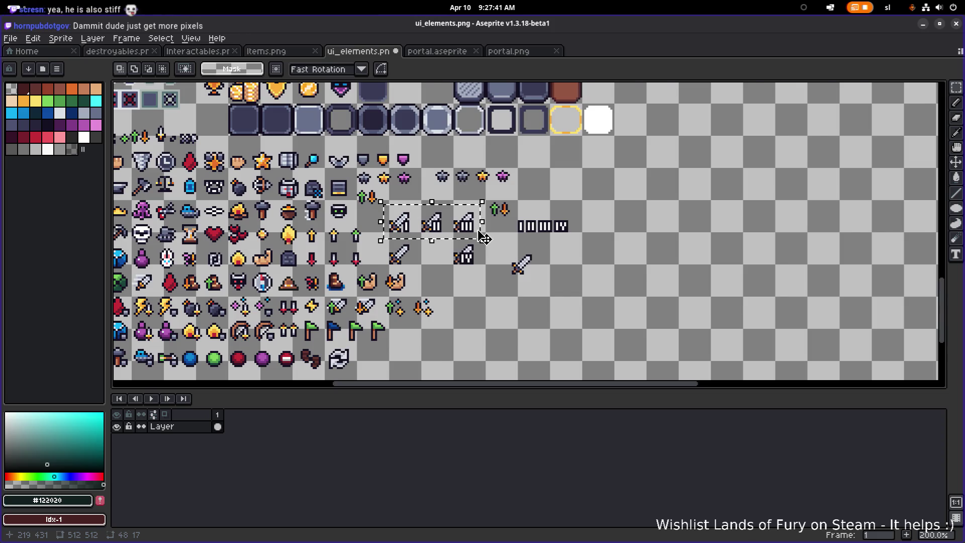
scroll(484, 237, up, 2)
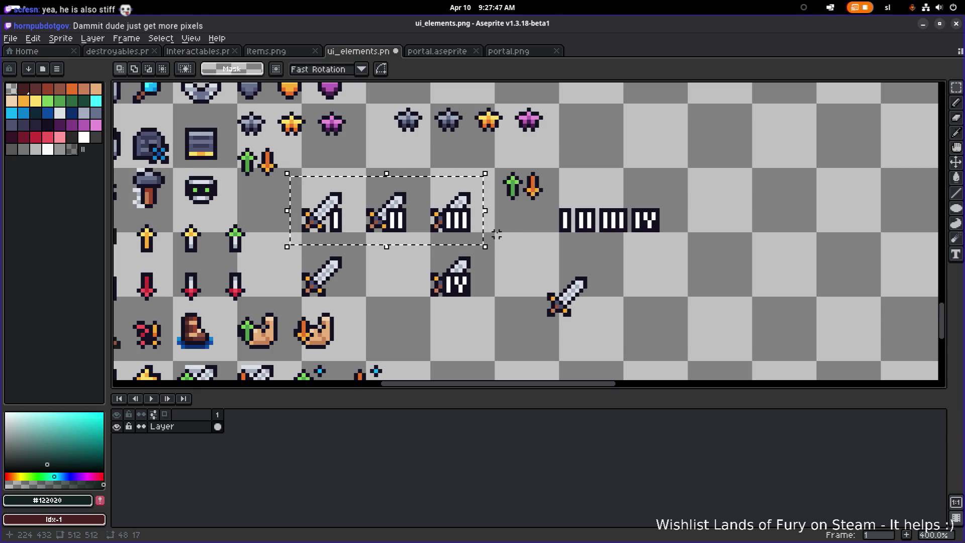
scroll(486, 239, left, 1)
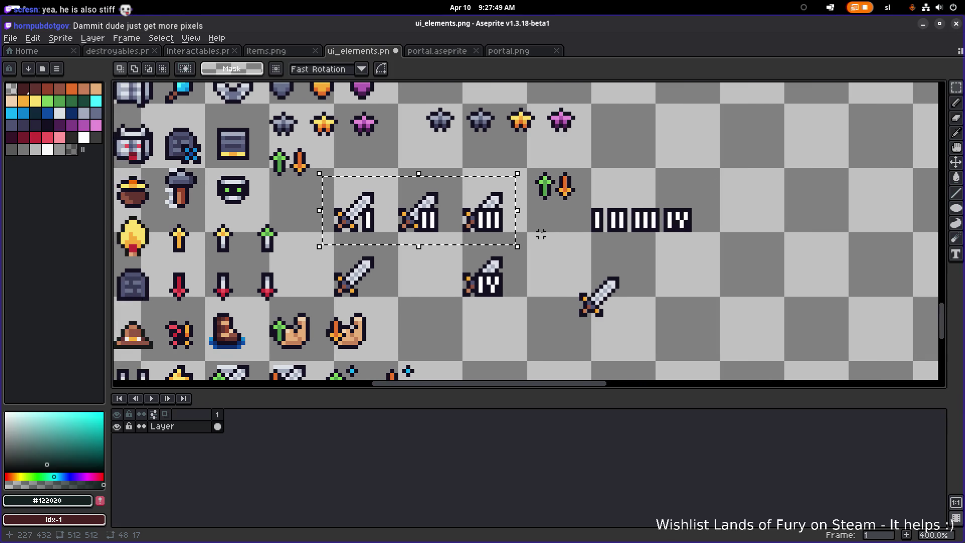
scroll(497, 239, down, 2)
scroll(509, 237, up, 1)
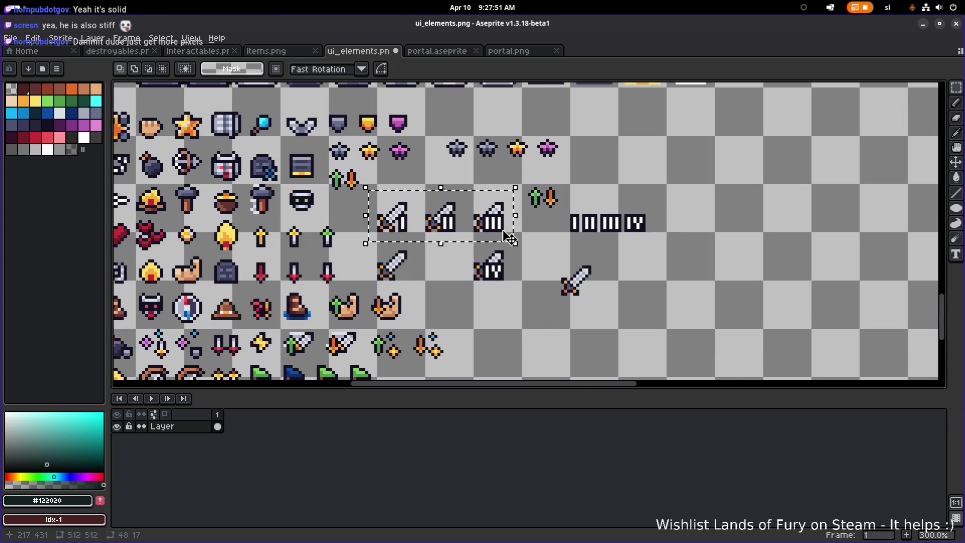
click(550, 212)
Erase the I numeral beside the first sword, comparing before and after with undo/redo.
scroll(402, 222, up, 7)
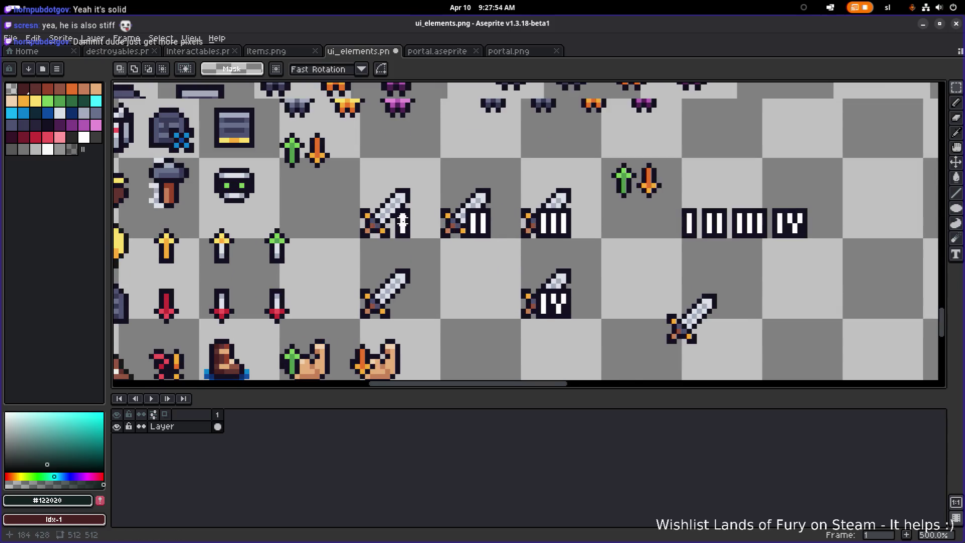
key(e)
mouse_move(386, 211)
mouse_down()
mouse_move(387, 260)
mouse_move(418, 209)
mouse_move(402, 196)
mouse_move(418, 274)
mouse_move(401, 226)
mouse_up()
scroll(450, 226, down, 6)
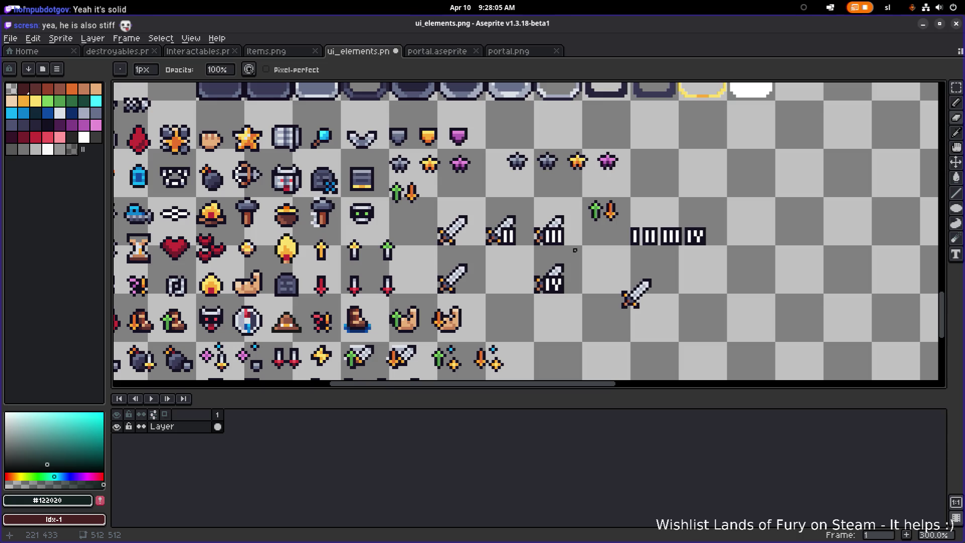
key(ctrl+z)
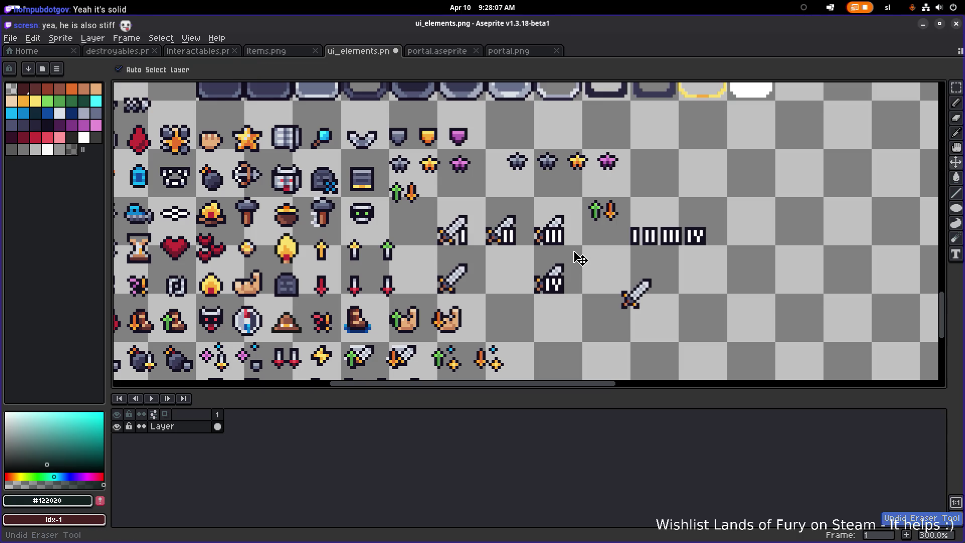
key(ctrl+y)
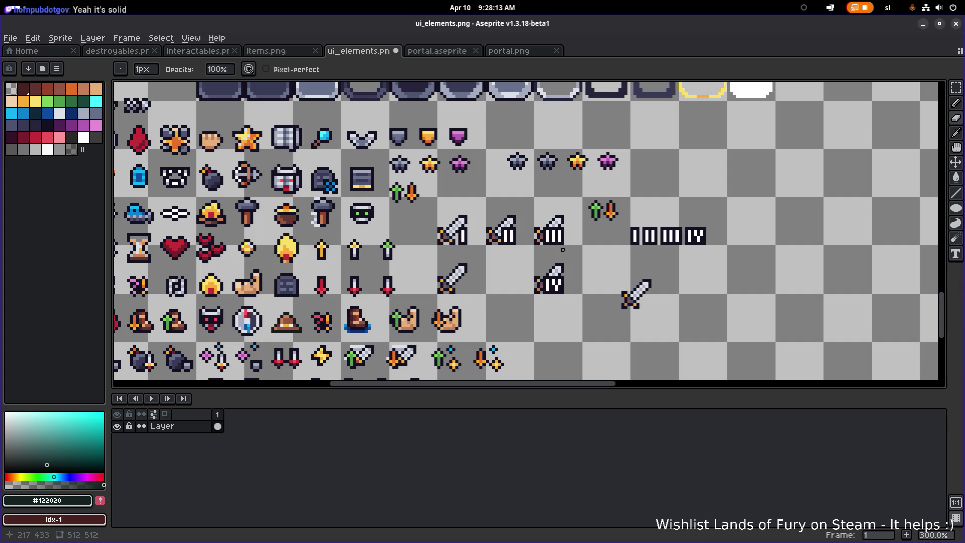
scroll(562, 250, down, 1)
scroll(439, 236, up, 1)
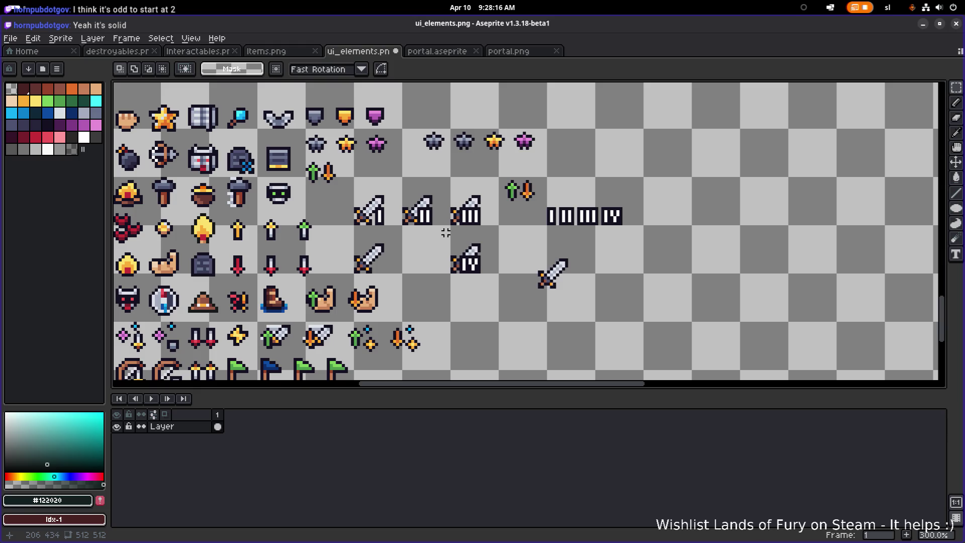
Copy the sword numeral icons down to the lower row and commit them.
scroll(425, 226, up, 2)
mouse_move(312, 241)
mouse_down()
mouse_move(499, 146)
mouse_move(533, 146)
mouse_up()
scroll(504, 200, down, 4)
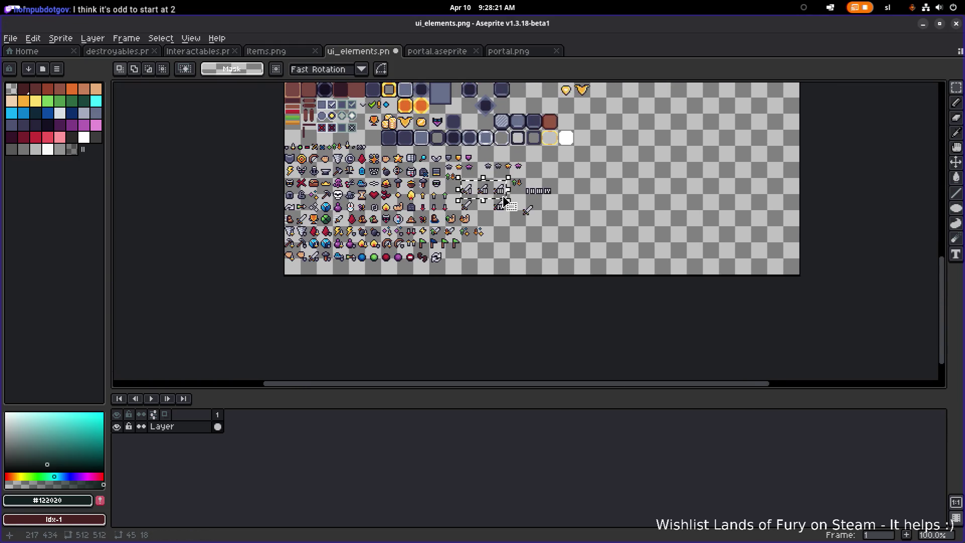
scroll(504, 200, up, 2)
mouse_move(495, 221)
mouse_down()
mouse_move(565, 301)
mouse_move(540, 304)
mouse_up()
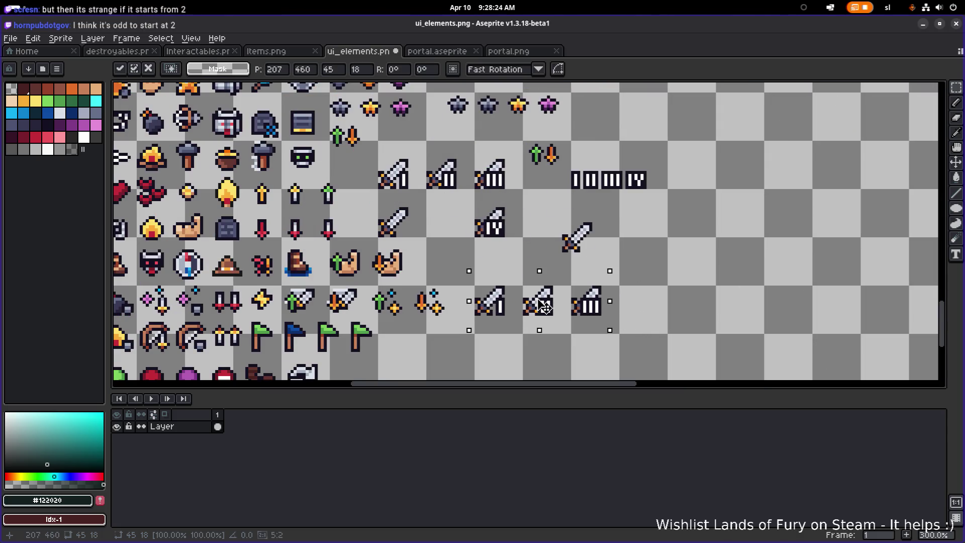
key(Return)
click(487, 202)
Place a copy of the IV sword after the III sword on the lower row.
mouse_move(469, 250)
mouse_down()
mouse_move(523, 208)
mouse_move(664, 301)
mouse_move(642, 302)
mouse_move(642, 314)
mouse_up()
scroll(643, 302, up, 3)
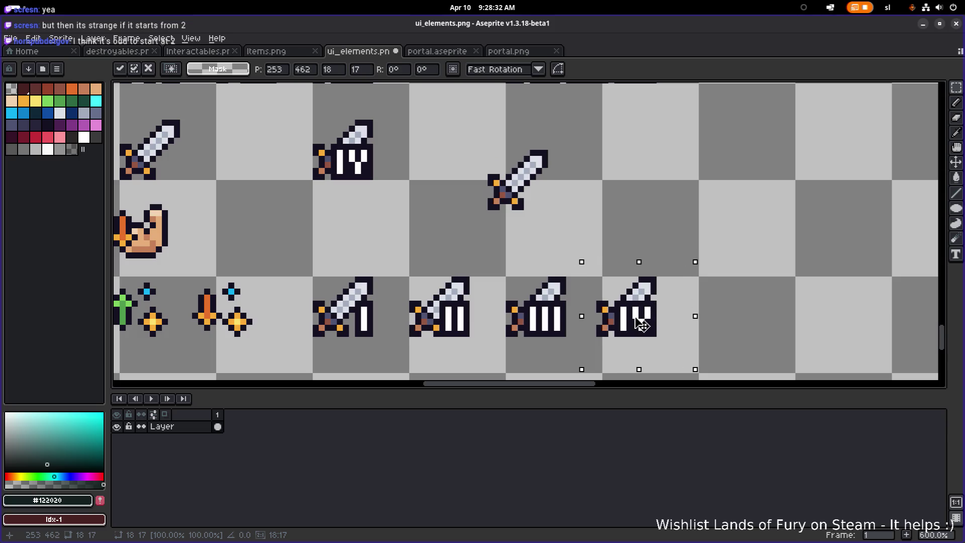
click(629, 236)
scroll(431, 269, down, 2)
drag(431, 269, 545, 266)
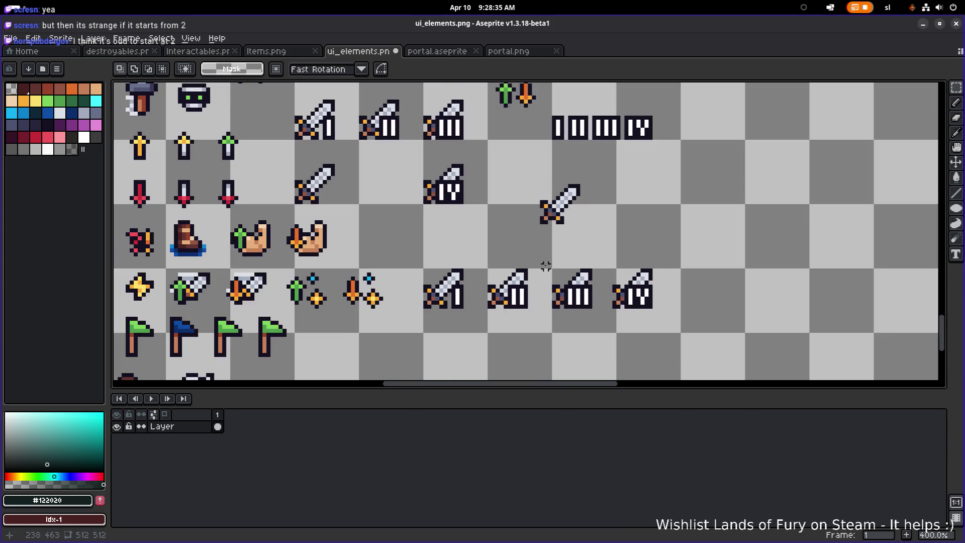
In Visual Studio Code, put the caret at the end of line 20, then return to Aseprite.
key(alt+Tab)
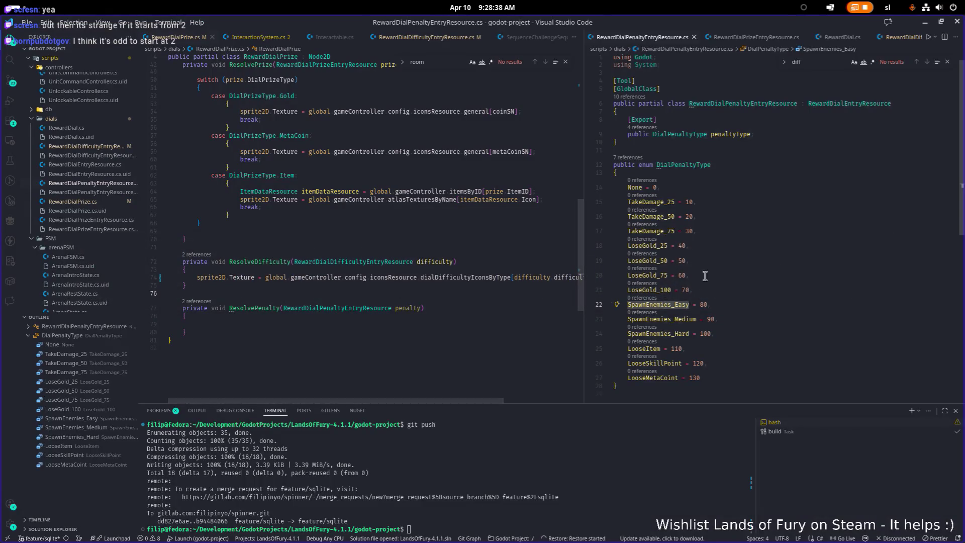
click(708, 275)
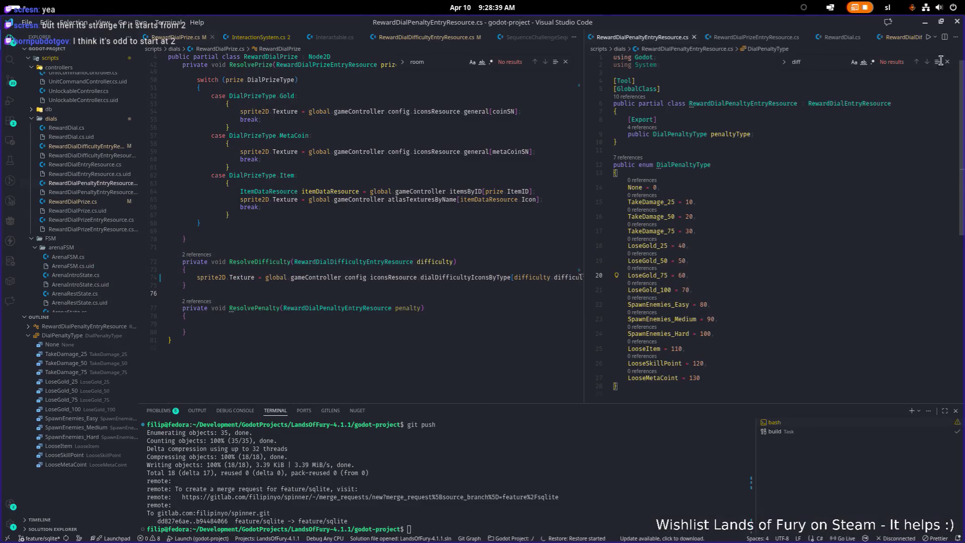
key(alt+Tab)
scroll(555, 159, down, 2)
scroll(555, 159, up, 3)
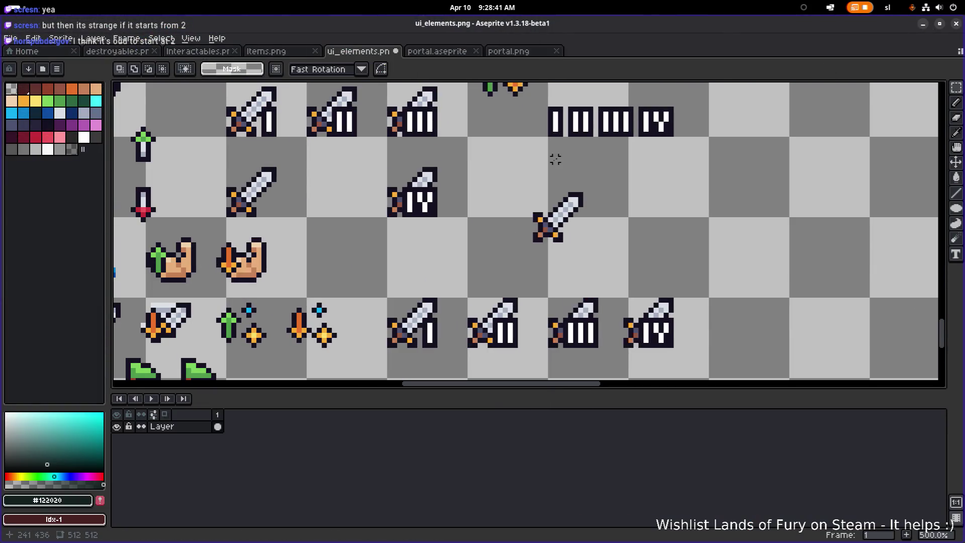
scroll(556, 159, down, 4)
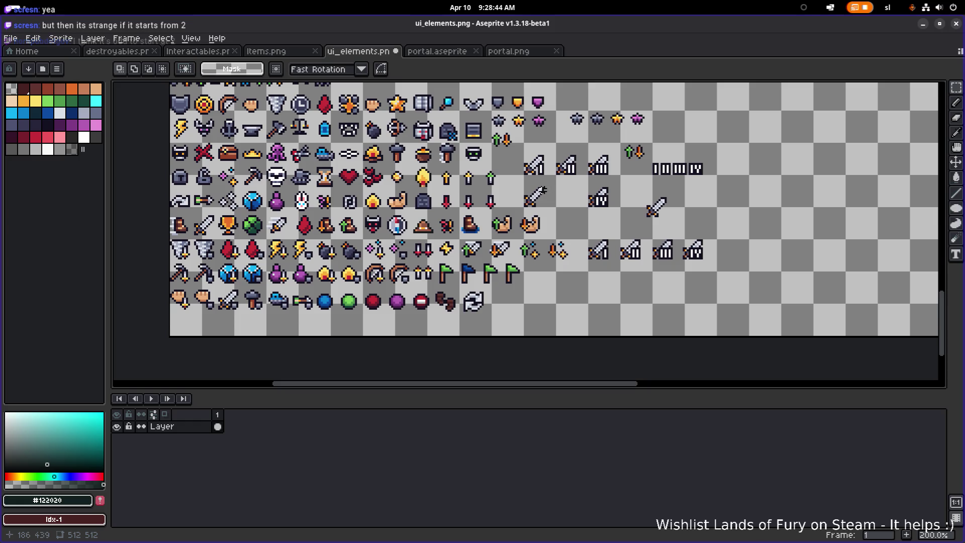
drag(532, 186, 540, 191)
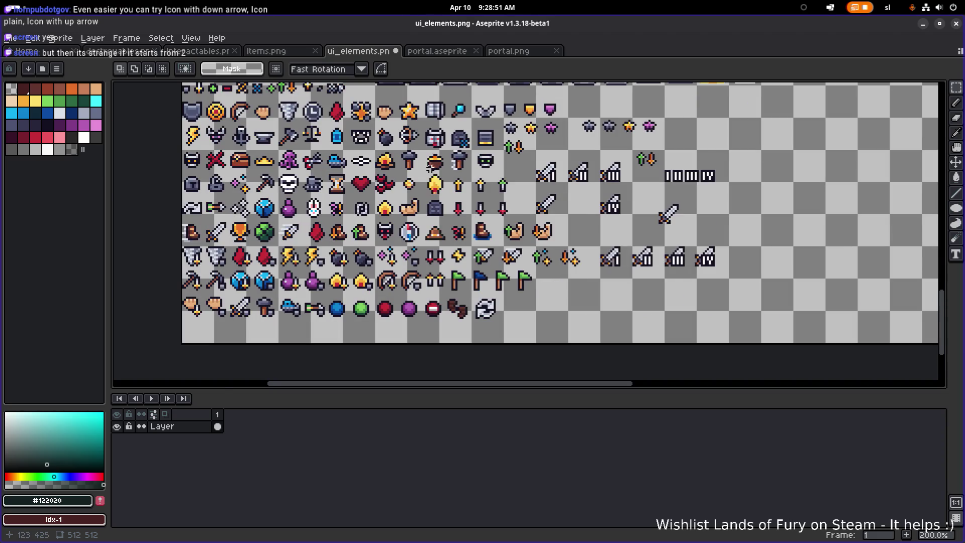
drag(431, 168, 435, 202)
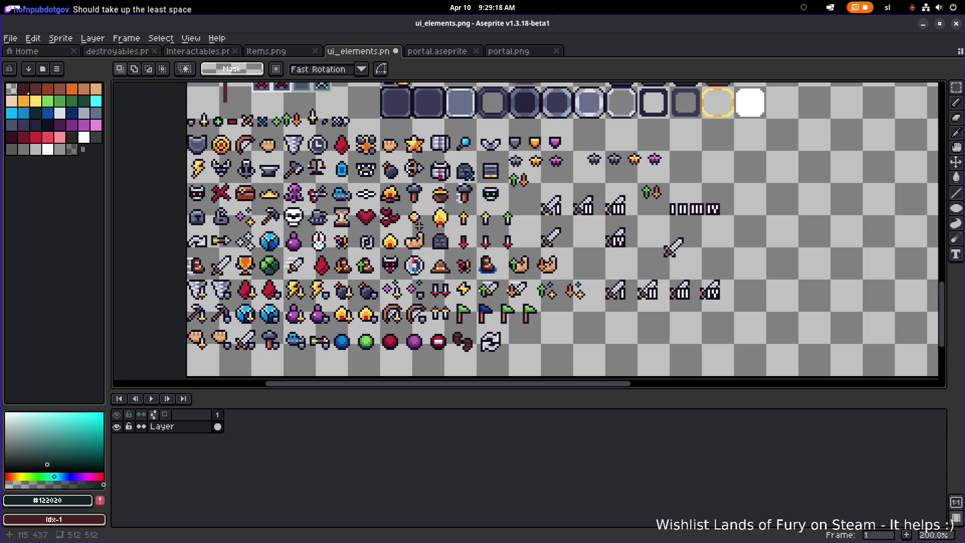
drag(511, 170, 527, 186)
key(ctrl+c)
key(ctrl+v)
mouse_move(670, 256)
mouse_down()
mouse_move(701, 259)
mouse_move(655, 274)
mouse_move(639, 245)
mouse_up()
scroll(701, 259, up, 4)
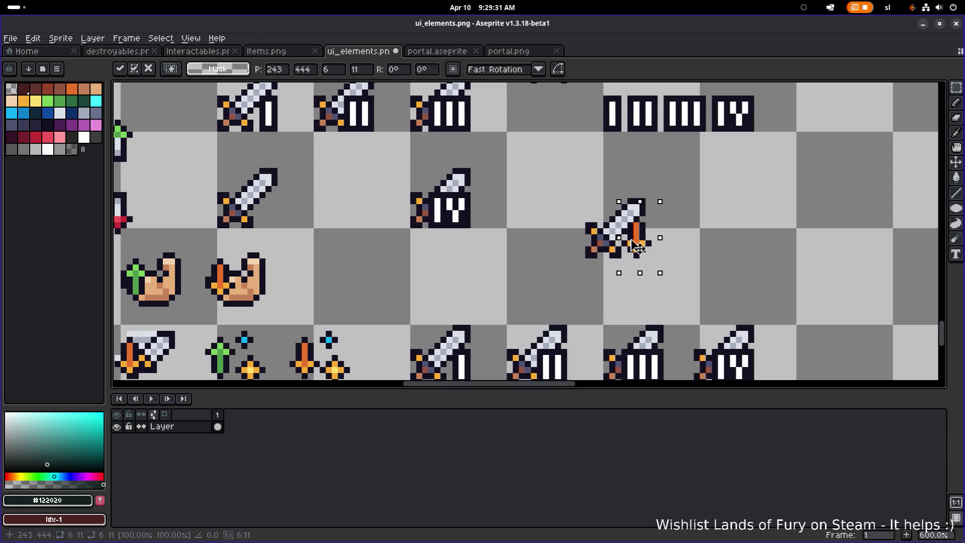
drag(636, 247, 632, 247)
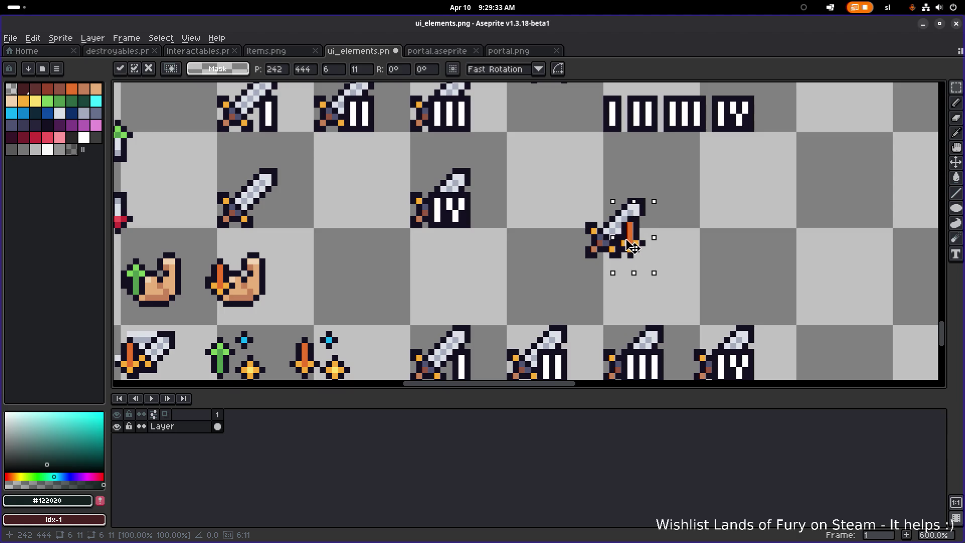
drag(632, 247, 742, 214)
scroll(550, 226, down, 2)
scroll(550, 226, down, 3)
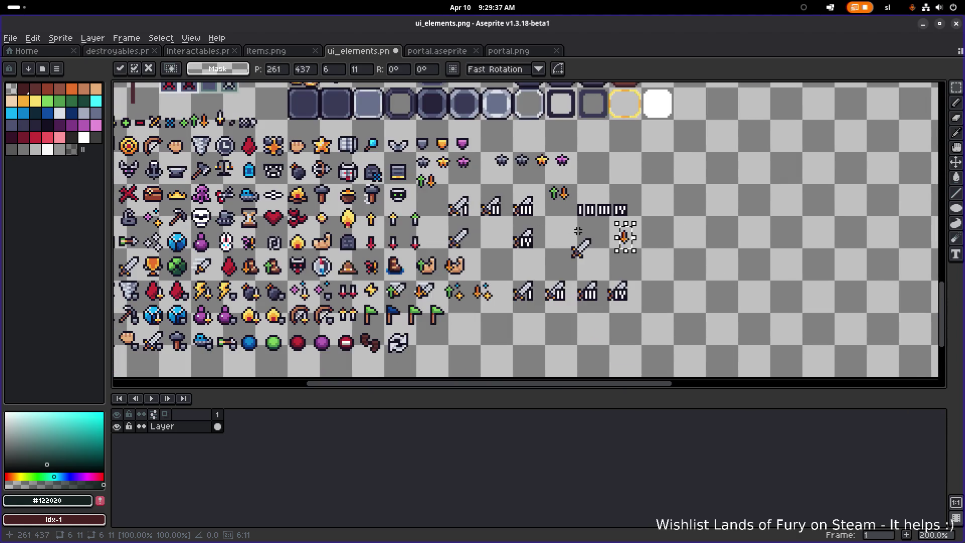
scroll(550, 226, up, 2)
key(Return)
mouse_move(325, 137)
mouse_down()
mouse_move(343, 169)
mouse_move(584, 266)
mouse_move(623, 260)
mouse_move(594, 258)
mouse_move(624, 244)
mouse_move(602, 210)
mouse_up()
key(ctrl+c)
key(ctrl+v)
click(668, 246)
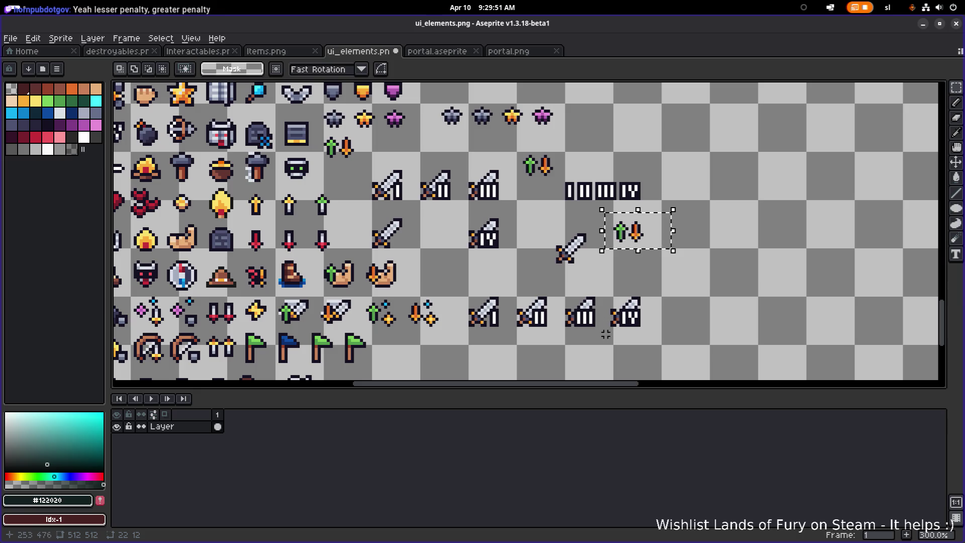
key(Delete)
drag(506, 277, 588, 260)
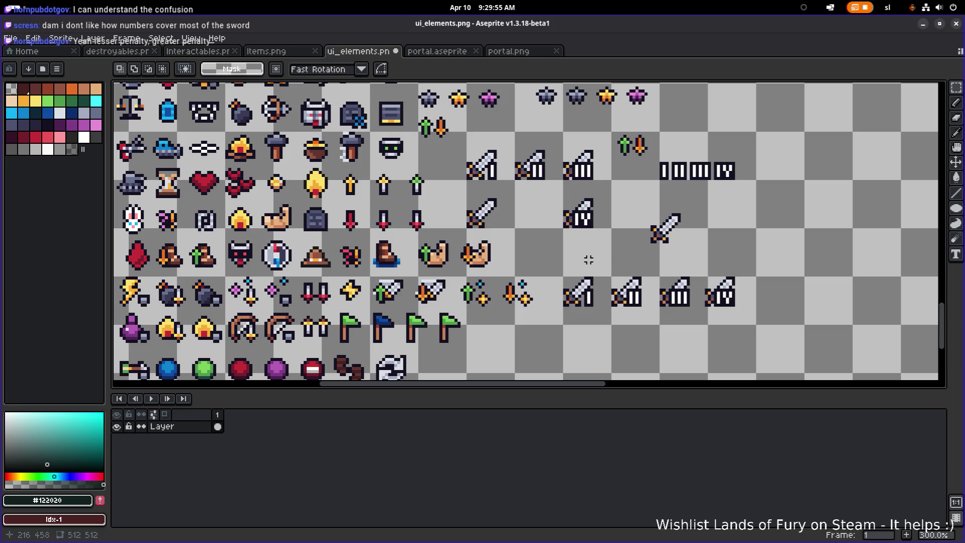
scroll(585, 260, down, 2)
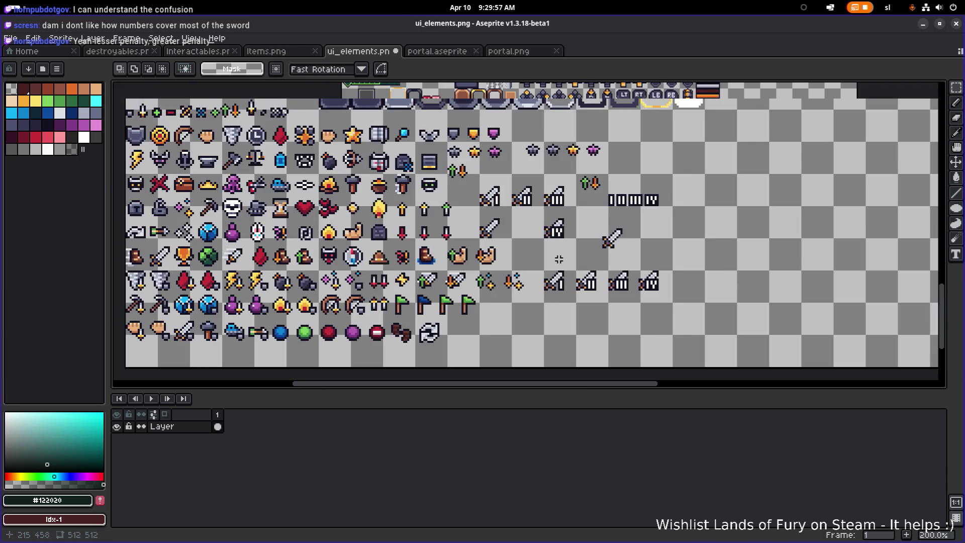
Select the lone plain sword icon on the ui_elements sheet.
scroll(558, 260, up, 1)
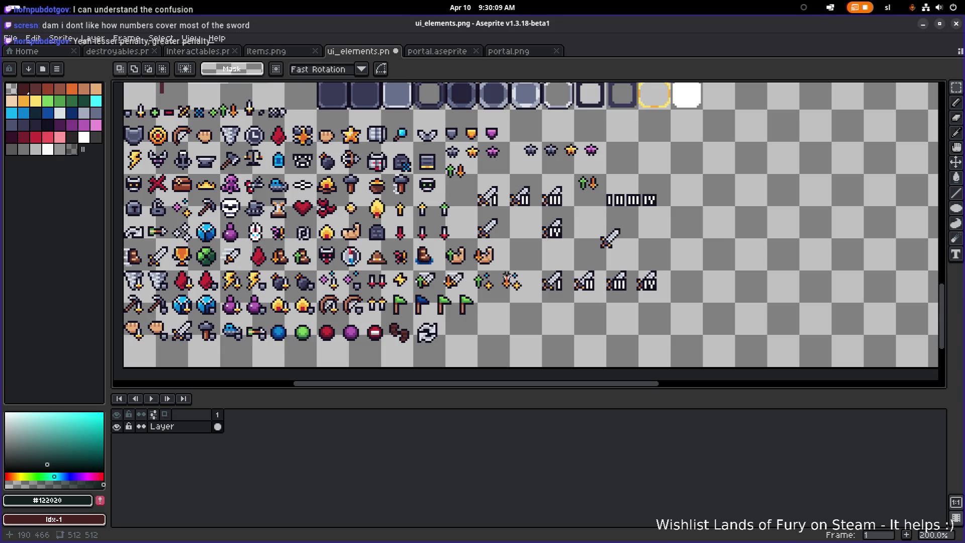
scroll(498, 237, up, 1)
mouse_move(509, 232)
mouse_down()
mouse_move(445, 178)
mouse_move(589, 245)
mouse_move(735, 223)
mouse_up()
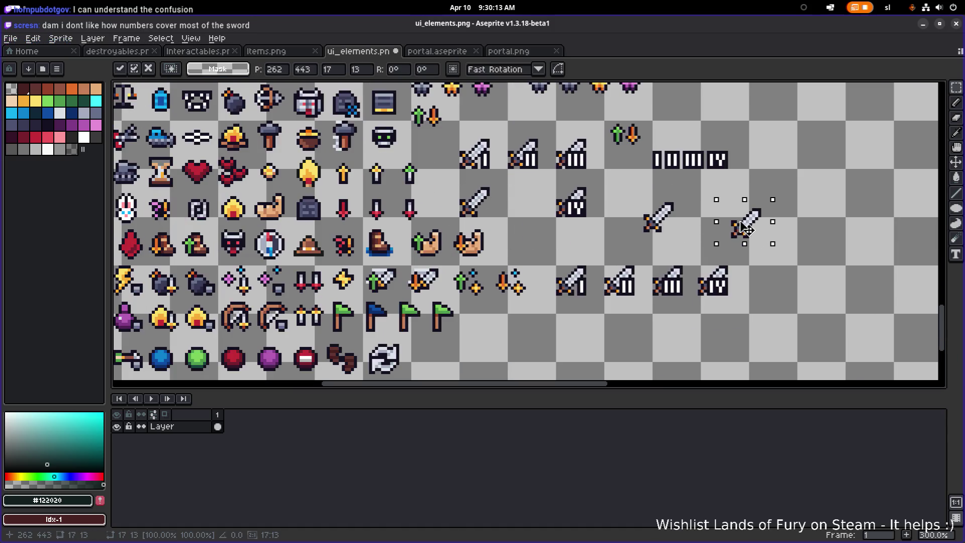
scroll(734, 221, down, 3)
scroll(700, 215, up, 2)
scroll(699, 215, down, 1)
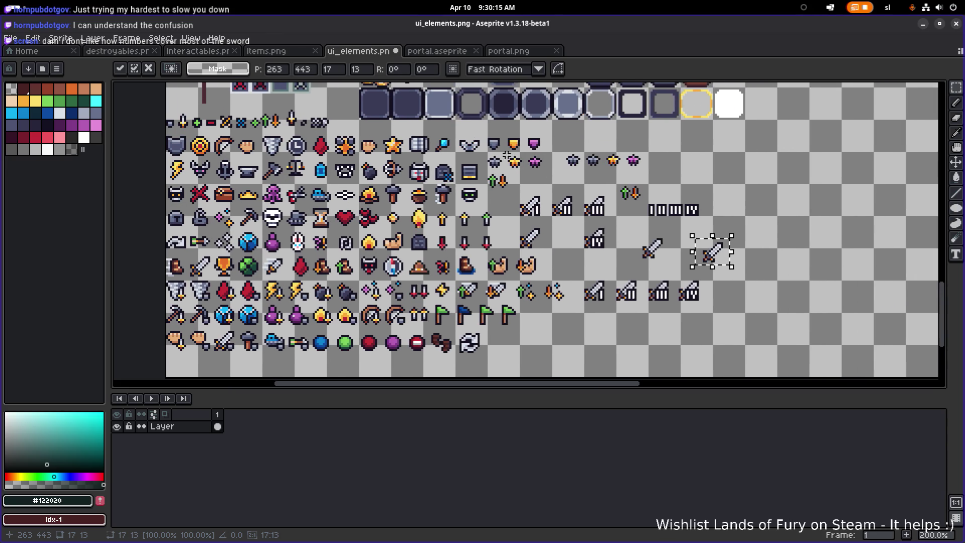
Look through the portal.aseprite, portal.png and Items.png documents, then return to ui_elements.png.
click(437, 52)
click(509, 51)
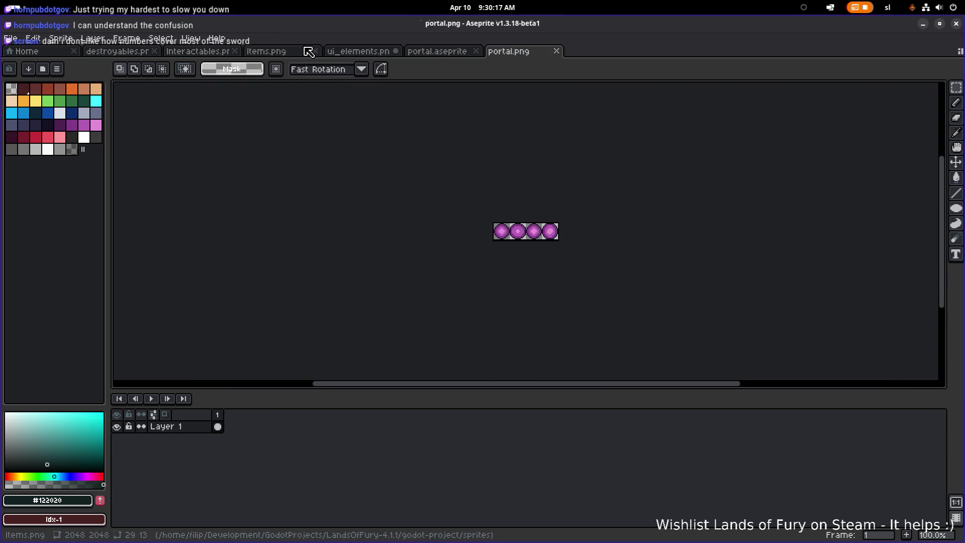
click(266, 51)
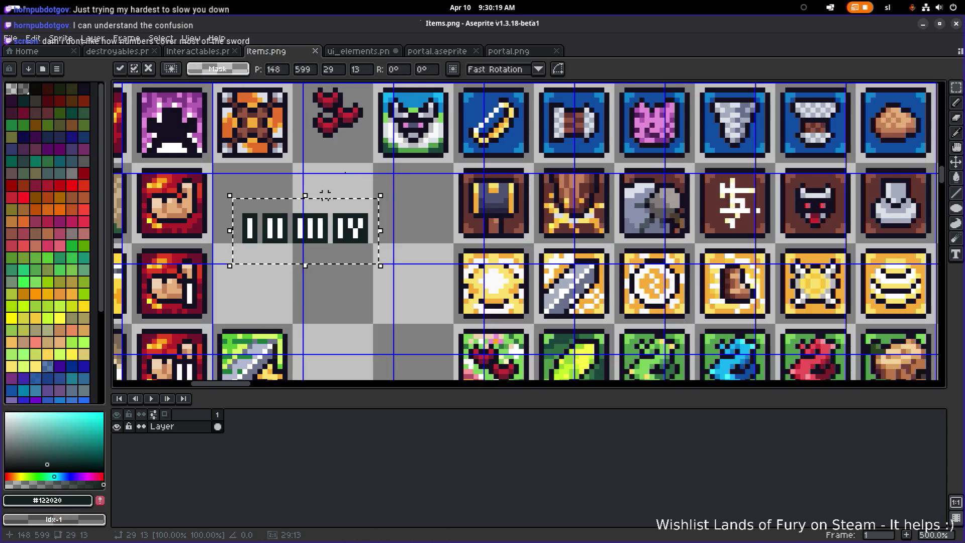
click(509, 52)
click(388, 55)
scroll(524, 198, down, 2)
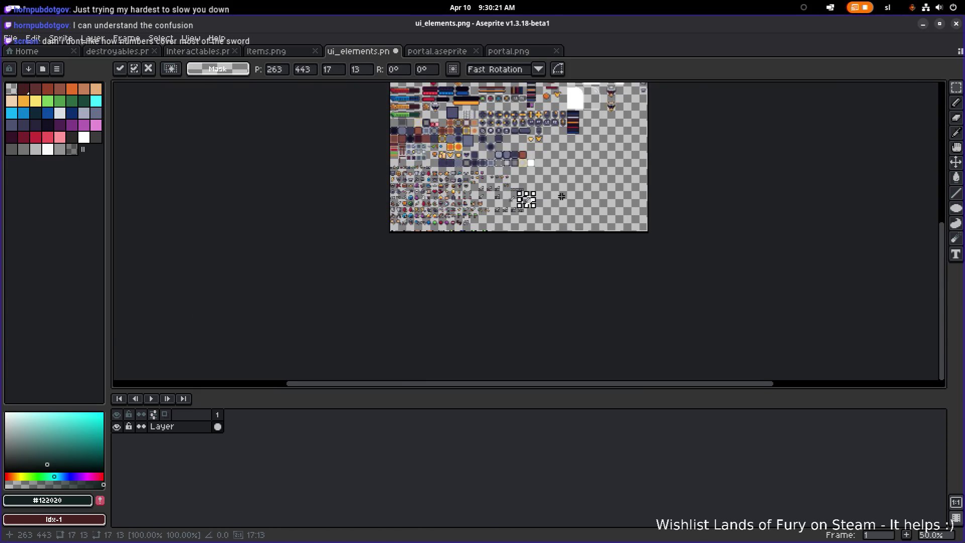
scroll(420, 209, up, 2)
scroll(475, 174, up, 2)
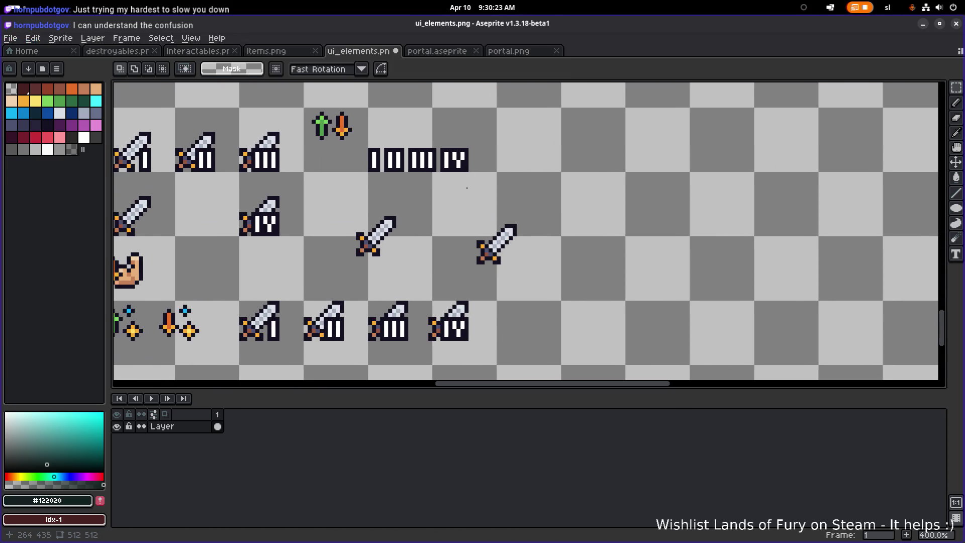
scroll(366, 173, up, 2)
Move the I numeral tile to sit just above the left plain sword.
mouse_move(383, 135)
mouse_down()
mouse_move(538, 296)
mouse_move(657, 273)
mouse_move(658, 176)
mouse_up()
scroll(586, 213, down, 1)
scroll(583, 161, down, 1)
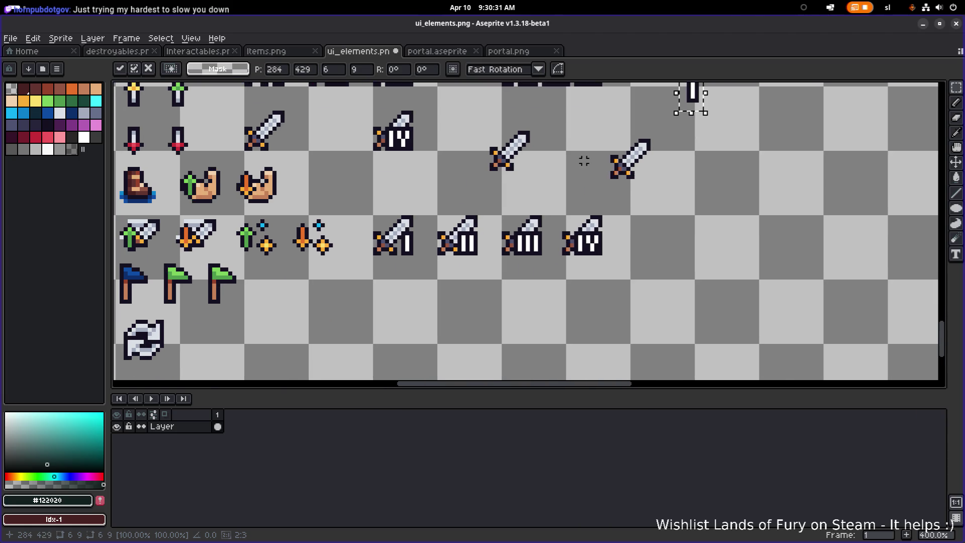
mouse_move(482, 205)
mouse_down()
mouse_move(469, 220)
mouse_move(490, 229)
mouse_up()
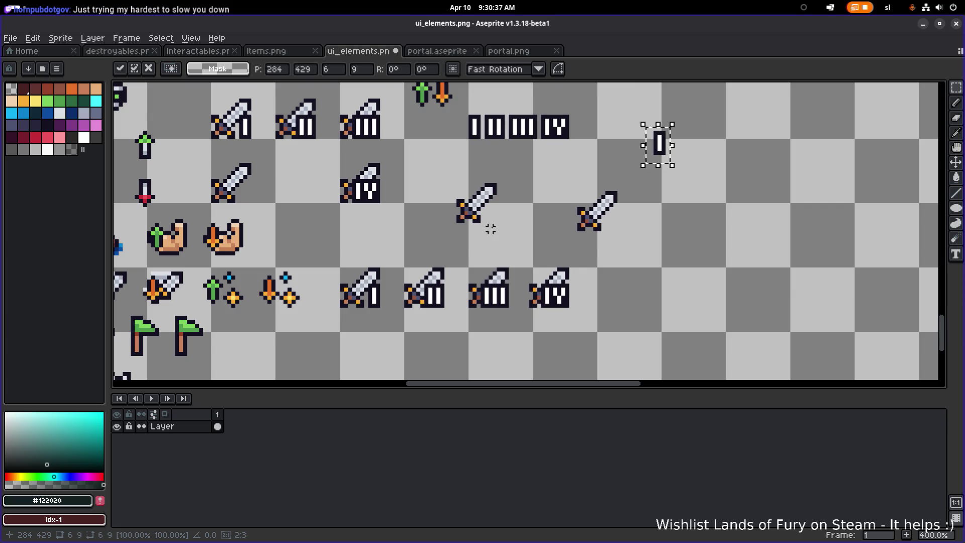
drag(664, 157, 475, 248)
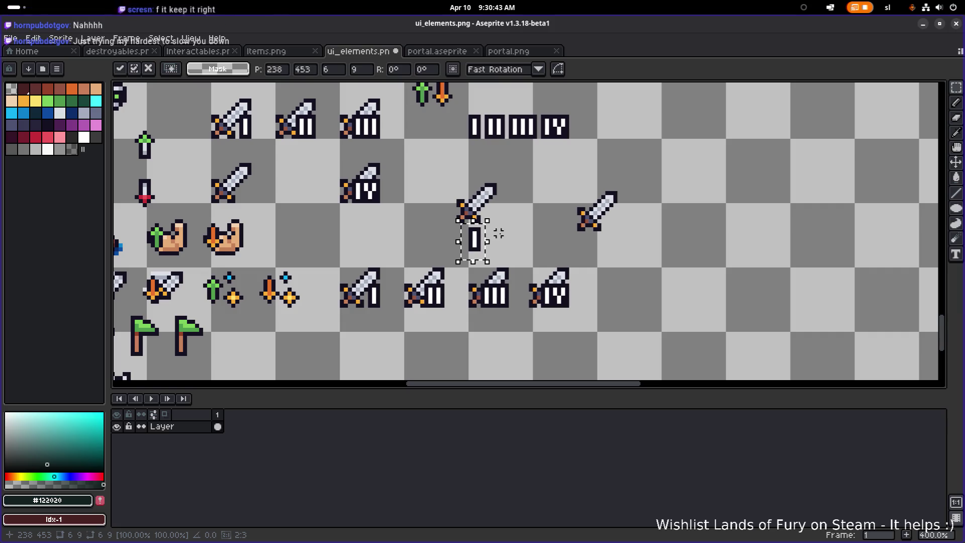
Select the II numeral and nudge it into position above the second sword.
mouse_move(481, 152)
mouse_down()
mouse_move(502, 110)
mouse_move(594, 216)
mouse_move(593, 164)
mouse_move(598, 174)
mouse_up()
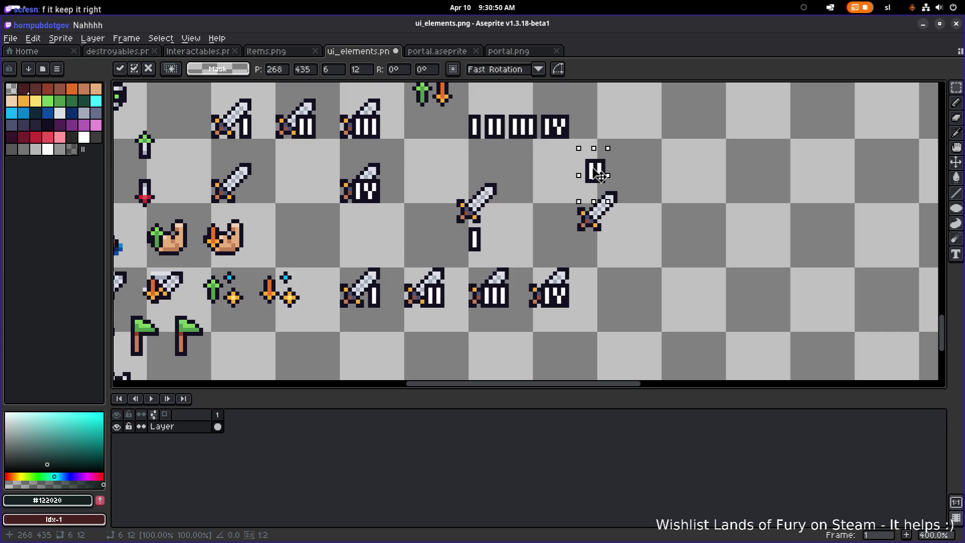
mouse_move(450, 224)
mouse_down()
mouse_move(503, 257)
mouse_move(496, 170)
mouse_move(482, 162)
mouse_move(480, 179)
mouse_up()
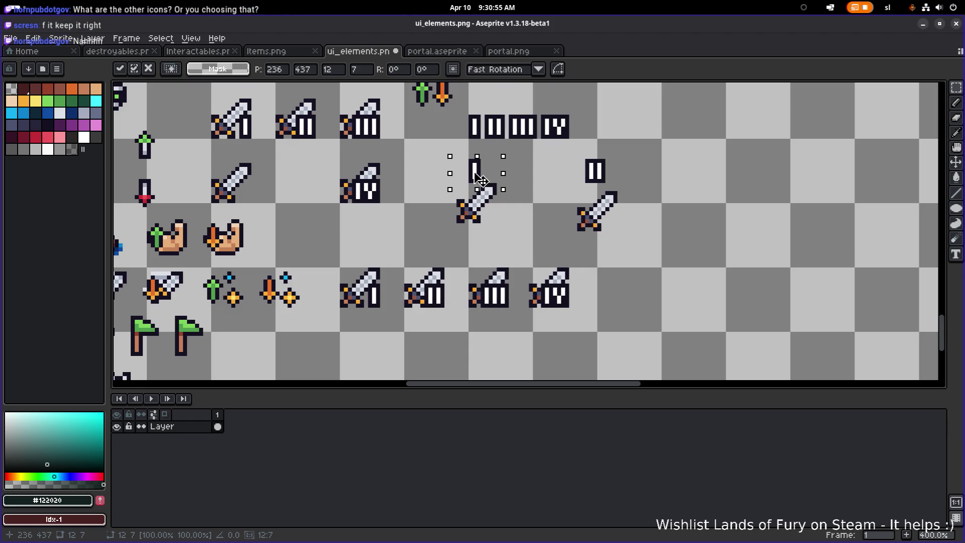
click(579, 157)
Raise the I numeral by one pixel and drop both numerals in place.
drag(495, 149, 462, 185)
key(Up)
drag(566, 160, 612, 185)
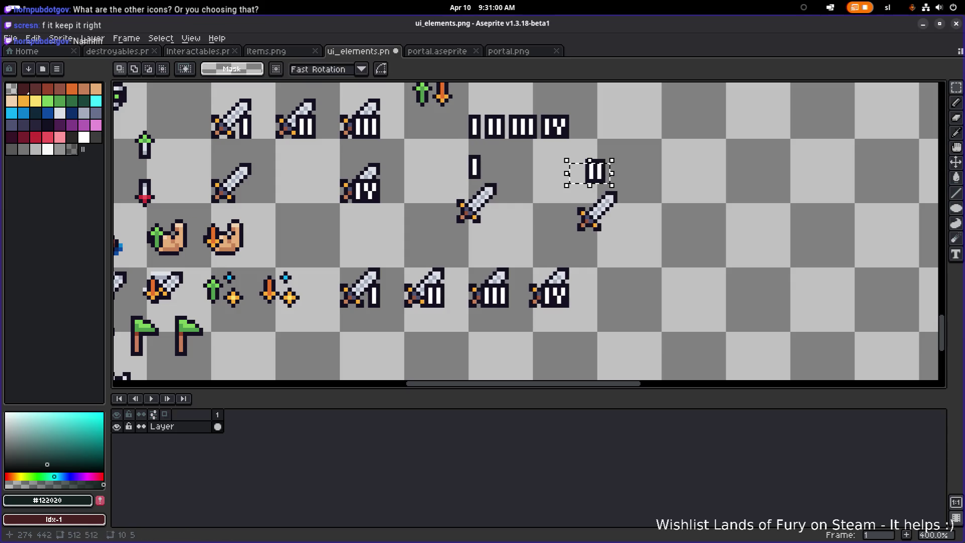
click(480, 168)
Select both swords together with their I and II numerals.
scroll(480, 168, down, 2)
scroll(480, 168, up, 1)
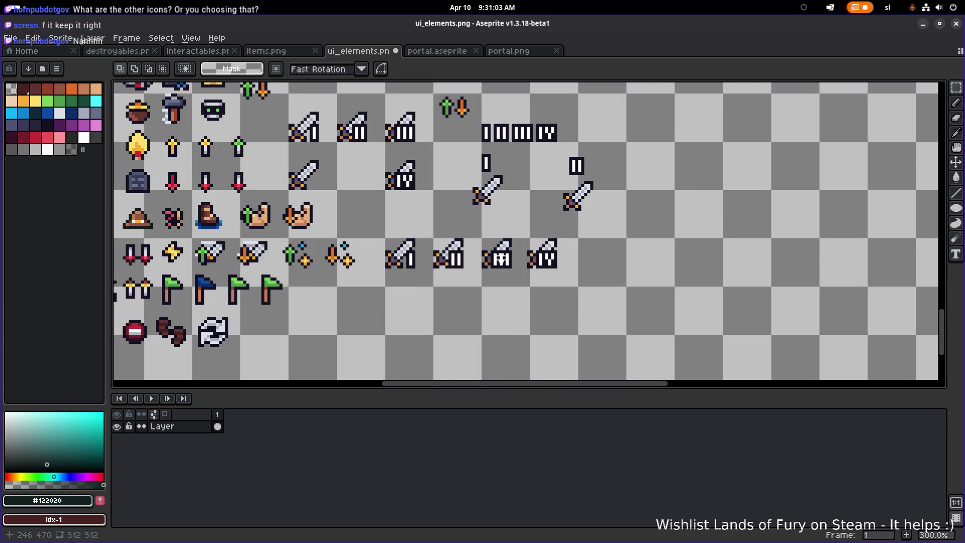
scroll(475, 176, up, 2)
drag(459, 248, 704, 141)
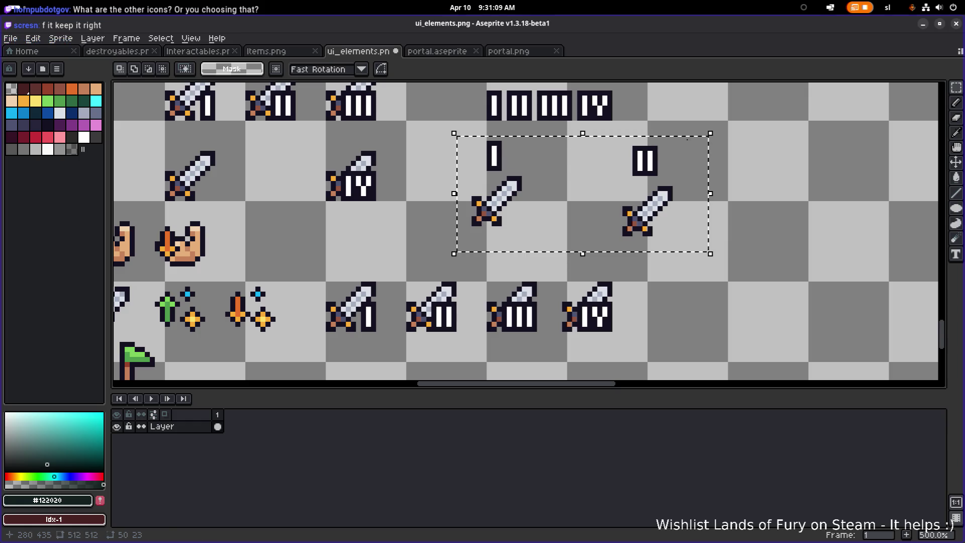
Delete the selected swords and their numerals.
key(Delete)
scroll(653, 138, down, 3)
scroll(593, 196, up, 1)
scroll(592, 196, down, 2)
scroll(472, 161, up, 1)
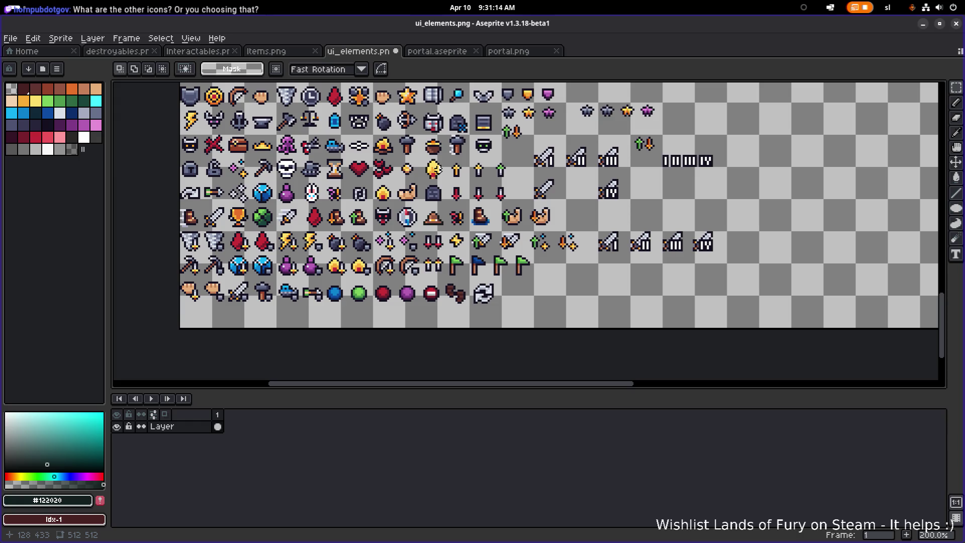
scroll(396, 172, up, 2)
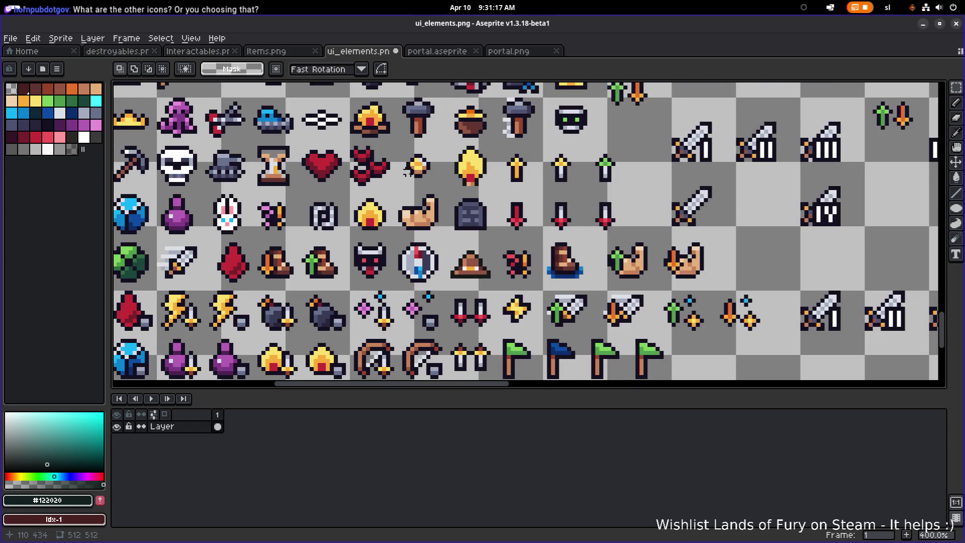
Move the small gem icon and commit its new position.
mouse_move(398, 176)
mouse_down()
mouse_move(441, 146)
mouse_move(732, 327)
mouse_up()
scroll(444, 158, down, 1)
scroll(732, 328, right, 3)
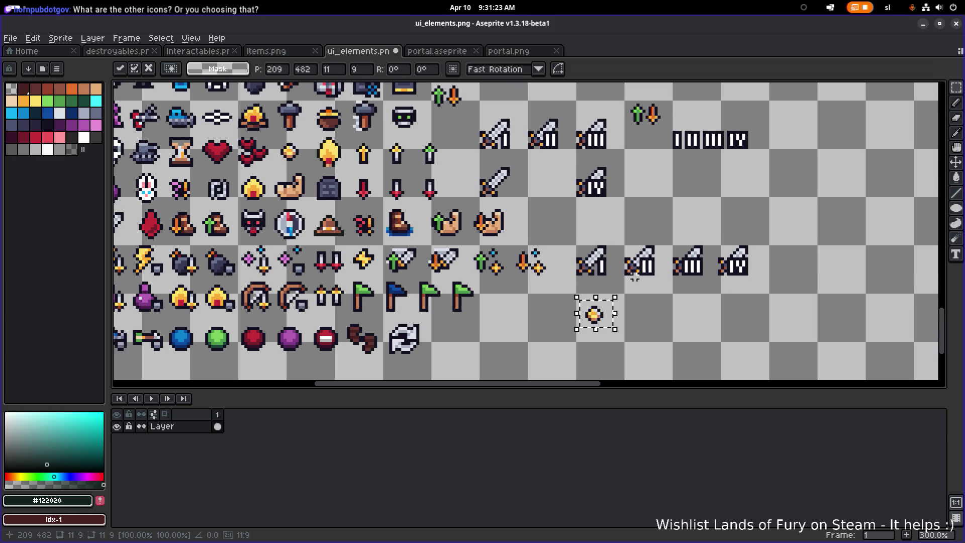
drag(521, 232, 498, 210)
scroll(498, 210, up, 1)
key(ctrl+d)
mouse_move(640, 136)
mouse_down()
mouse_move(603, 220)
mouse_move(588, 231)
mouse_move(582, 207)
mouse_move(599, 125)
mouse_up()
mouse_move(488, 285)
mouse_down()
mouse_move(548, 244)
mouse_move(503, 264)
mouse_move(550, 256)
mouse_move(528, 257)
mouse_move(538, 269)
mouse_move(529, 278)
mouse_move(529, 270)
mouse_up()
click(545, 254)
scroll(546, 250, down, 3)
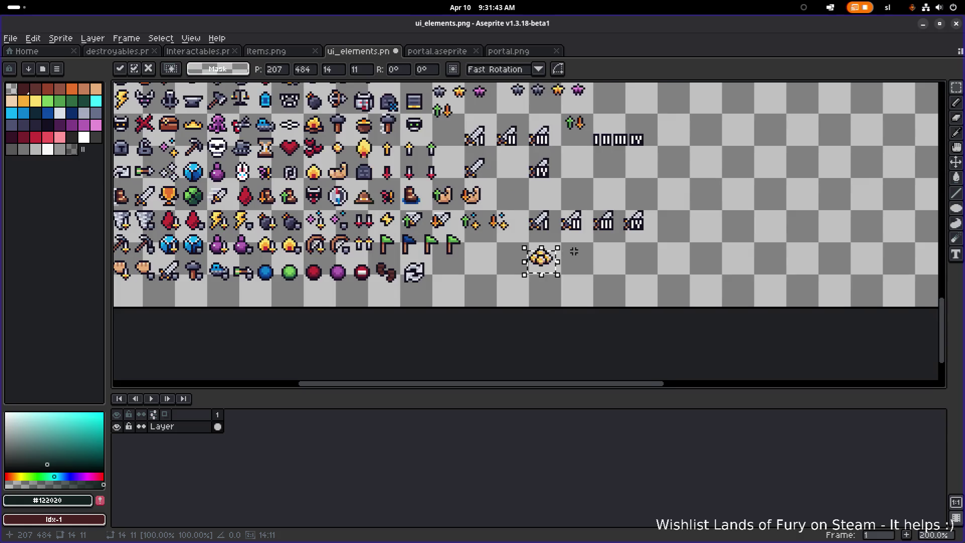
scroll(568, 252, up, 2)
scroll(561, 255, down, 2)
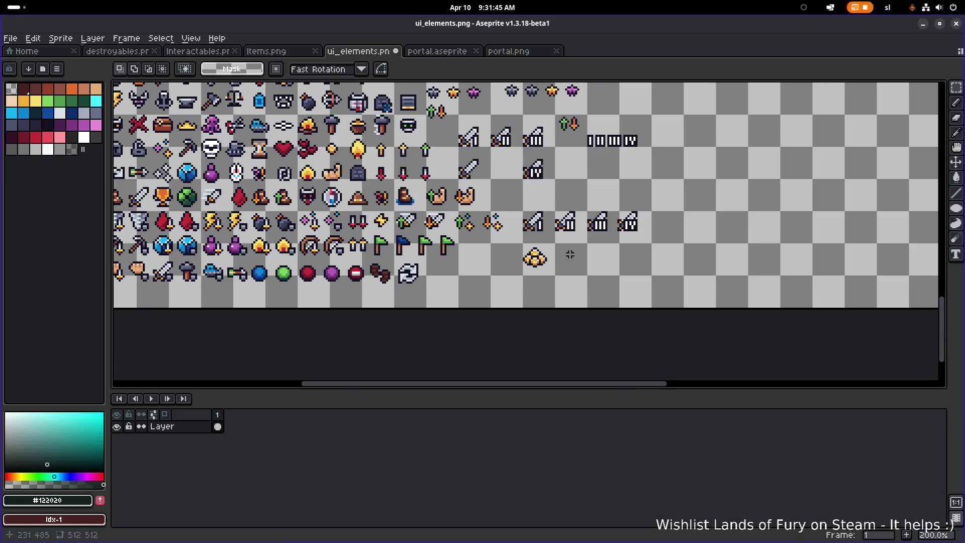
scroll(562, 255, up, 3)
Reposition the three-coin pile under the first sword icon, nudging it pixel by pixel, and drop it.
key(ctrl+shift+d)
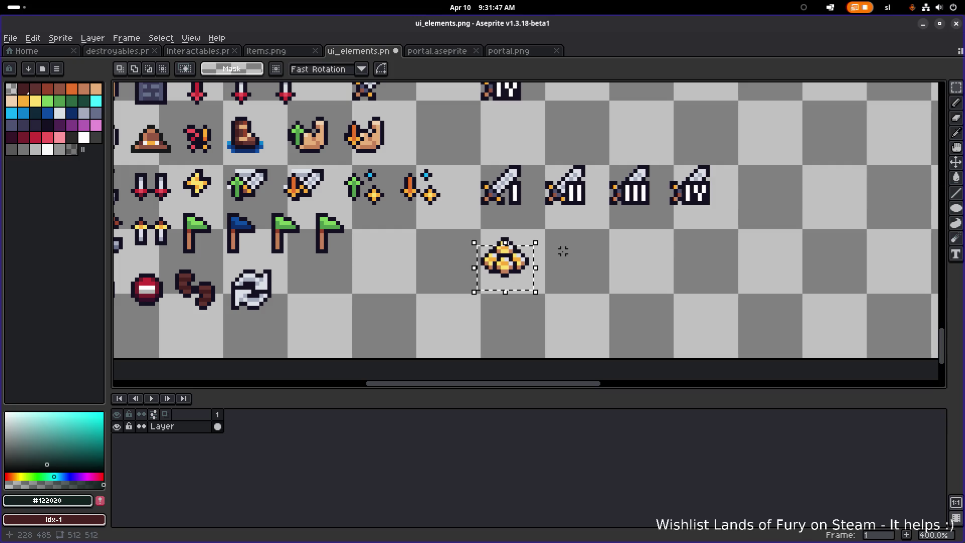
drag(514, 265, 504, 249)
scroll(507, 251, down, 1)
scroll(505, 248, down, 1)
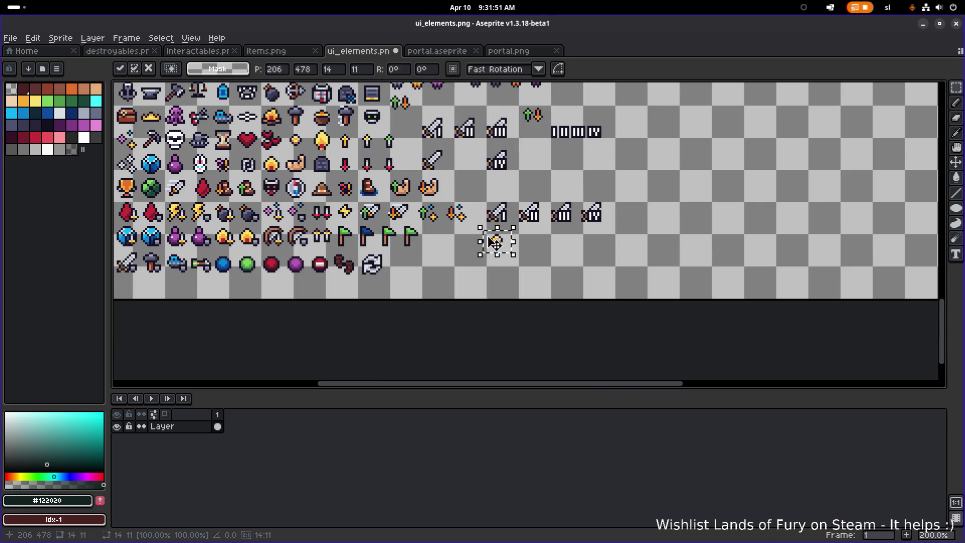
scroll(494, 243, up, 3)
mouse_move(494, 242)
mouse_down()
mouse_move(525, 253)
mouse_move(499, 253)
mouse_up()
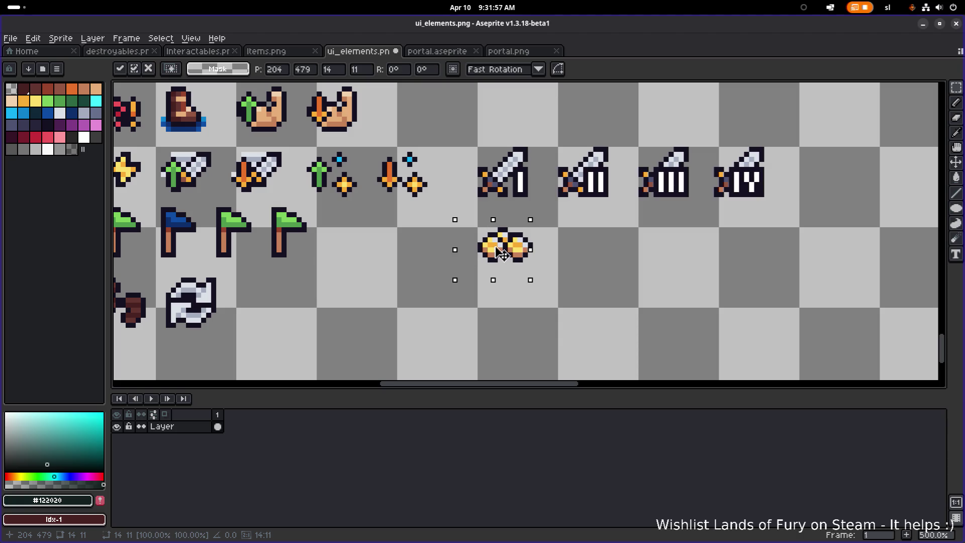
drag(500, 255, 499, 258)
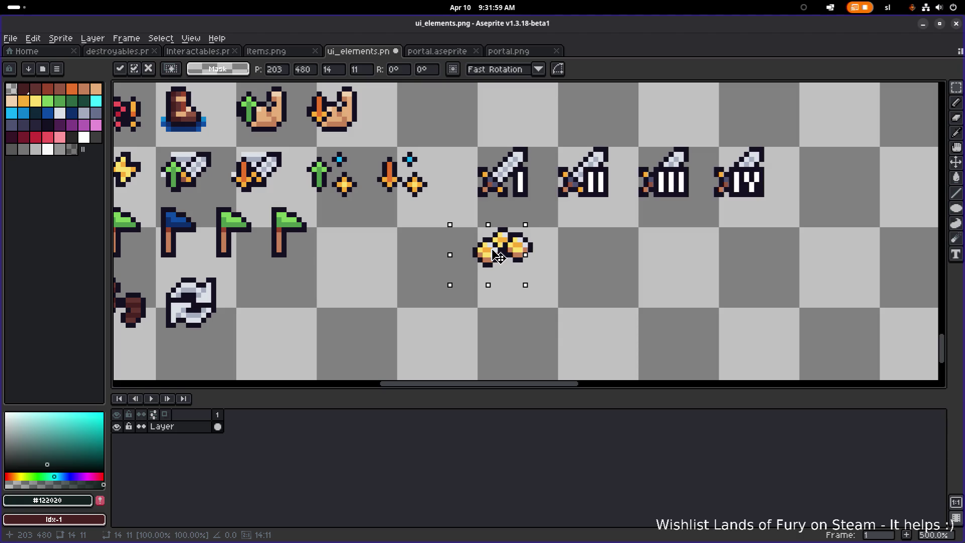
key(Up)
key(Up)
key(Right)
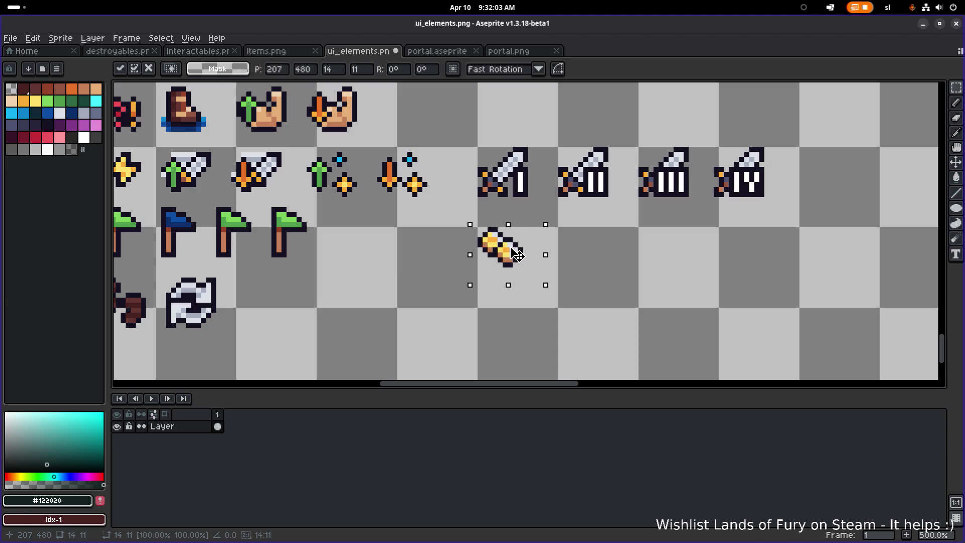
drag(503, 245, 487, 255)
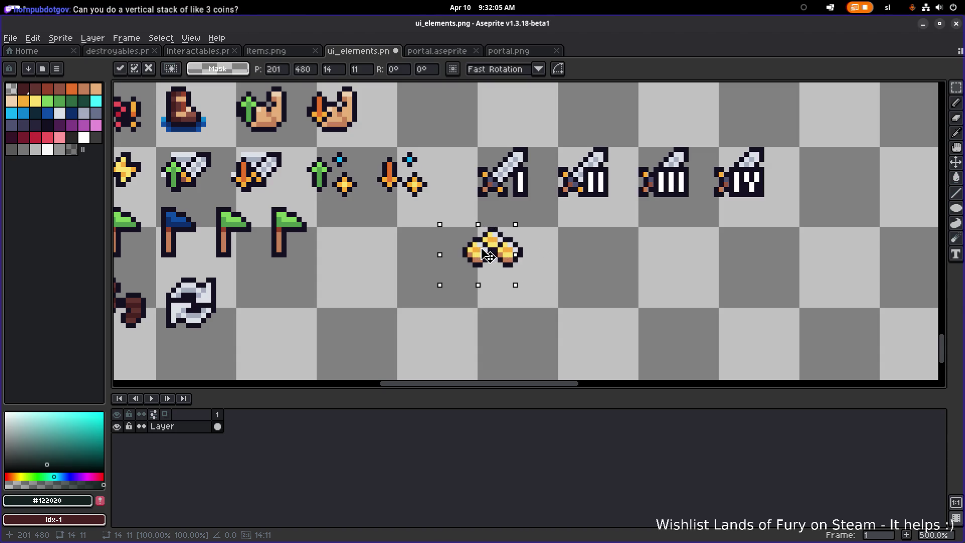
scroll(548, 246, down, 3)
key(ctrl+d)
scroll(548, 247, up, 3)
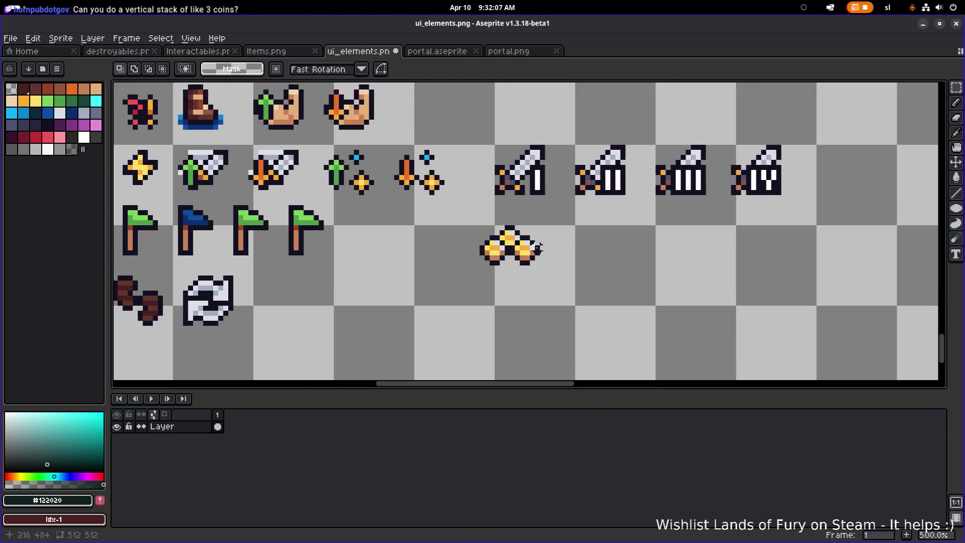
Marquee-select the orange gold coin and drag it down and right across the sheet.
scroll(555, 247, up, 1)
scroll(522, 240, down, 3)
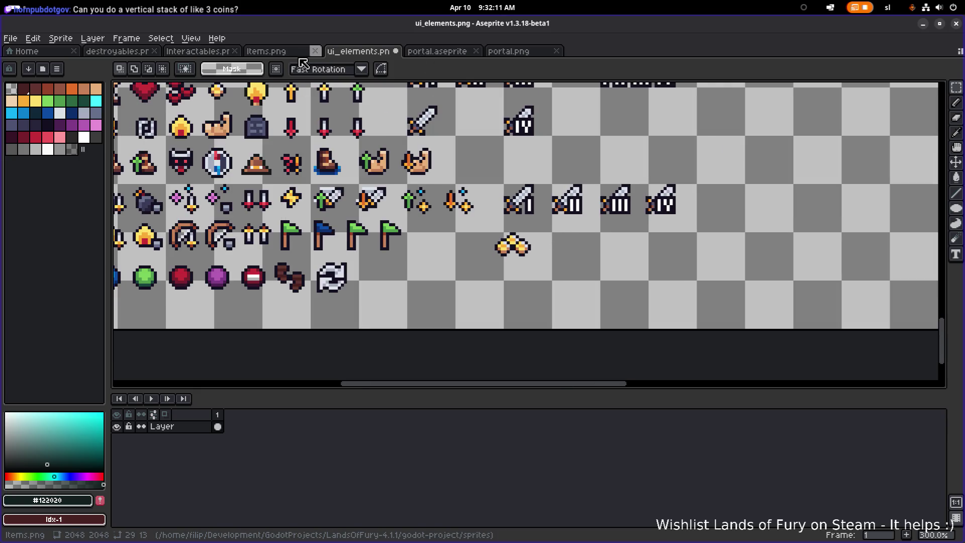
scroll(414, 162, up, 2)
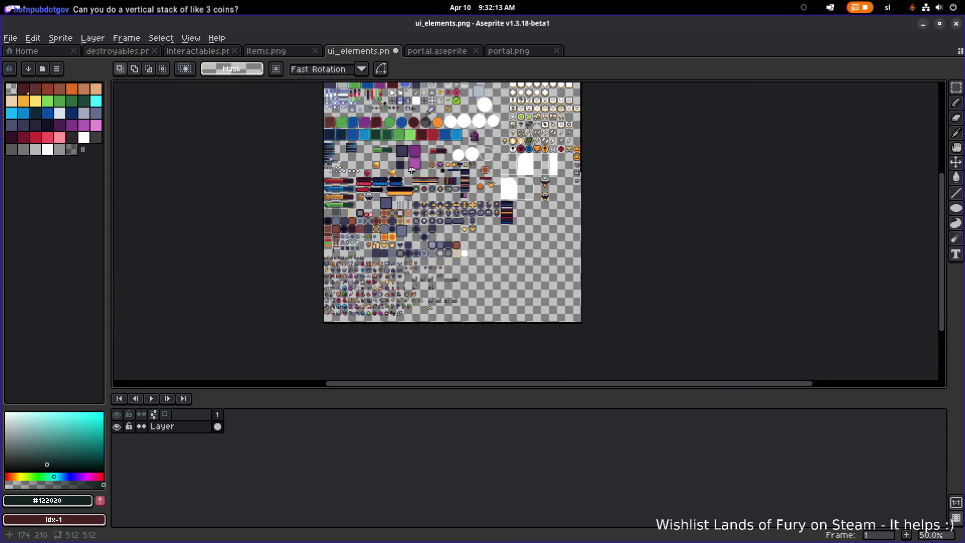
scroll(498, 192, up, 3)
drag(486, 195, 552, 131)
scroll(552, 131, down, 2)
mouse_move(197, 258)
mouse_down()
mouse_move(478, 258)
mouse_move(418, 311)
mouse_move(420, 272)
mouse_move(559, 150)
mouse_move(567, 313)
mouse_up()
scroll(478, 258, down, 3)
scroll(420, 271, up, 3)
scroll(567, 313, down, 5)
scroll(567, 312, right, 3)
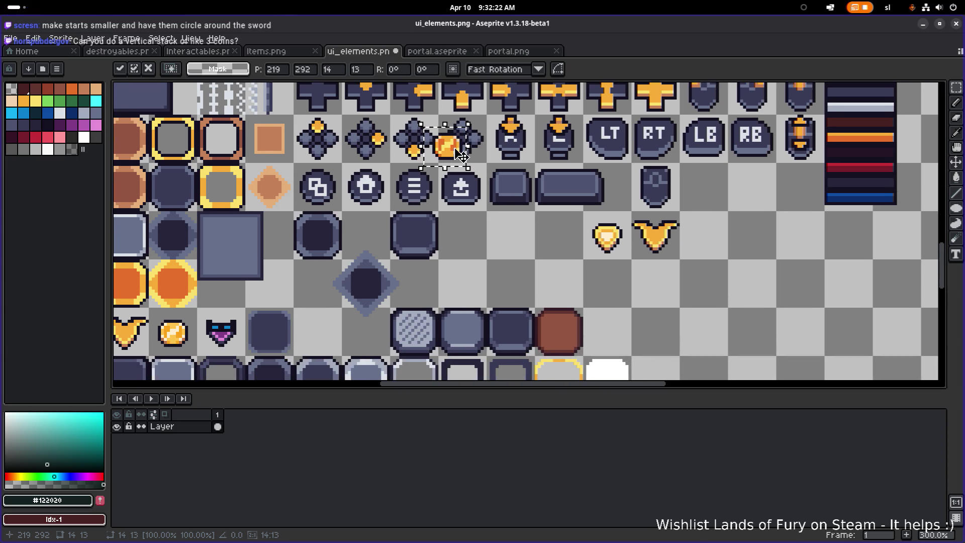
mouse_move(444, 146)
mouse_down()
mouse_move(512, 271)
mouse_move(536, 288)
mouse_up()
Set the coin beneath the III and IV numeral tiles among the sword icons, then switch to Godot.
scroll(393, 226, down, 2)
scroll(393, 225, right, 2)
scroll(393, 226, down, 1)
scroll(393, 226, right, 1)
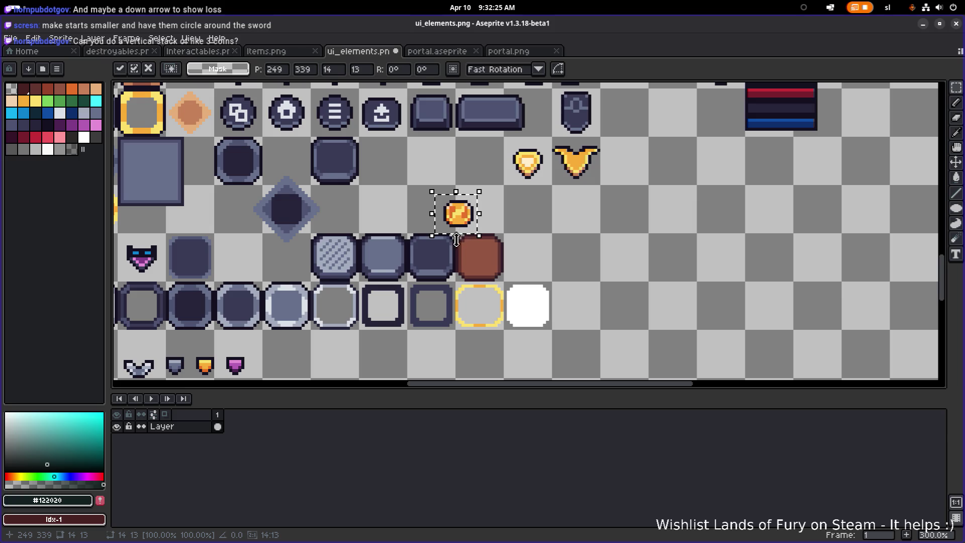
scroll(429, 221, down, 1)
scroll(429, 221, down, 1)
scroll(447, 199, down, 2)
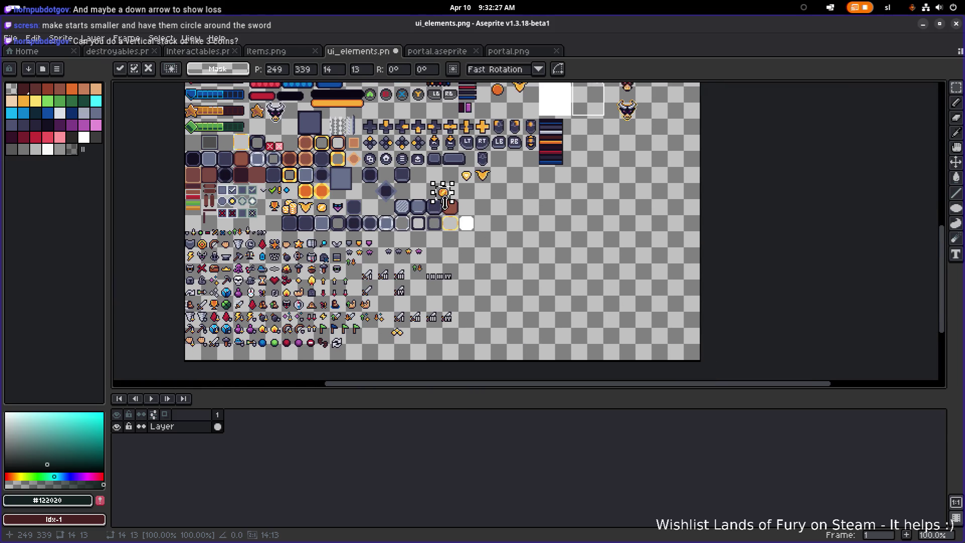
mouse_move(449, 197)
mouse_down()
mouse_move(470, 271)
mouse_move(490, 277)
mouse_move(485, 294)
mouse_move(438, 311)
mouse_up()
scroll(438, 311, up, 4)
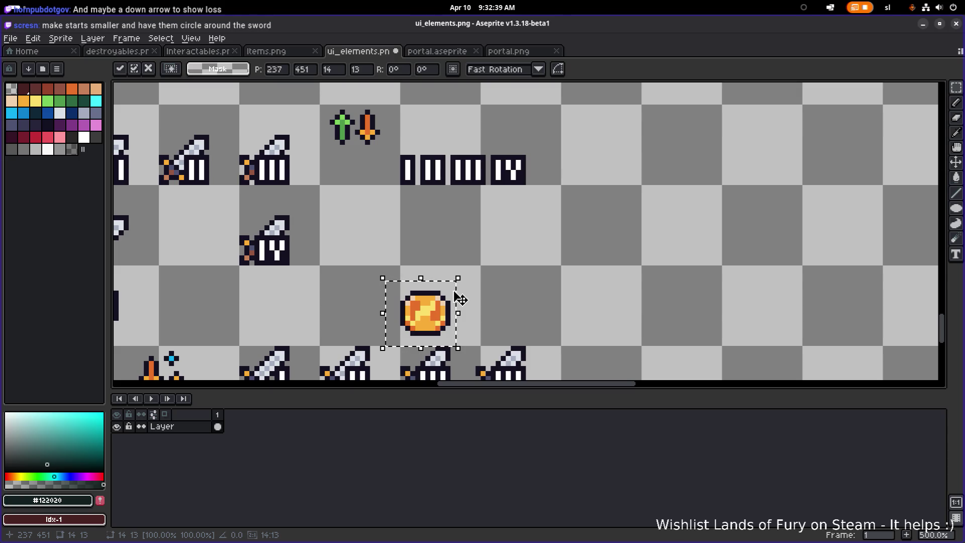
key(alt+Tab)
key(alt+Tab)
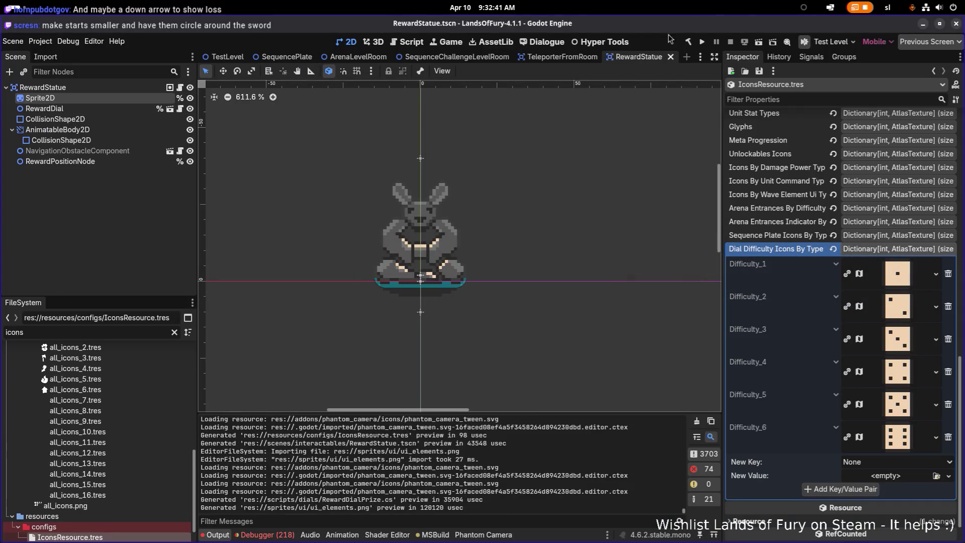
Run the Godot project so it rebuilds and shows the HYPER FOX STUDIOS splash screen.
click(702, 42)
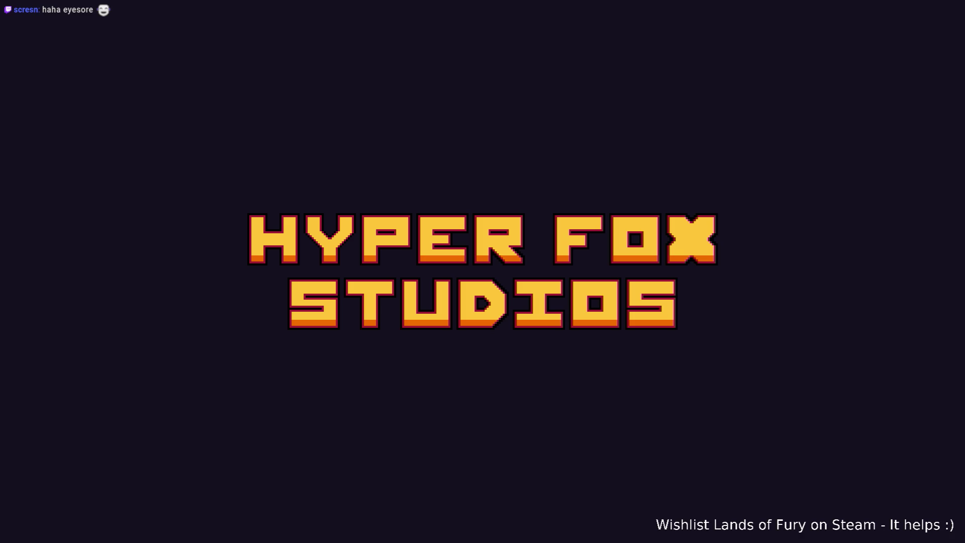
Start Lands of Fury and walk the character up to the reward statues and back.
key(Return)
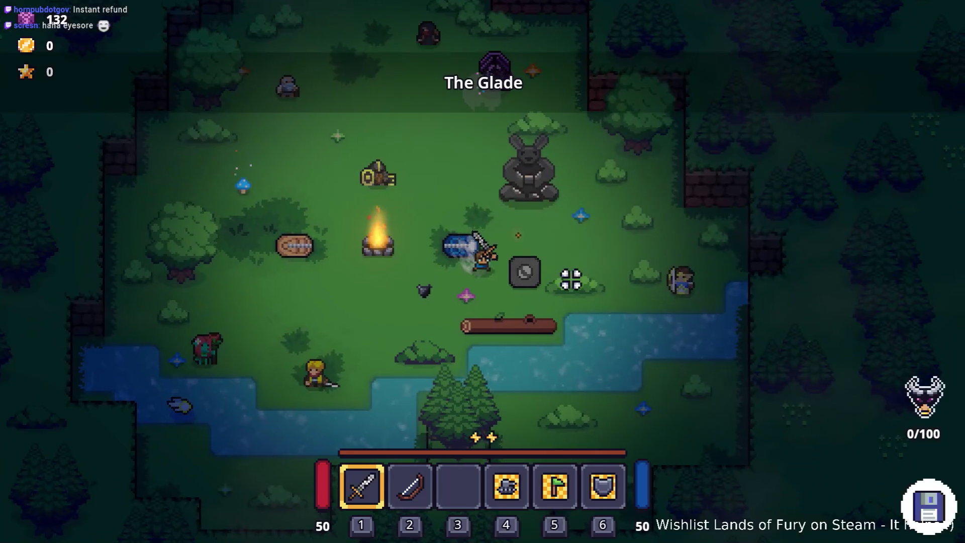
key(w)
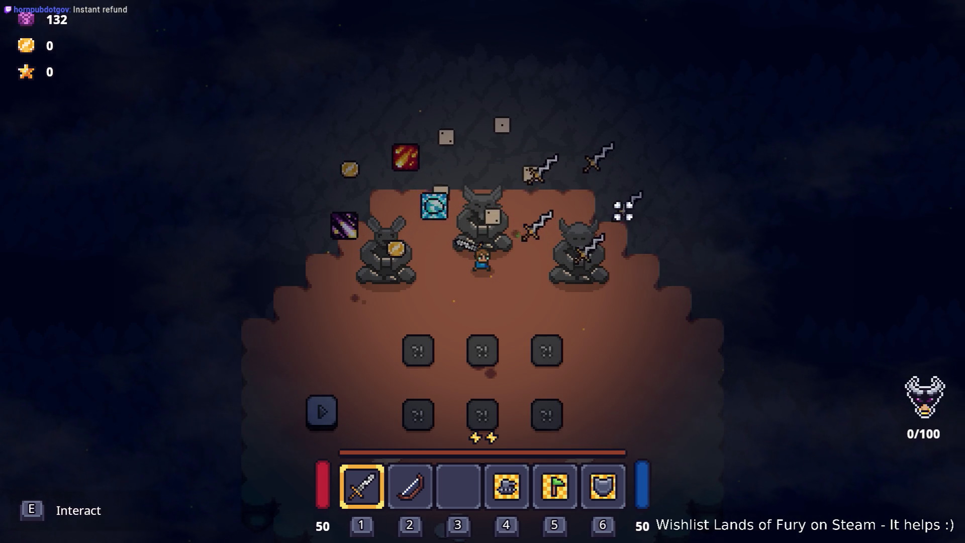
key(s)
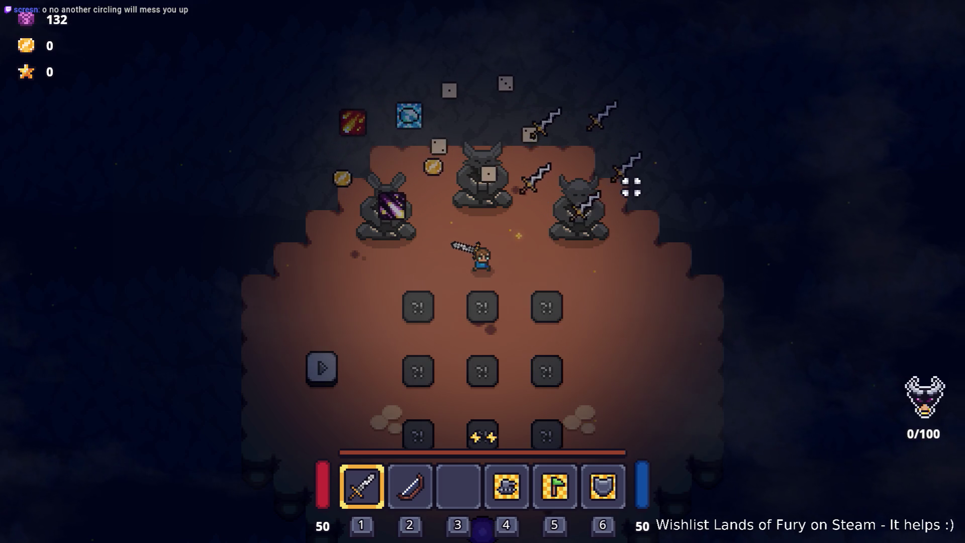
Pause the game and quit to desktop, returning to the Aseprite sprite sheet.
key(Escape)
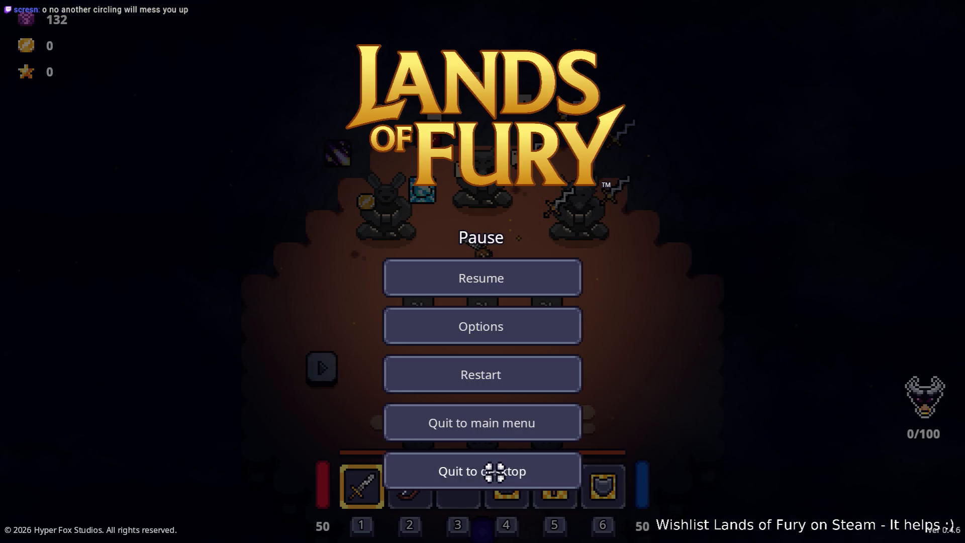
click(494, 469)
scroll(523, 293, down, 2)
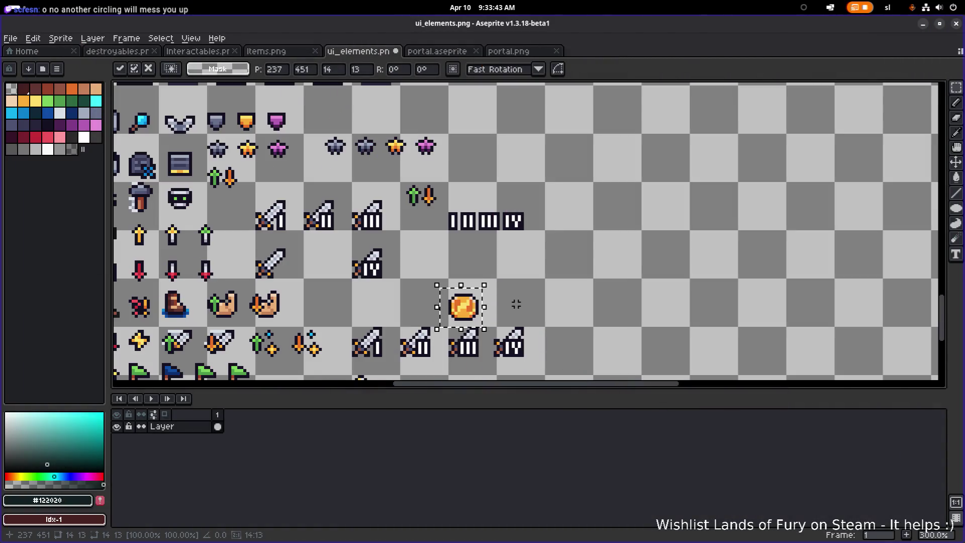
scroll(417, 271, up, 1)
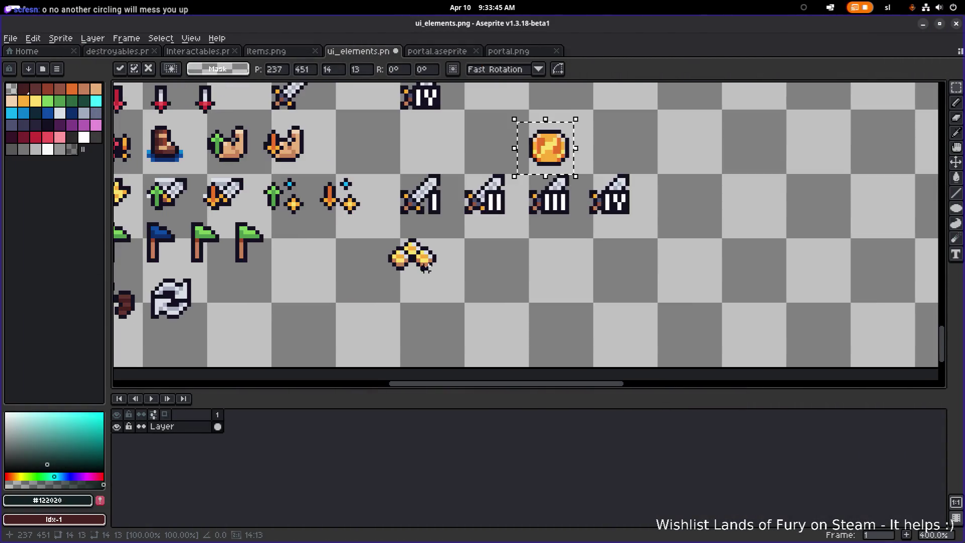
Pull one gold coin out of the pile and commit it in its new place.
scroll(489, 195, down, 3)
scroll(407, 259, up, 3)
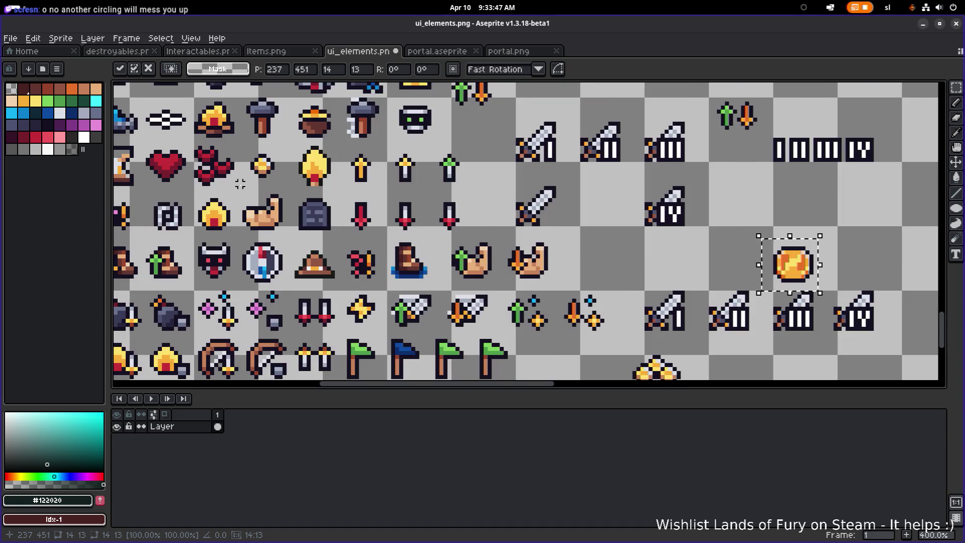
click(262, 166)
click(528, 312)
click(654, 366)
mouse_move(632, 344)
mouse_down()
mouse_move(481, 242)
mouse_move(556, 280)
mouse_move(600, 287)
mouse_move(586, 285)
mouse_move(591, 219)
mouse_move(591, 229)
mouse_up()
scroll(556, 280, up, 5)
scroll(593, 236, down, 4)
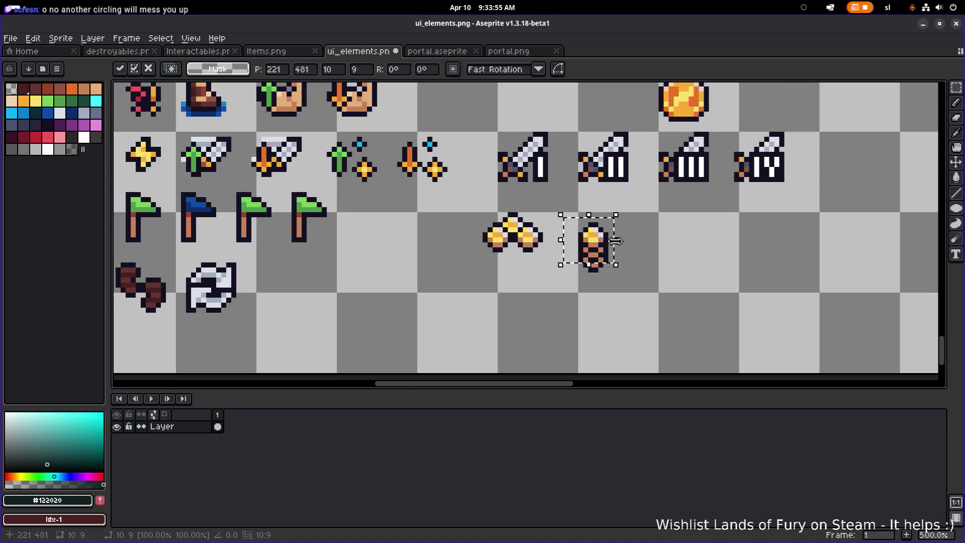
scroll(623, 261, up, 2)
scroll(623, 261, right, 2)
click(605, 288)
Position the coin stack, shifting it two pixels left then eight pixels right, and drop it.
mouse_move(583, 327)
mouse_down()
mouse_move(523, 254)
mouse_move(556, 280)
mouse_move(585, 291)
mouse_move(593, 283)
mouse_move(580, 293)
mouse_move(579, 281)
mouse_move(596, 283)
mouse_move(588, 290)
mouse_up()
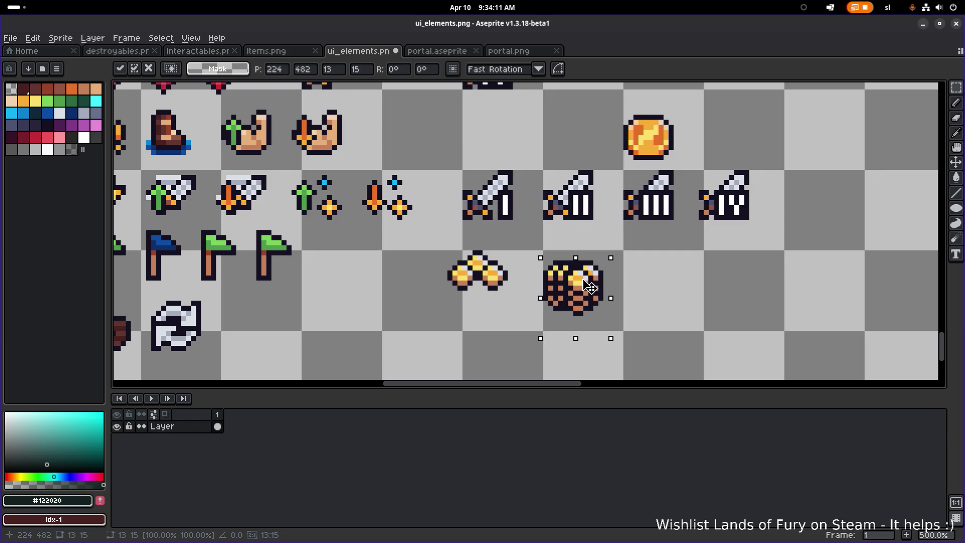
mouse_move(589, 290)
mouse_down()
mouse_move(573, 292)
mouse_move(584, 299)
mouse_up()
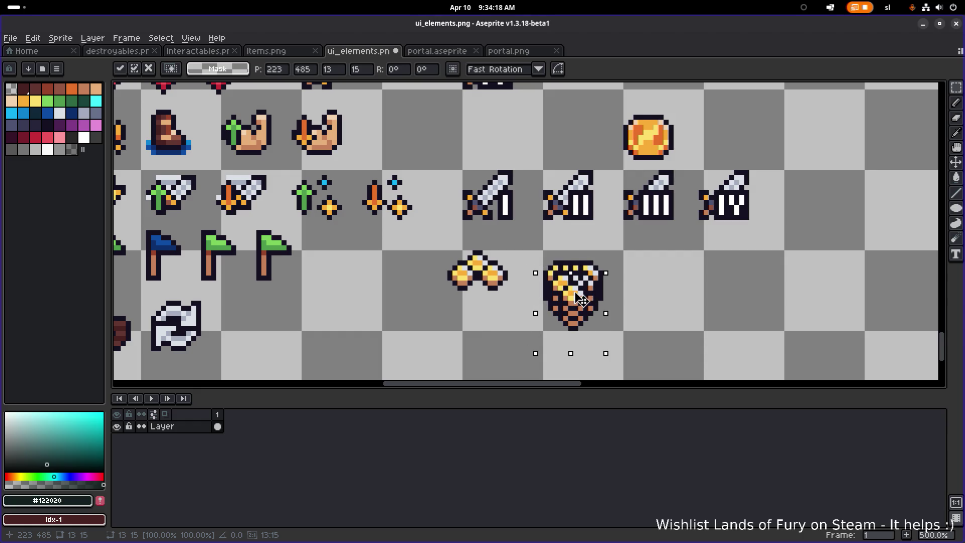
drag(579, 297, 637, 296)
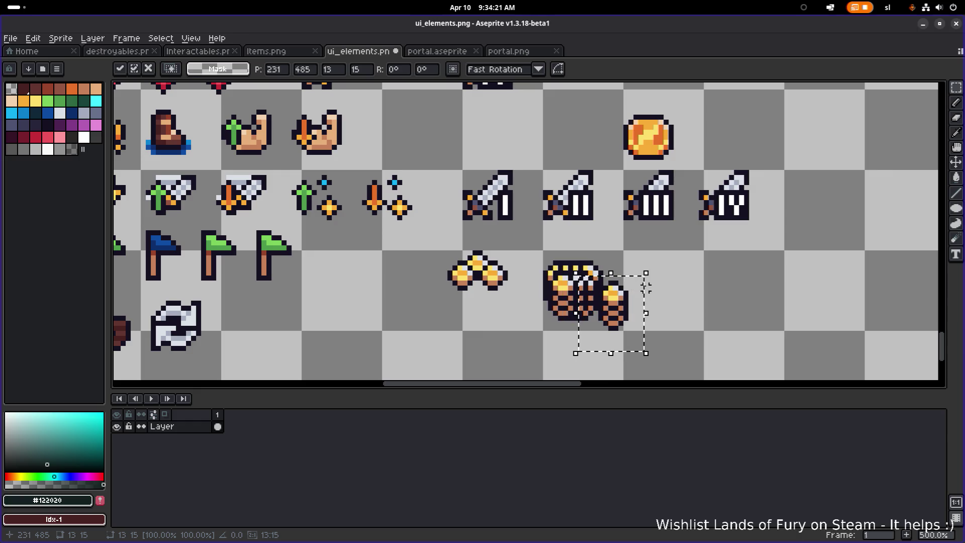
click(647, 287)
scroll(598, 286, up, 1)
Copy the coin stack to its right and move the right stack's top coins onto the stacks.
drag(553, 259, 598, 323)
drag(543, 304, 580, 304)
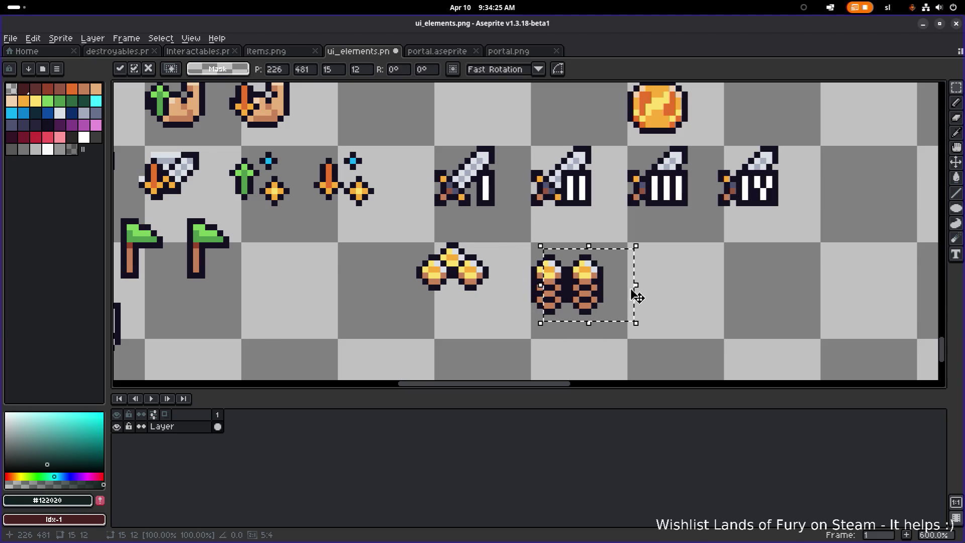
scroll(637, 318, right, 2)
click(534, 237)
mouse_move(534, 236)
mouse_down()
mouse_move(491, 297)
mouse_move(461, 302)
mouse_move(471, 301)
mouse_up()
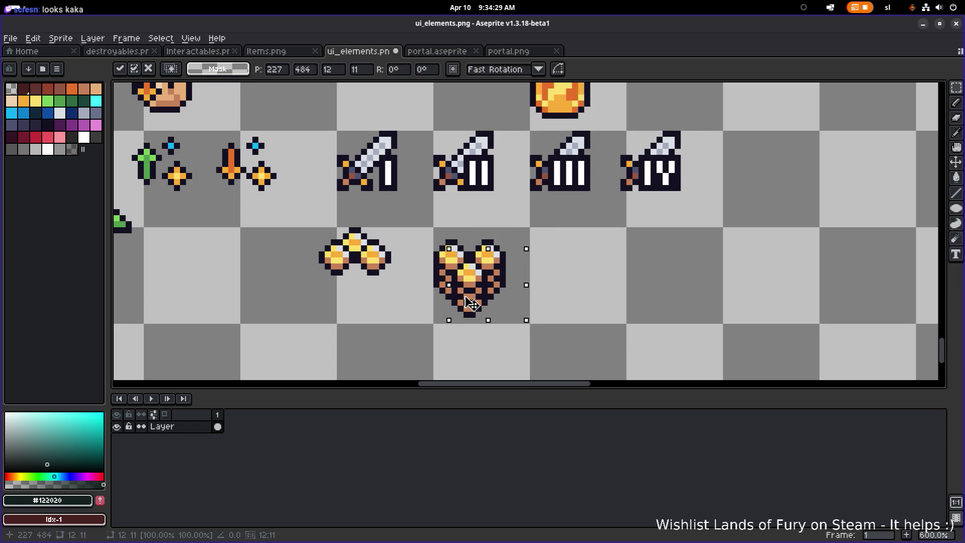
key(ctrl+d)
scroll(453, 261, up, 3)
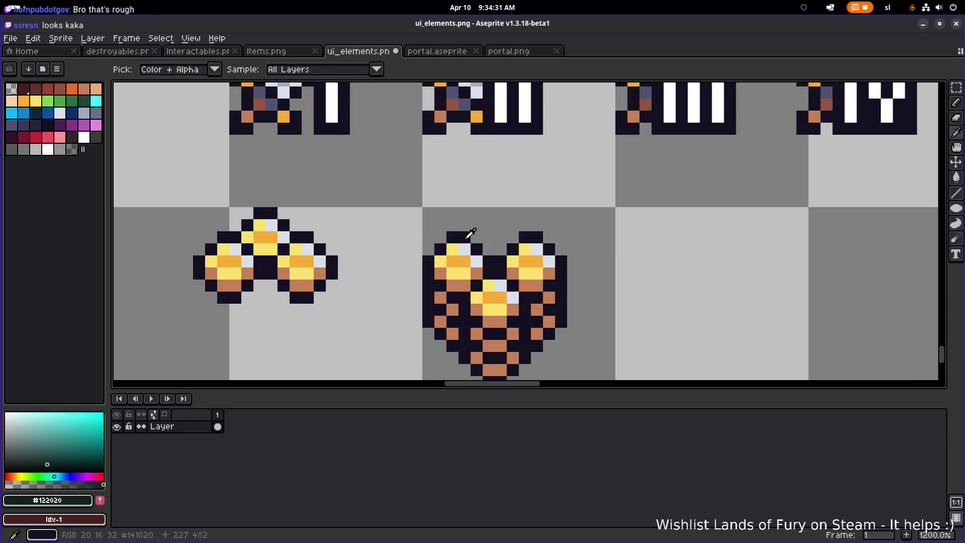
Draw a dark outline row across the heap's top using colours picked from the coins.
alt+click(463, 235)
drag(475, 237, 503, 237)
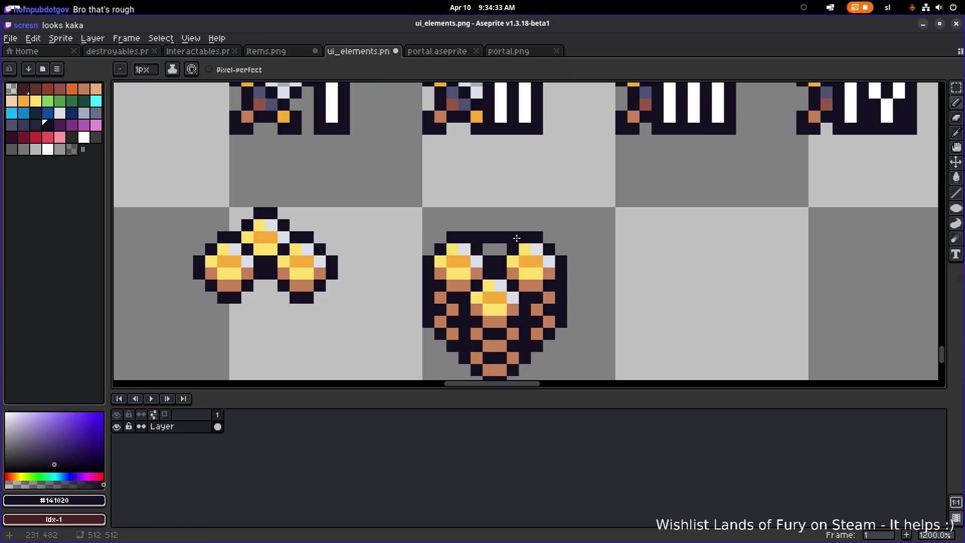
alt+click(460, 250)
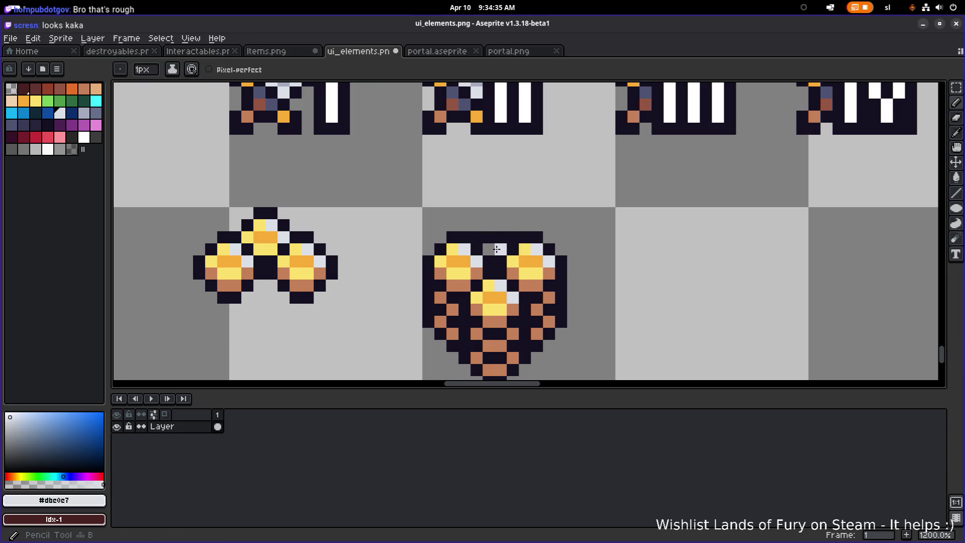
alt+click(520, 248)
scroll(578, 258, down, 4)
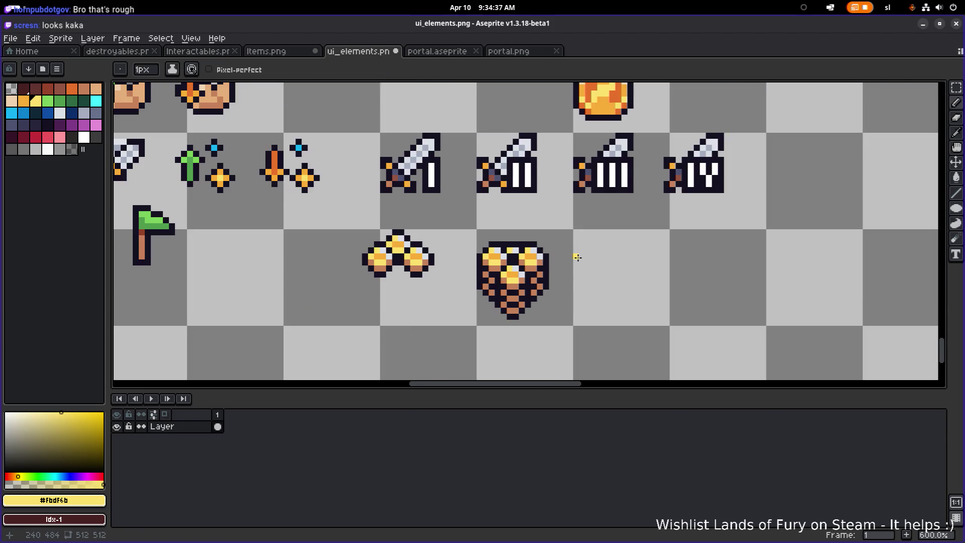
scroll(544, 253, up, 4)
scroll(489, 234, up, 3)
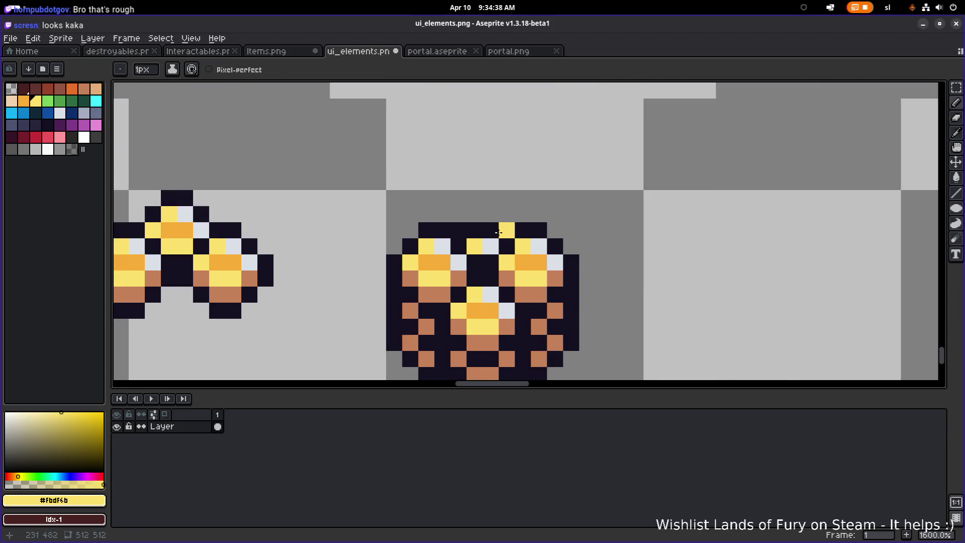
Undo the pencil edits and the stack-copy move, back to a single coin stack.
key(ctrl+z)
key(ctrl+z)
key(ctrl+z)
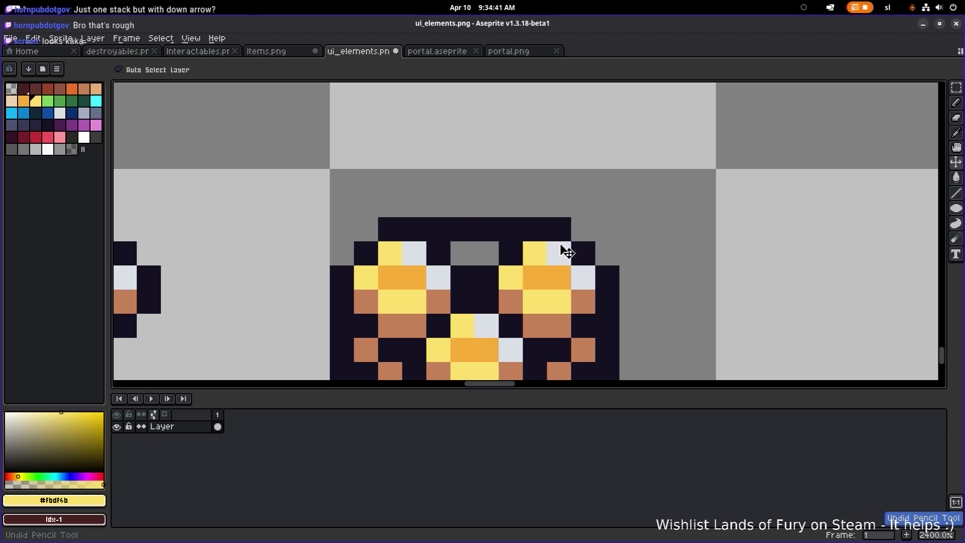
key(ctrl+z)
key(ctrl+z)
key(ctrl+z)
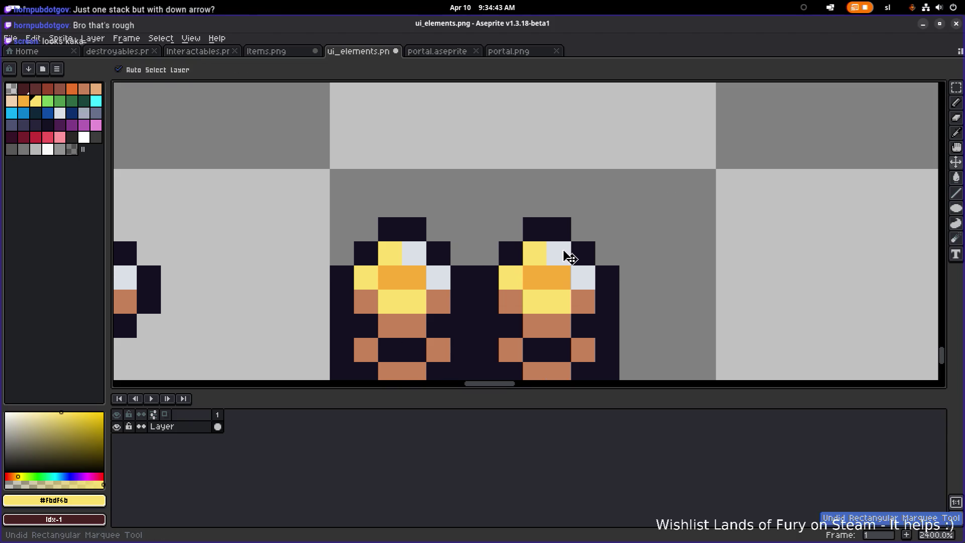
scroll(604, 200, down, 2)
key(ctrl+z)
key(ctrl+z)
key(ctrl+z)
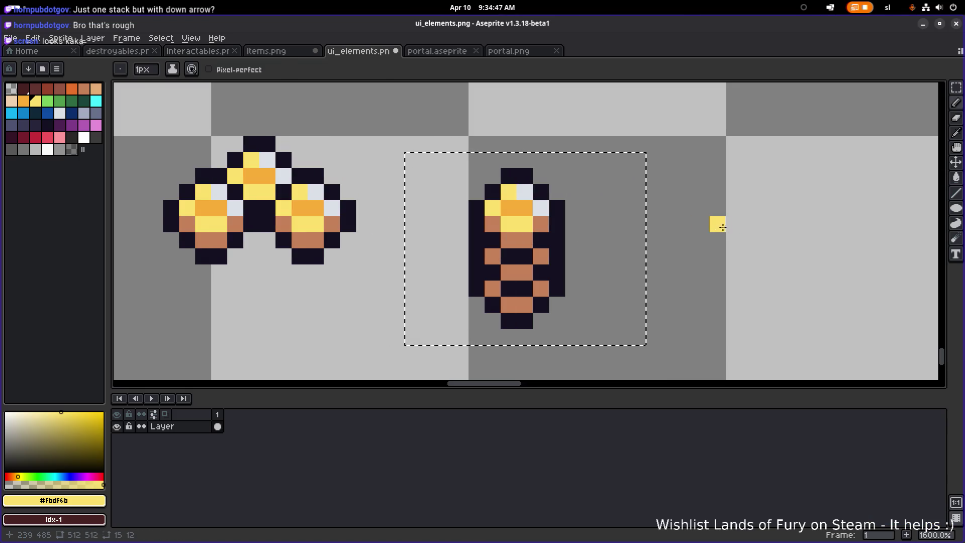
Select the single coin stack and drag a copy to its right, nudged one pixel left.
key(m)
key(ctrl+d)
drag(621, 143, 434, 342)
mouse_move(525, 286)
ctrl+mouse_down()
mouse_move(634, 271)
mouse_move(623, 272)
ctrl+mouse_up()
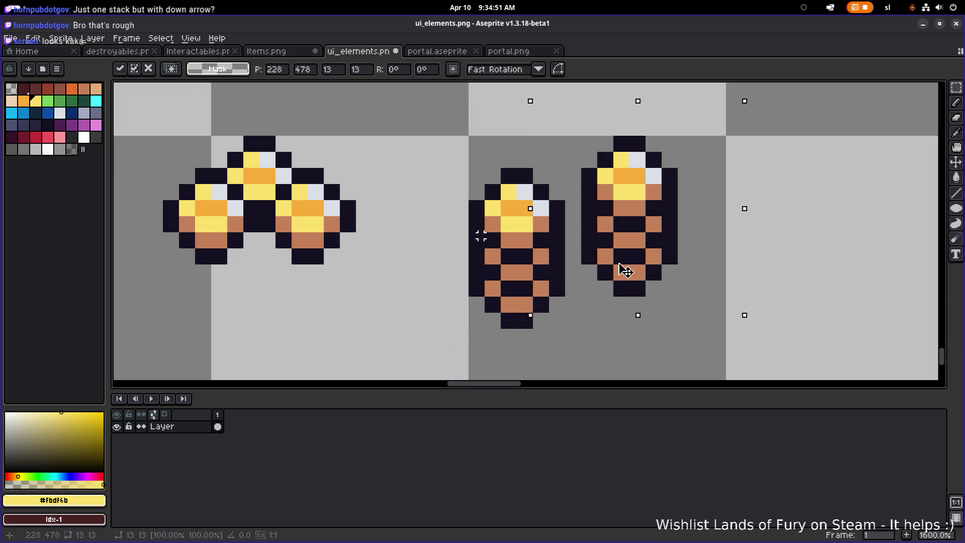
mouse_move(444, 336)
mouse_down()
mouse_move(517, 264)
mouse_move(577, 155)
mouse_up()
Overlap the stack copies into one compact heap with the middle column set lower.
mouse_move(565, 222)
mouse_down()
mouse_move(599, 205)
mouse_move(608, 211)
mouse_up()
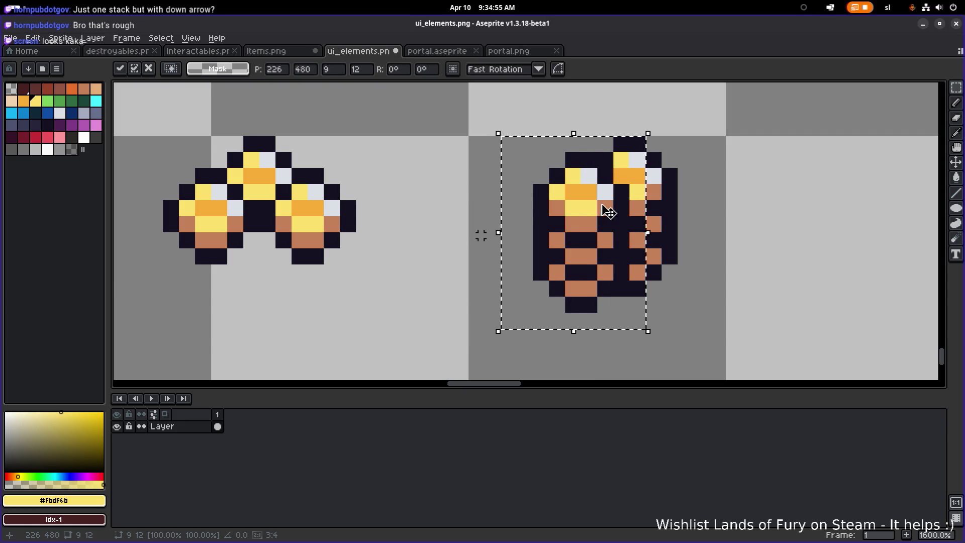
drag(765, 223, 554, 268)
mouse_move(351, 290)
mouse_down()
mouse_move(511, 273)
mouse_move(442, 290)
mouse_up()
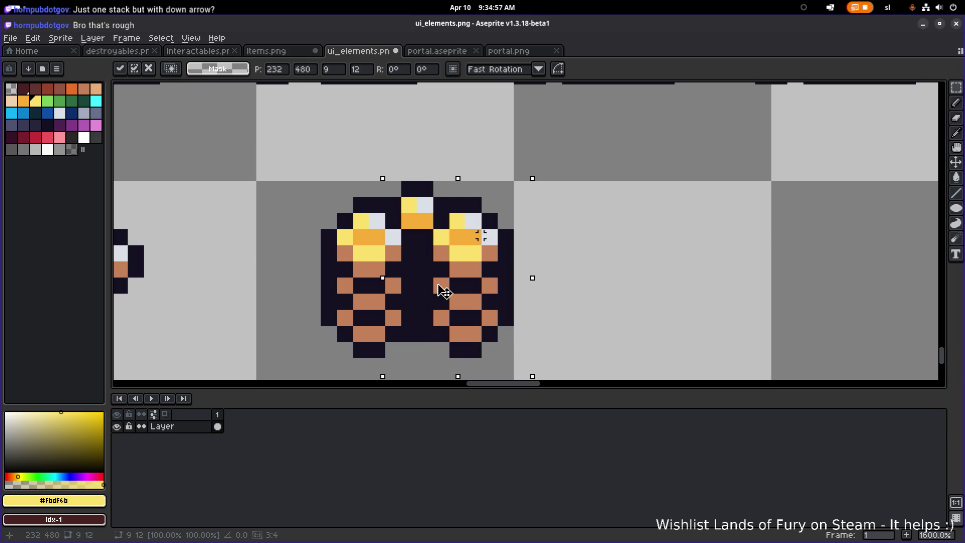
scroll(474, 226, up, 2)
mouse_move(473, 226)
mouse_down()
mouse_move(413, 276)
mouse_move(393, 276)
mouse_up()
scroll(560, 231, down, 5)
click(564, 241)
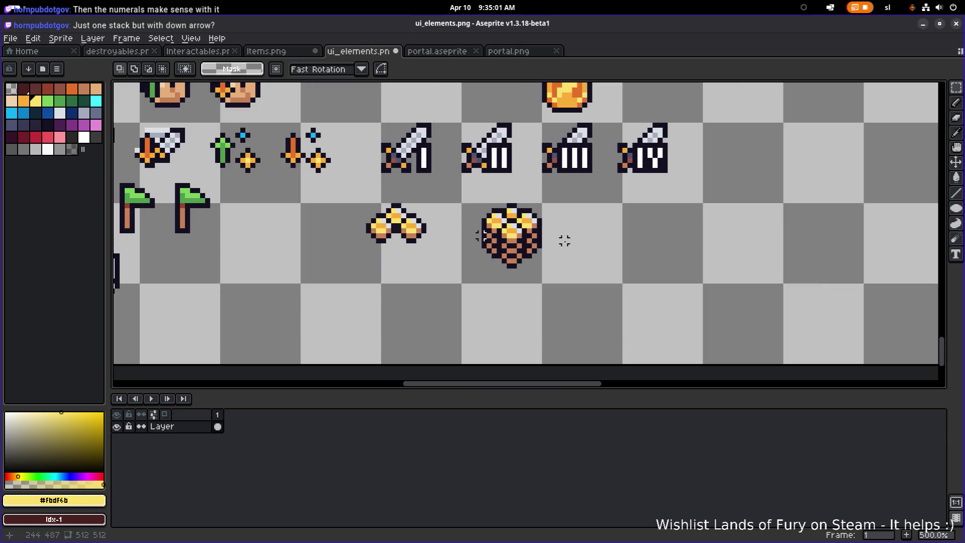
Undo to separate stacks and slide the coin stack right against the other stack.
scroll(565, 241, up, 1)
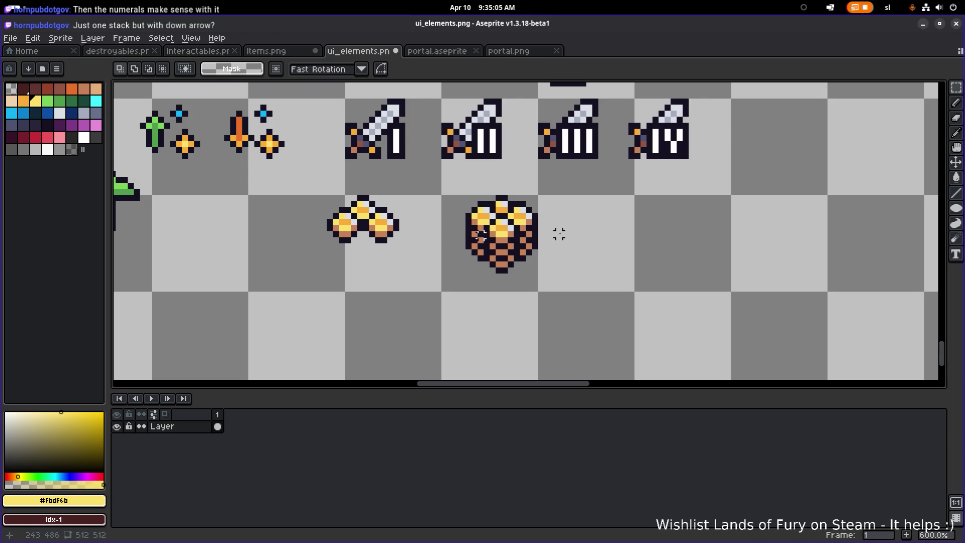
key(ctrl+z)
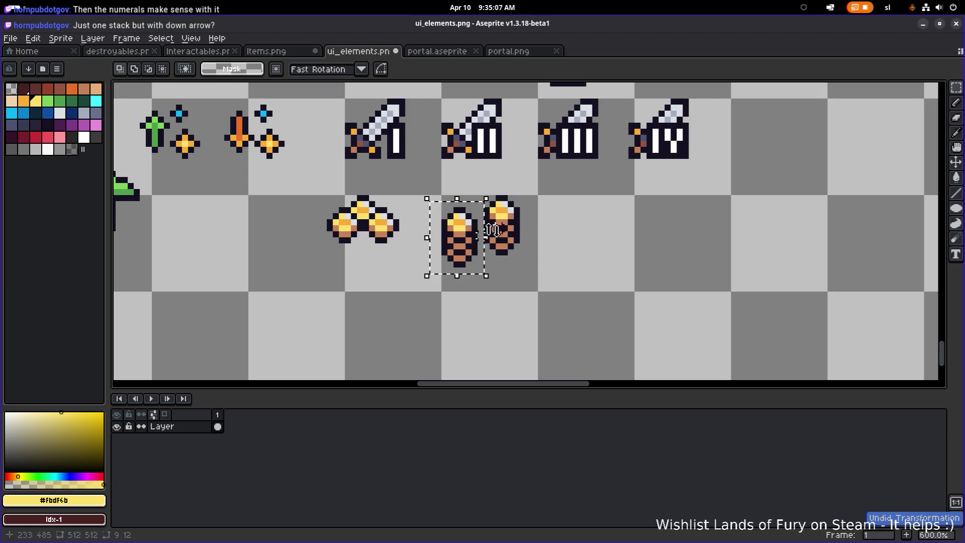
click(495, 247)
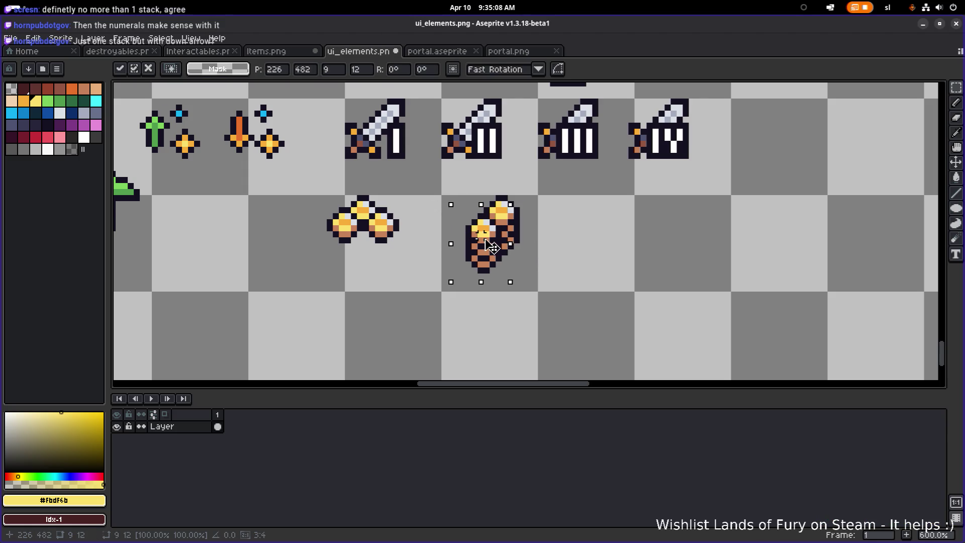
mouse_move(495, 247)
mouse_down()
mouse_move(534, 255)
mouse_move(509, 271)
mouse_up()
click(587, 248)
Select the whole coin pile, move it one tile right, and clear the selection.
scroll(588, 248, down, 3)
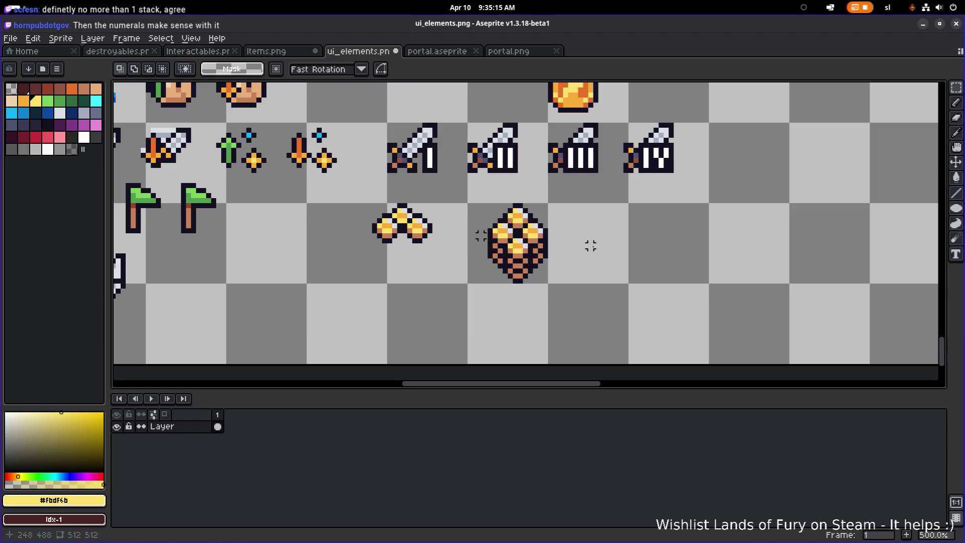
drag(590, 246, 511, 269)
drag(445, 295, 517, 241)
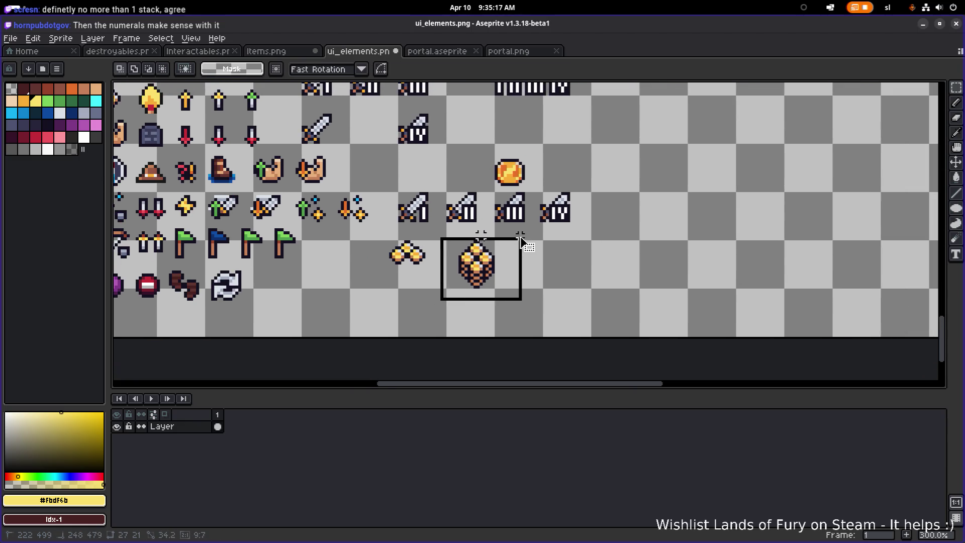
scroll(517, 241, down, 2)
scroll(512, 270, up, 3)
mouse_move(449, 273)
mouse_down()
mouse_move(465, 274)
mouse_move(437, 274)
mouse_up()
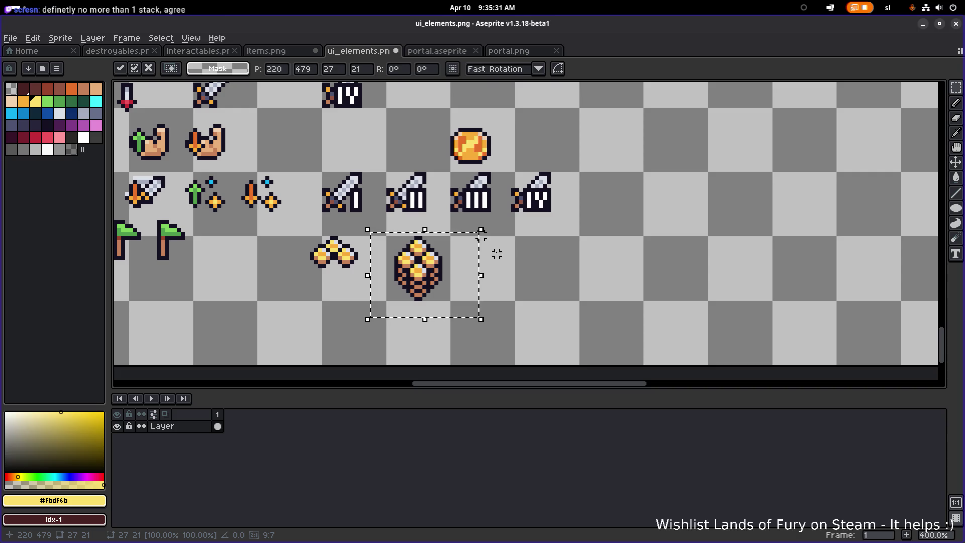
key(ctrl+d)
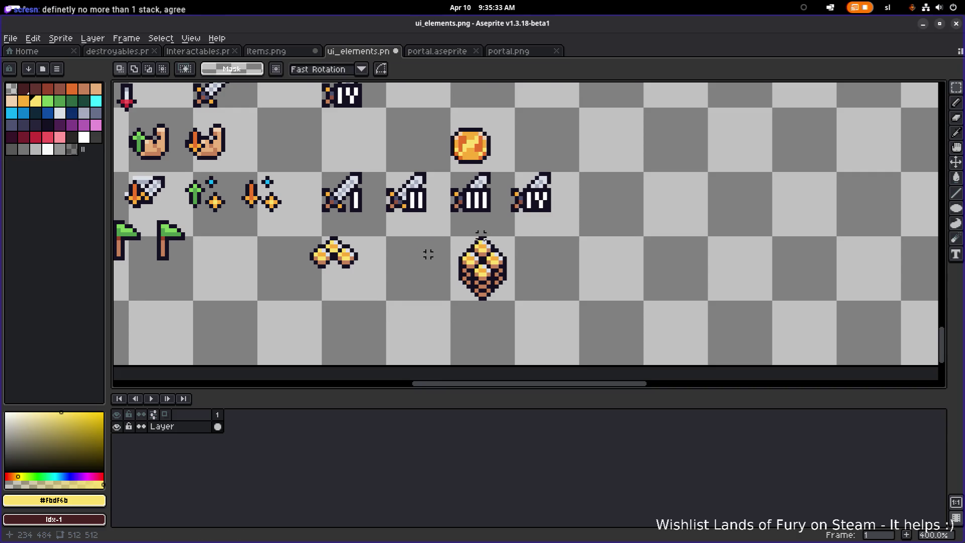
Select the small gold coin icon and move it down beside the coin pair.
scroll(452, 251, left, 2)
scroll(478, 233, up, 2)
scroll(458, 254, down, 4)
scroll(468, 253, up, 1)
scroll(468, 253, down, 2)
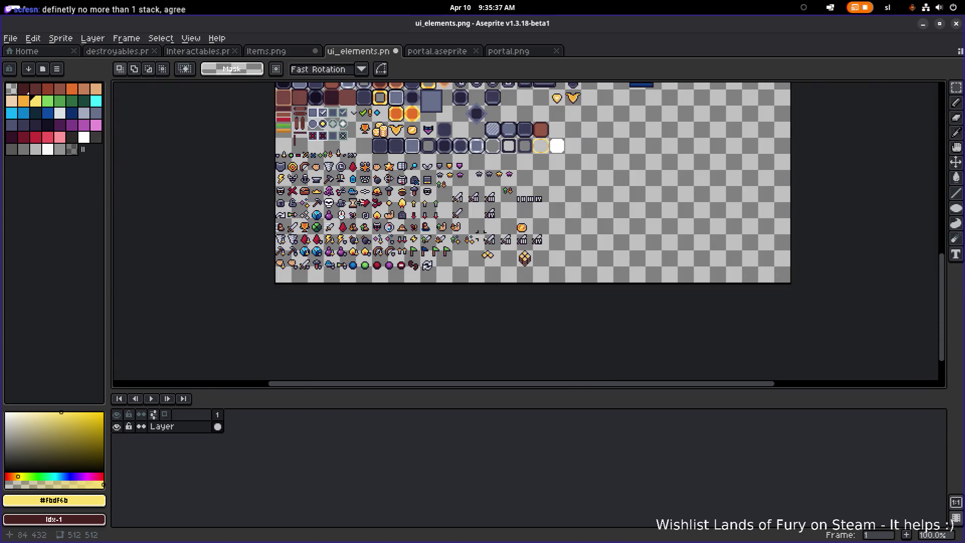
scroll(480, 234, up, 3)
drag(469, 239, 505, 201)
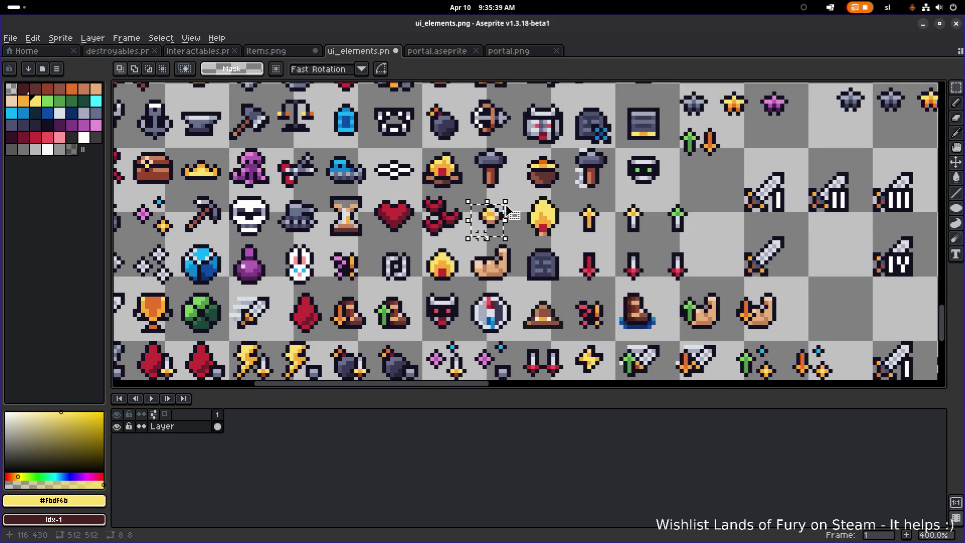
scroll(508, 210, down, 3)
scroll(481, 234, up, 1)
mouse_move(374, 214)
mouse_down()
mouse_move(598, 329)
mouse_move(596, 279)
mouse_move(603, 350)
mouse_up()
scroll(598, 329, up, 4)
click(663, 261)
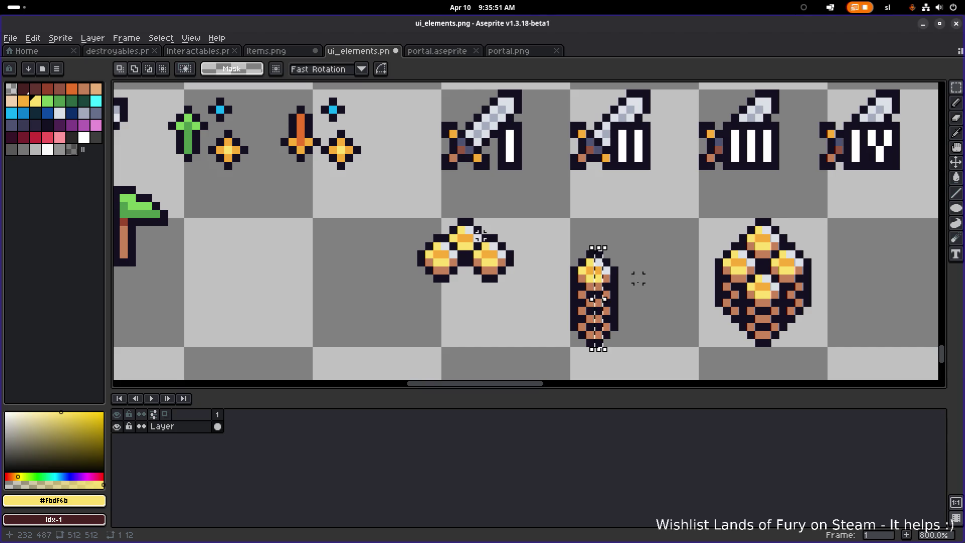
Undo the middle-tile change and place a copy of the coin between the pair and the pile.
scroll(480, 234, right, 3)
key(ctrl+z)
key(ctrl+z)
key(ctrl+z)
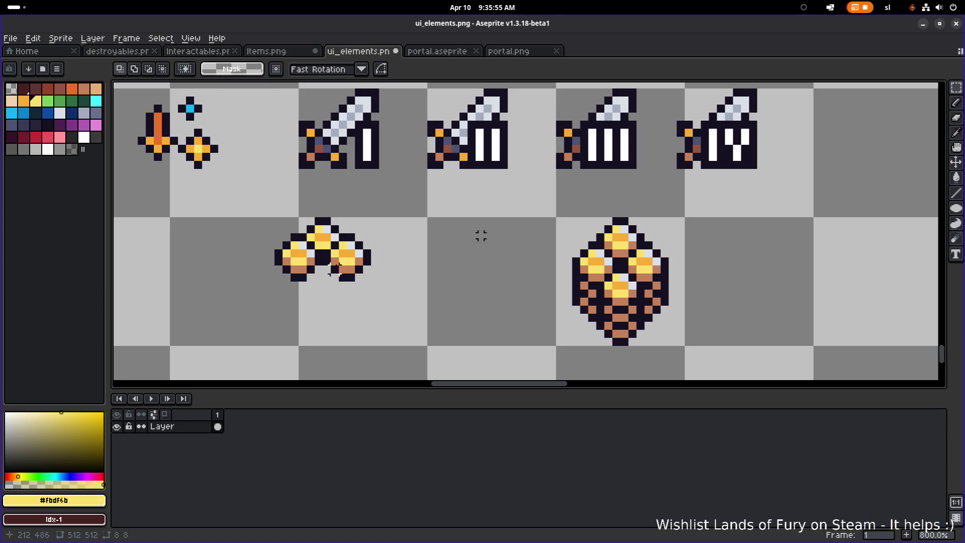
scroll(463, 325, down, 7)
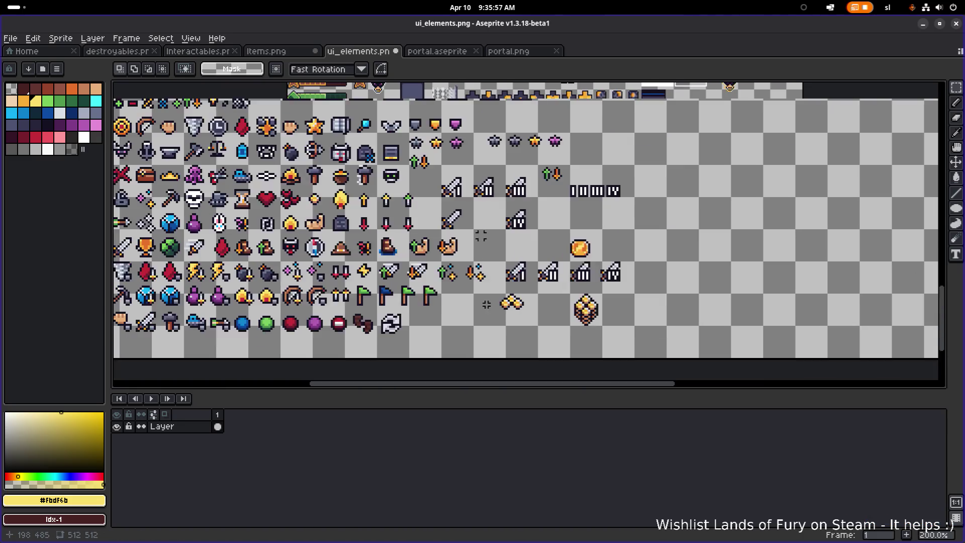
scroll(402, 252, up, 3)
scroll(403, 251, down, 1)
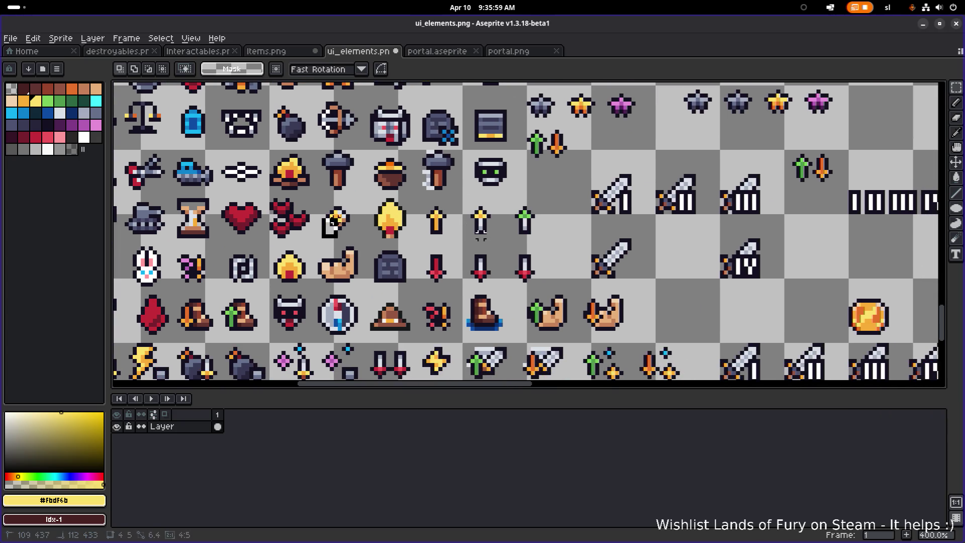
scroll(481, 235, down, 2)
scroll(481, 234, up, 1)
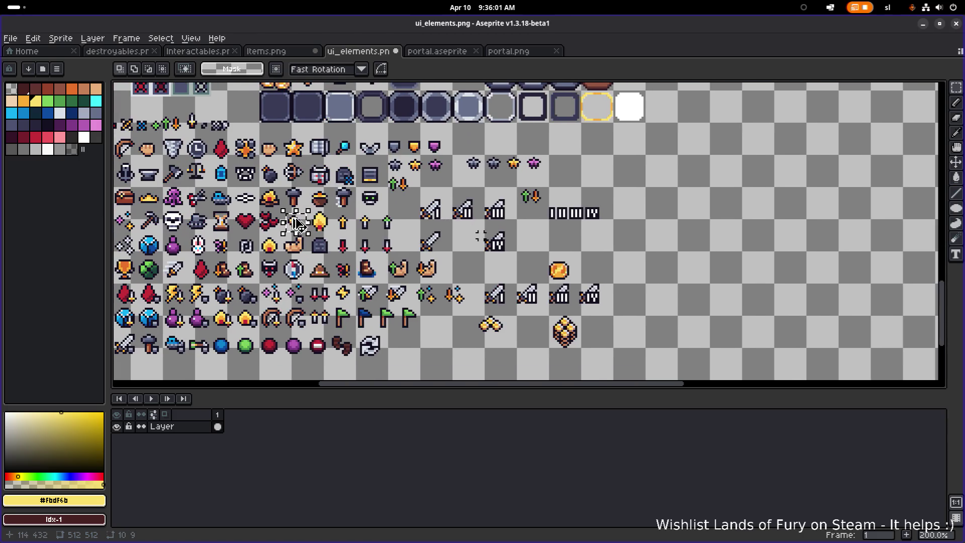
key(ctrl+t)
drag(367, 266, 525, 332)
scroll(502, 279, up, 6)
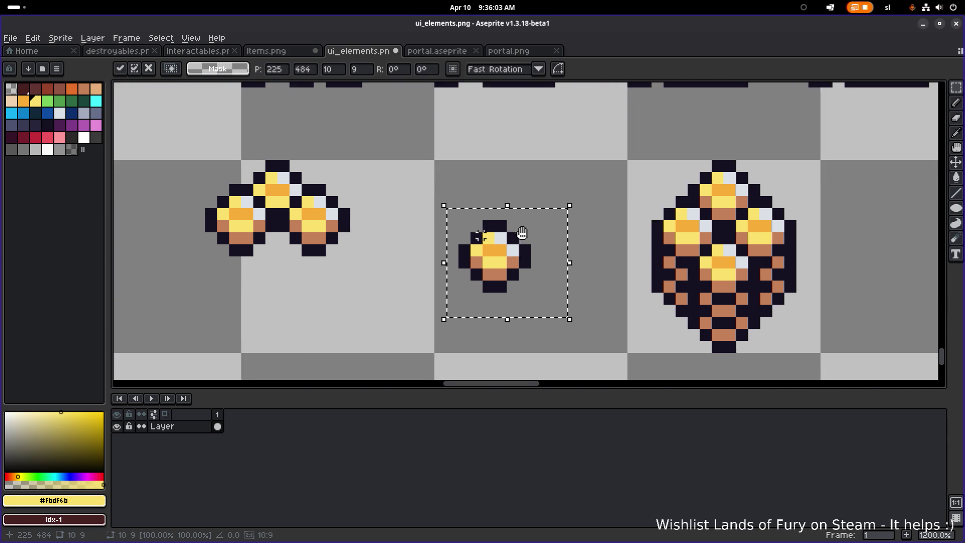
Nudge the coin copy, discard the stray paste, and move the small coin next to the gold pile.
mouse_move(499, 276)
mouse_down()
mouse_move(482, 314)
mouse_move(483, 273)
mouse_move(578, 286)
mouse_move(581, 256)
mouse_move(581, 319)
mouse_up()
scroll(587, 320, down, 3)
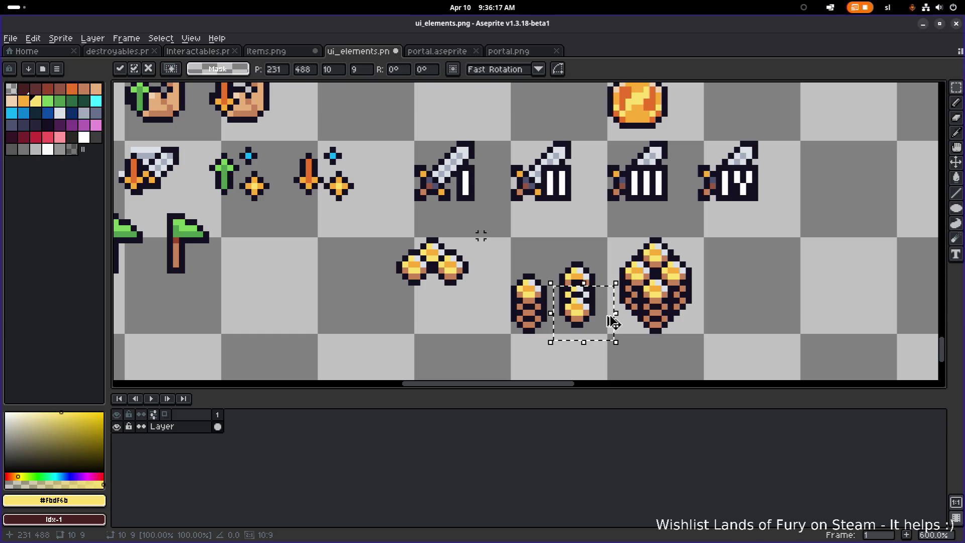
key(ctrl+d)
key(ctrl+v)
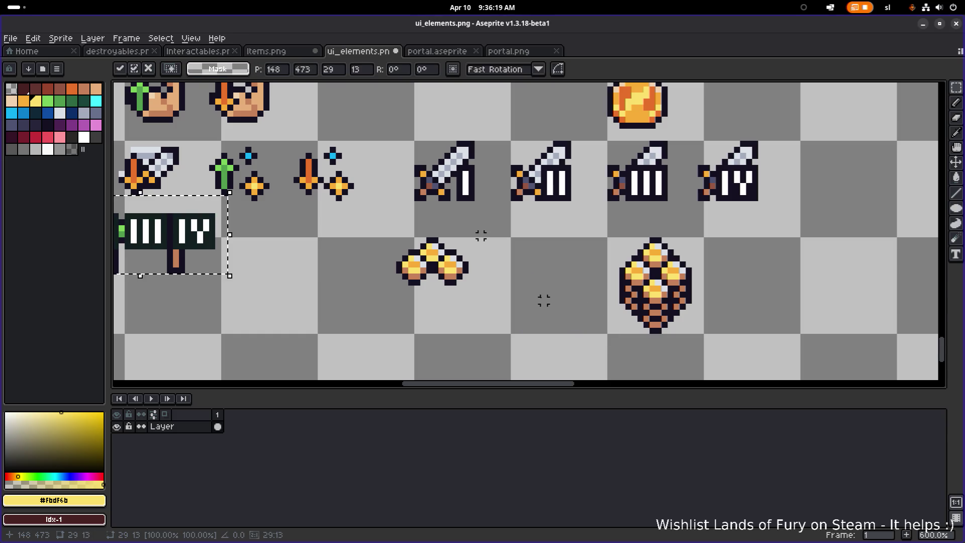
key(Escape)
scroll(538, 317, down, 3)
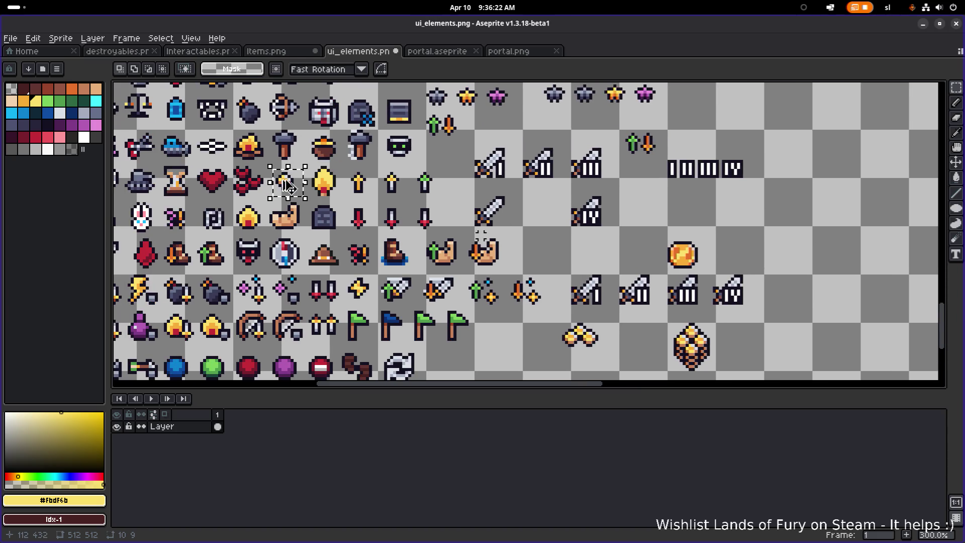
mouse_move(288, 183)
mouse_down()
mouse_move(610, 336)
mouse_move(491, 256)
mouse_move(514, 278)
mouse_move(491, 282)
mouse_move(492, 290)
mouse_move(487, 255)
mouse_move(507, 246)
mouse_move(509, 316)
mouse_move(426, 200)
mouse_up()
scroll(513, 278, up, 4)
click(577, 255)
Shift the coin up-right into a small stack and move the large heap one tile right.
drag(491, 264, 531, 240)
click(760, 285)
mouse_move(719, 333)
mouse_down()
mouse_move(628, 185)
mouse_move(602, 175)
mouse_up()
mouse_move(634, 208)
mouse_down()
mouse_move(811, 231)
mouse_move(778, 229)
mouse_up()
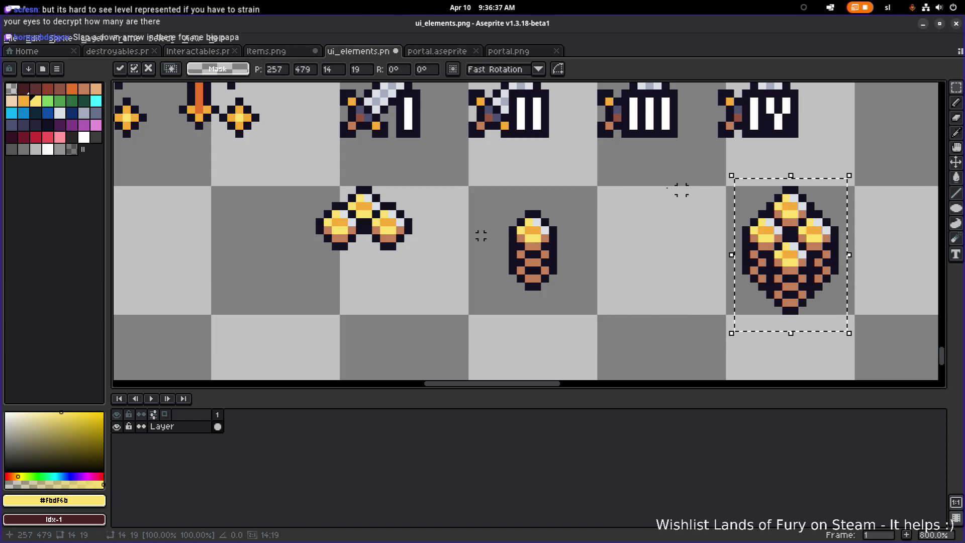
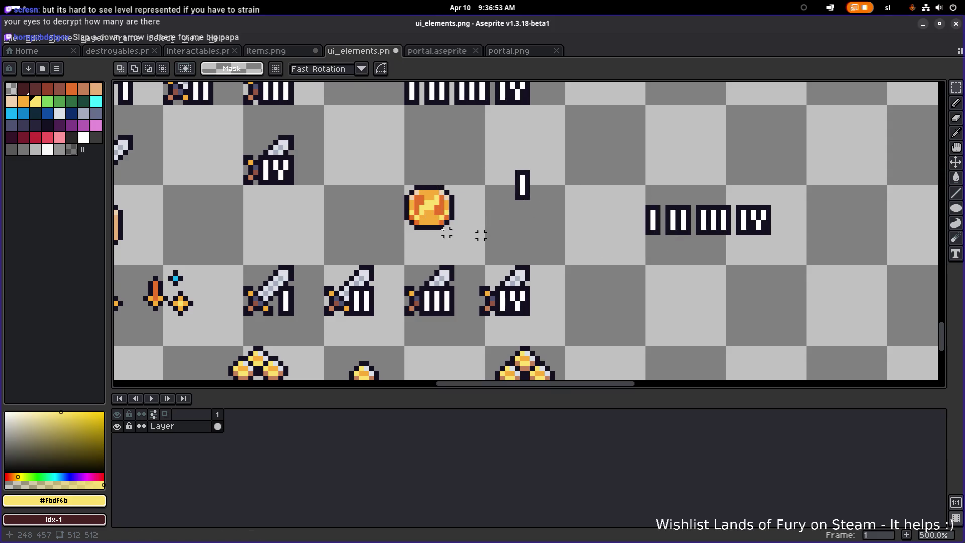
Duplicate the coin to the right and stamp an I numeral onto the first coin.
drag(451, 223, 438, 187)
drag(506, 220, 568, 160)
drag(532, 198, 465, 223)
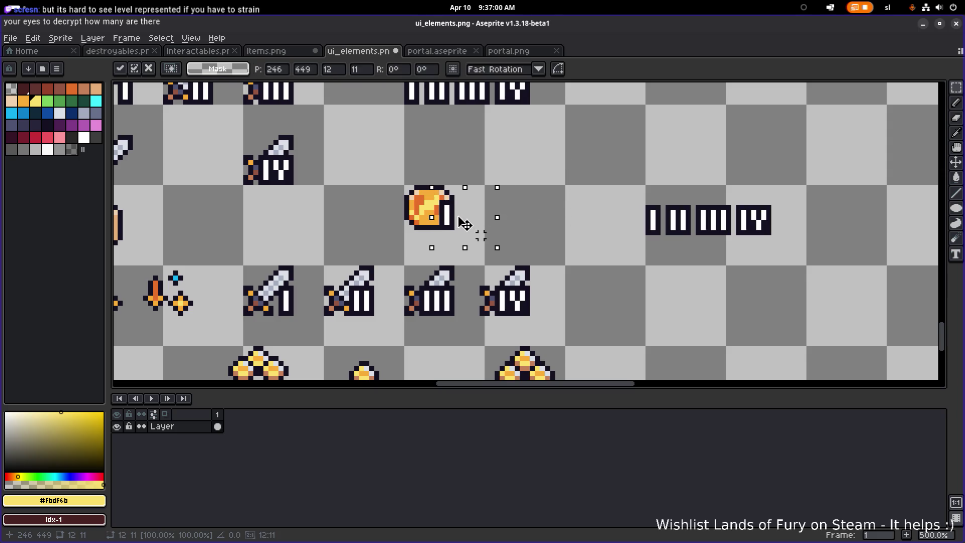
key(ctrl+z)
key(ctrl+z)
key(ctrl+z)
mouse_move(445, 212)
mouse_down()
mouse_move(578, 215)
mouse_move(369, 203)
mouse_move(372, 215)
mouse_up()
drag(566, 176, 525, 123)
mouse_move(509, 166)
mouse_down()
mouse_move(385, 219)
mouse_move(395, 219)
mouse_up()
key(ctrl+d)
Copy the II and III glyphs onto the second and third coins.
mouse_move(662, 192)
mouse_down()
mouse_move(693, 229)
mouse_move(698, 253)
mouse_move(450, 215)
mouse_move(451, 230)
mouse_up()
click(642, 197)
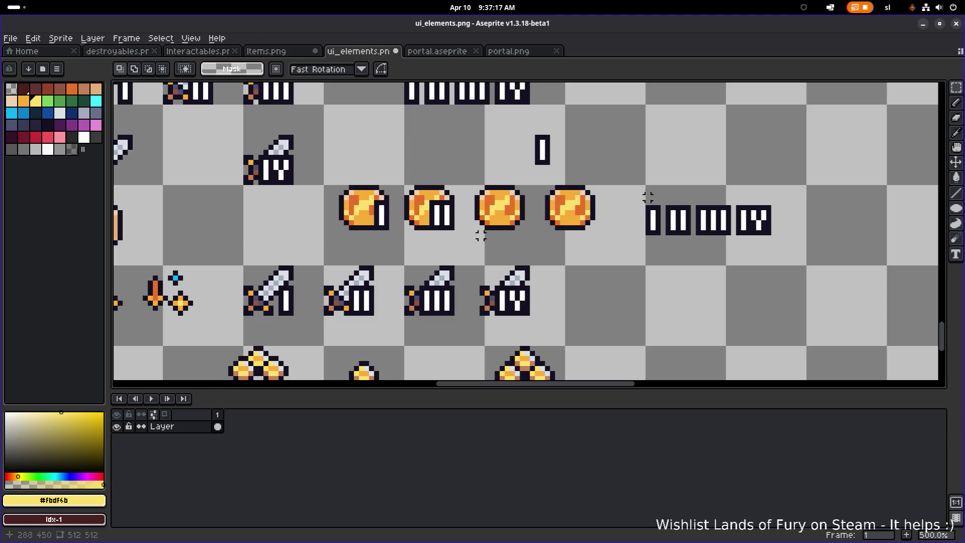
mouse_move(693, 197)
mouse_down()
mouse_move(736, 251)
mouse_move(513, 221)
mouse_move(518, 229)
mouse_up()
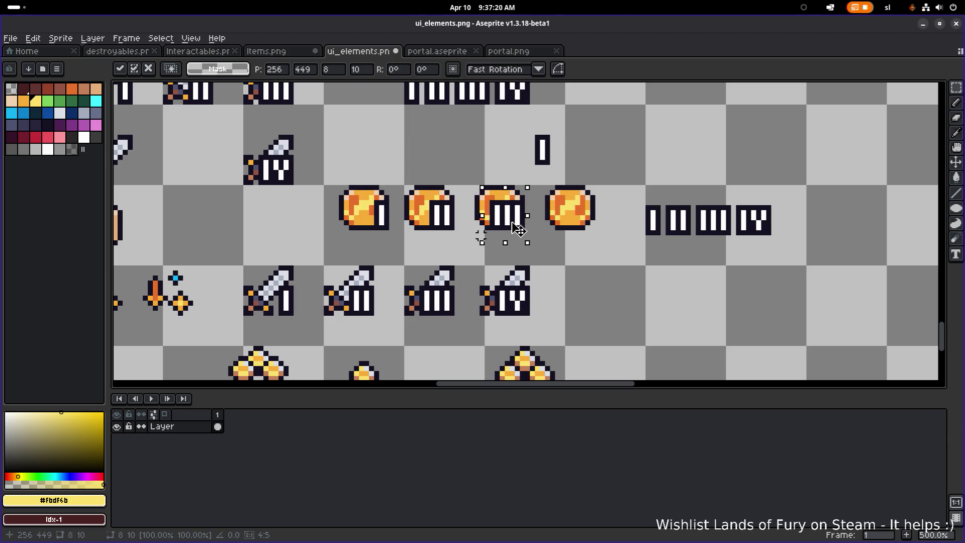
click(728, 182)
Select and tilt the IV glyph, then drop it above the coin row.
drag(728, 192, 818, 255)
mouse_move(822, 175)
mouse_down()
mouse_move(734, 243)
mouse_move(577, 218)
mouse_move(588, 224)
mouse_move(708, 153)
mouse_up()
click(828, 172)
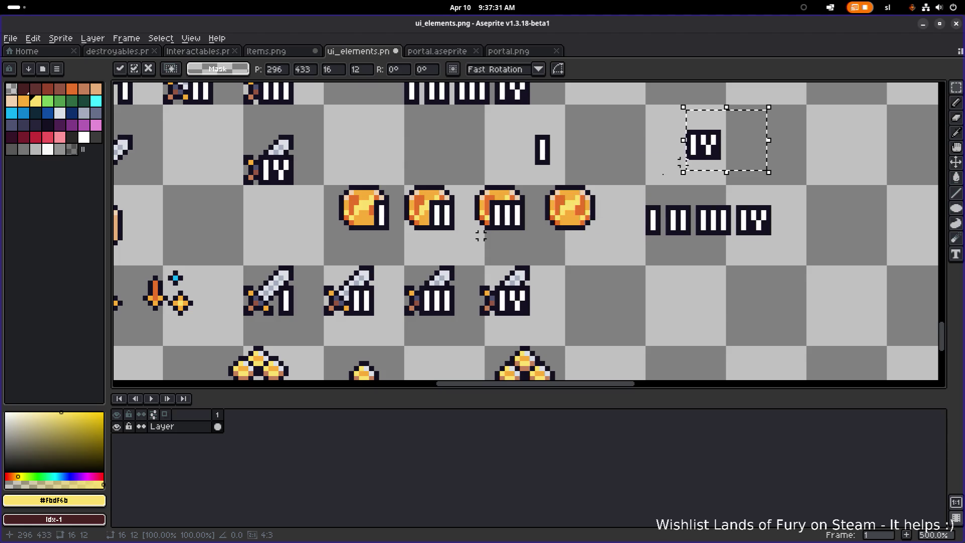
click(541, 207)
drag(547, 208, 594, 208)
click(657, 201)
Move the IV glyph onto the fourth coin, offset slightly right and down, and commit it.
drag(655, 181, 778, 112)
drag(728, 134, 611, 206)
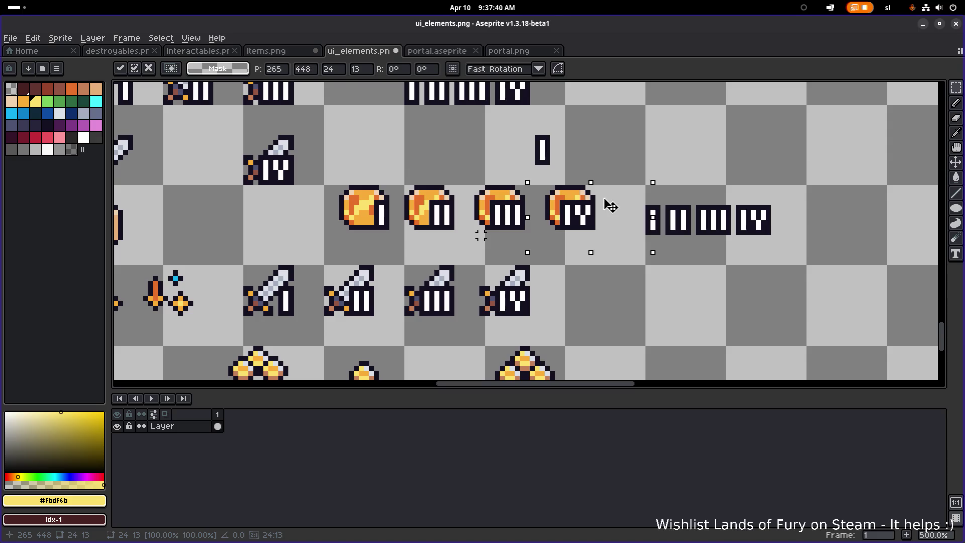
drag(611, 206, 619, 212)
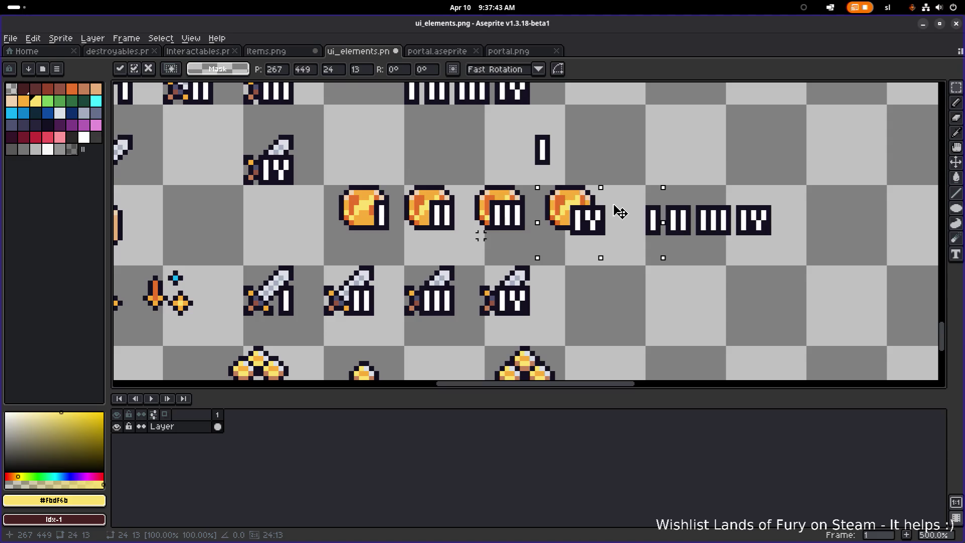
key(Return)
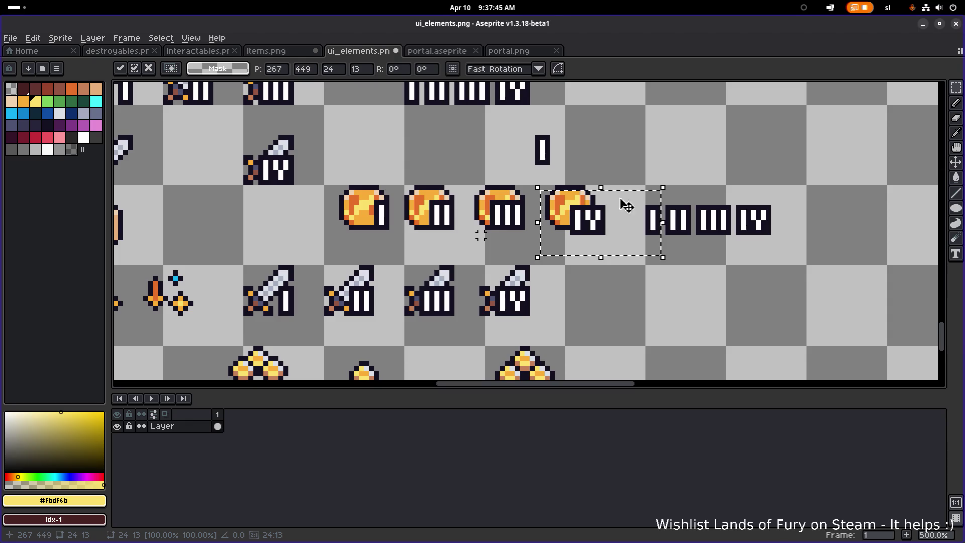
key(ctrl+d)
scroll(696, 145, down, 2)
drag(694, 152, 643, 187)
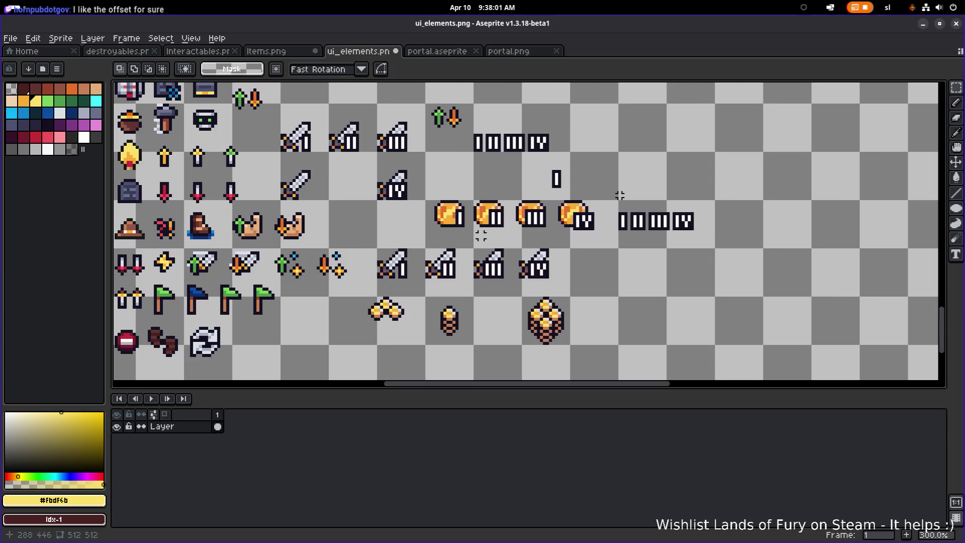
Move the plain sword into the empty upper-right cell beside the I–IV numeral glyphs.
scroll(619, 195, down, 1)
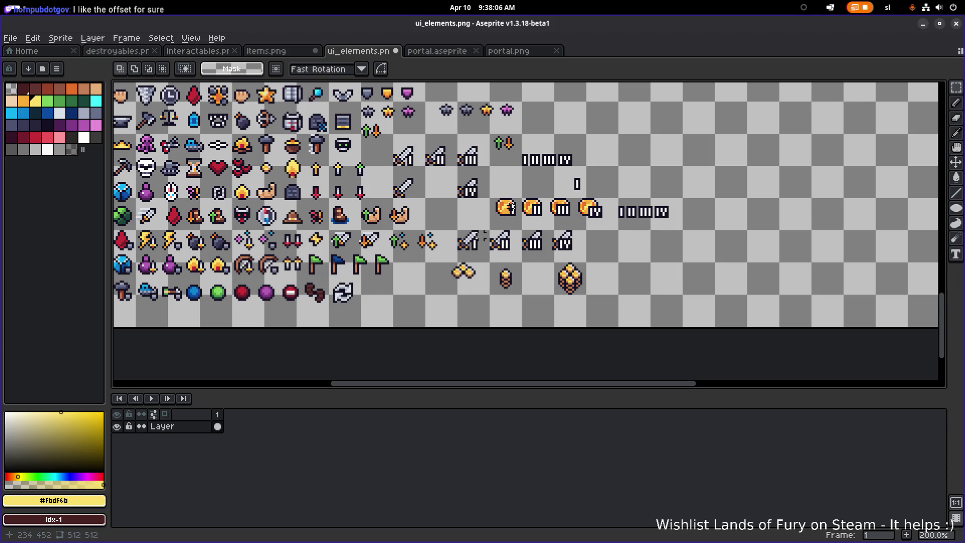
scroll(484, 234, down, 1)
scroll(483, 234, up, 2)
scroll(481, 236, down, 1)
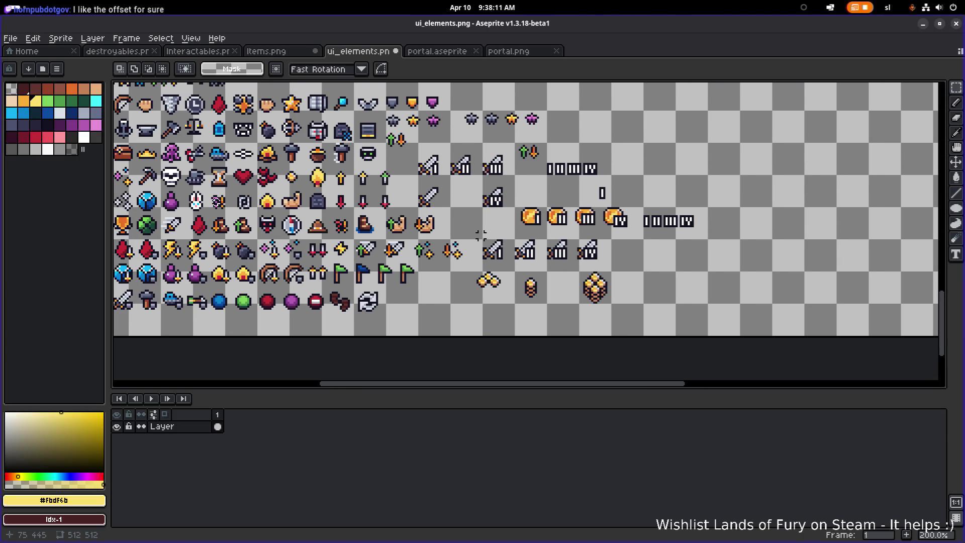
scroll(481, 235, down, 1)
scroll(481, 235, up, 1)
scroll(481, 236, up, 1)
scroll(480, 235, up, 1)
scroll(479, 235, down, 1)
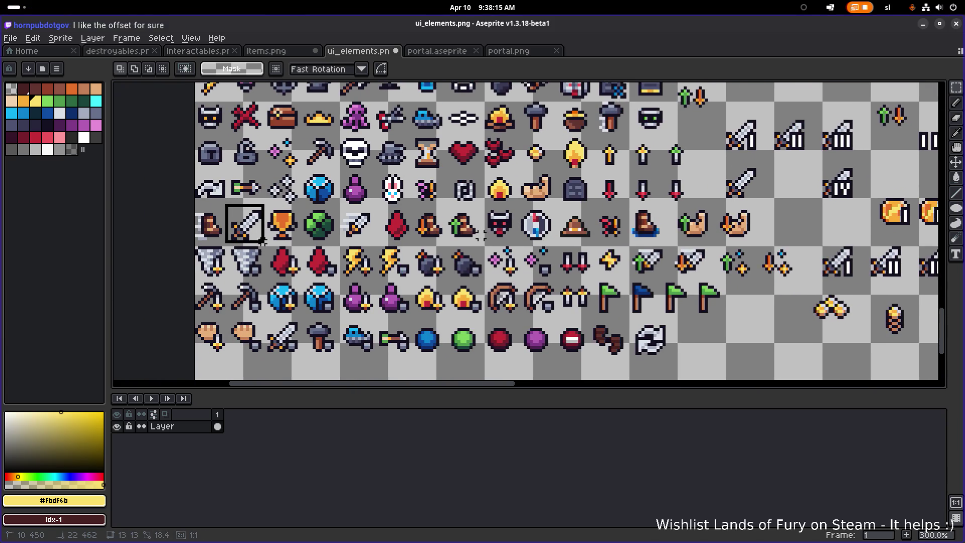
scroll(356, 251, down, 2)
scroll(437, 221, up, 1)
mouse_move(239, 225)
mouse_down()
mouse_move(696, 177)
mouse_move(776, 138)
mouse_move(727, 189)
mouse_move(738, 189)
mouse_up()
scroll(781, 143, up, 3)
scroll(782, 143, up, 1)
key(ctrl+d)
Place an I next to the sword and copy the sword one cell right.
mouse_move(464, 268)
mouse_down()
mouse_move(531, 209)
mouse_move(523, 210)
mouse_move(754, 219)
mouse_up()
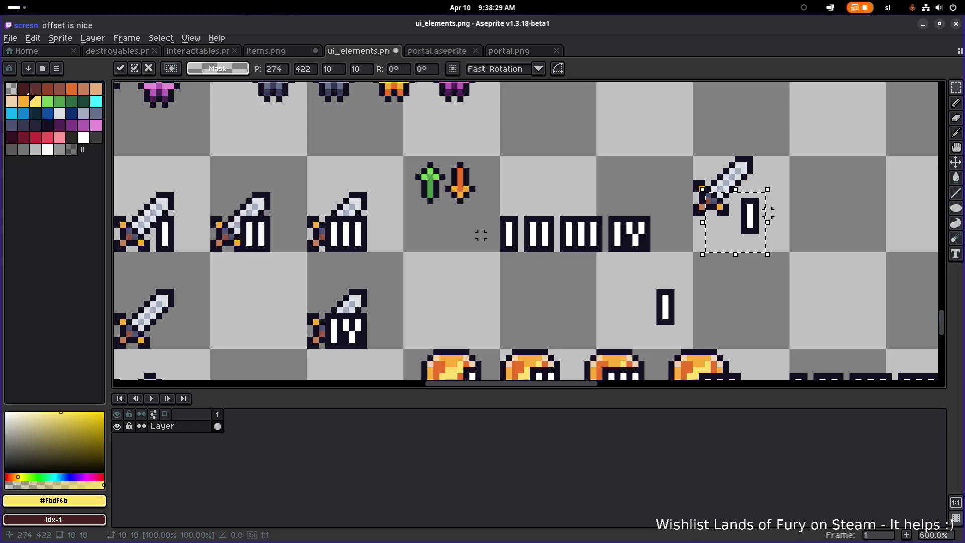
scroll(693, 209, right, 3)
key(Return)
drag(553, 114, 661, 252)
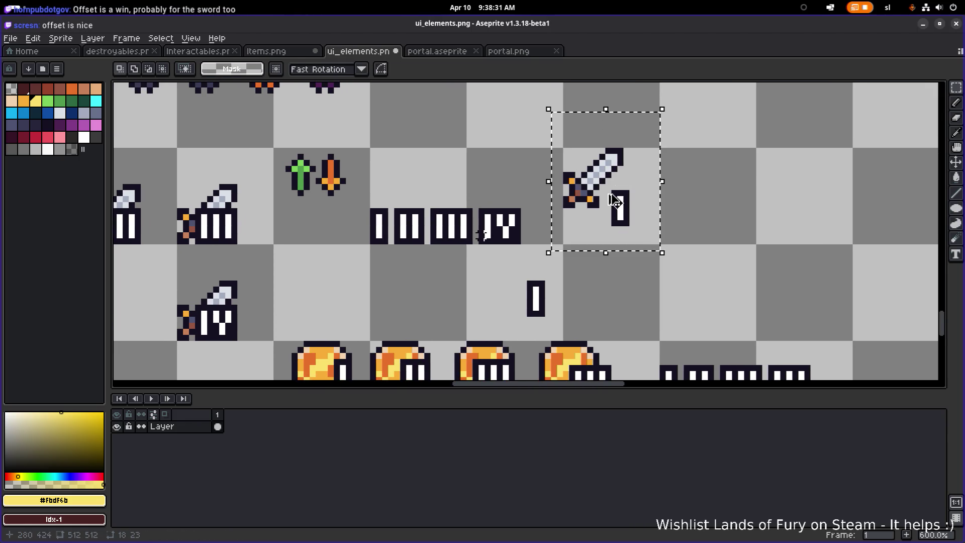
drag(616, 201, 712, 201)
scroll(712, 201, right, 3)
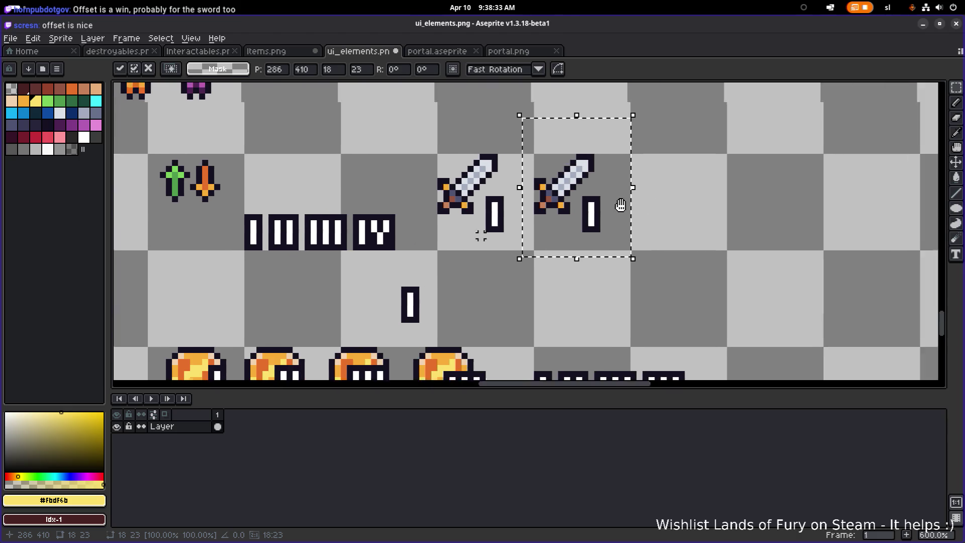
drag(538, 201, 724, 204)
key(Return)
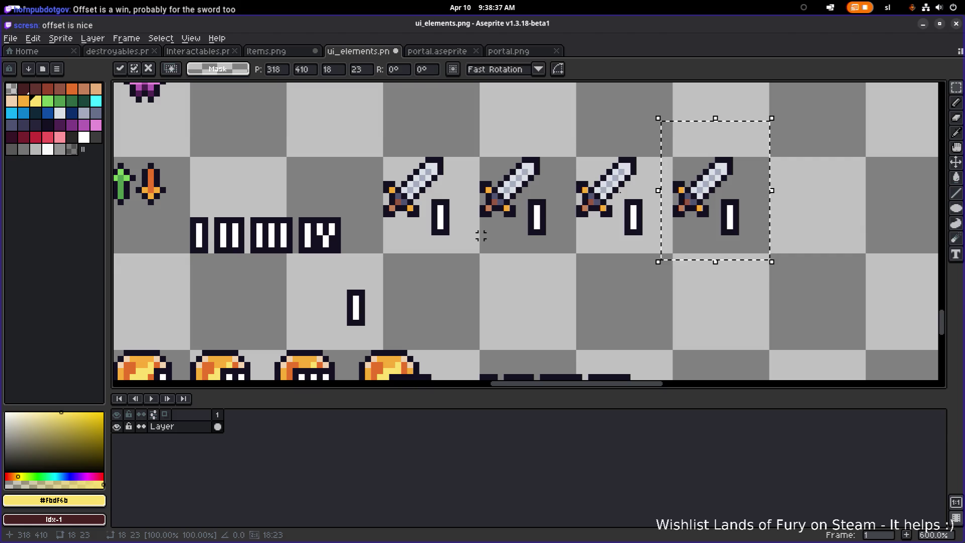
key(ctrl+d)
Add an extra I to form II, then stamp III and IV onto the third and fourth swords.
mouse_move(211, 259)
mouse_down()
mouse_move(190, 219)
mouse_move(535, 221)
mouse_up()
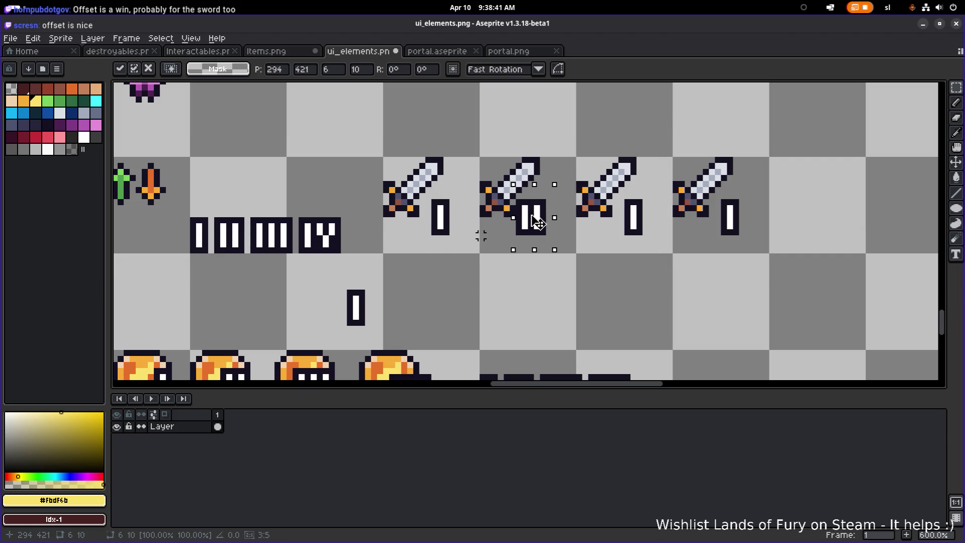
key(Return)
key(ctrl+d)
mouse_move(248, 215)
mouse_down()
mouse_move(311, 266)
mouse_move(294, 259)
mouse_move(628, 229)
mouse_up()
key(ctrl+d)
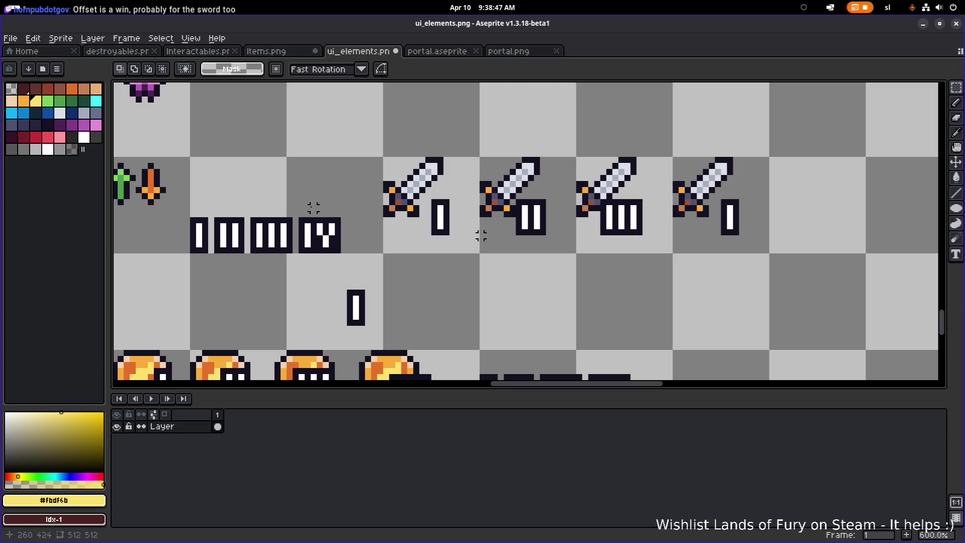
mouse_move(296, 215)
mouse_down()
mouse_move(347, 255)
mouse_move(731, 226)
mouse_up()
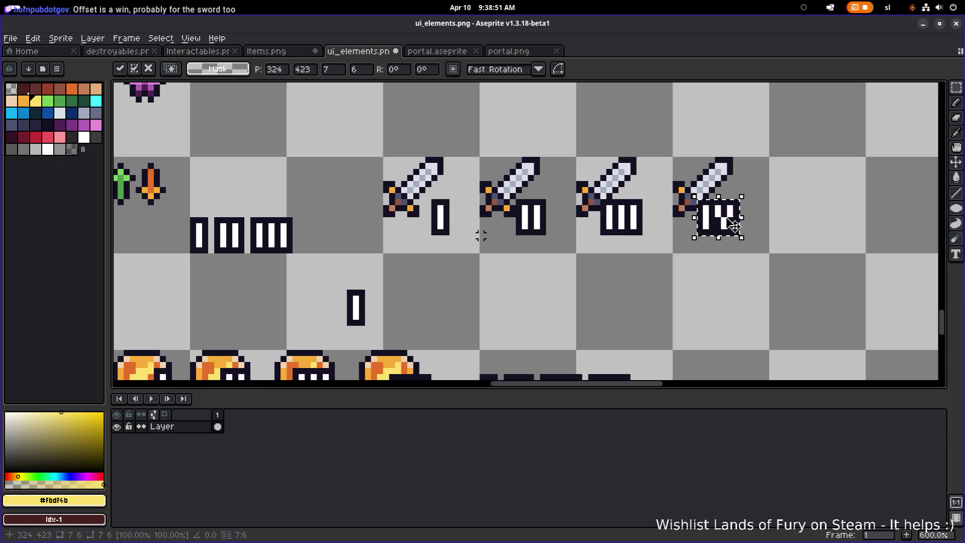
key(ctrl+d)
scroll(784, 151, down, 4)
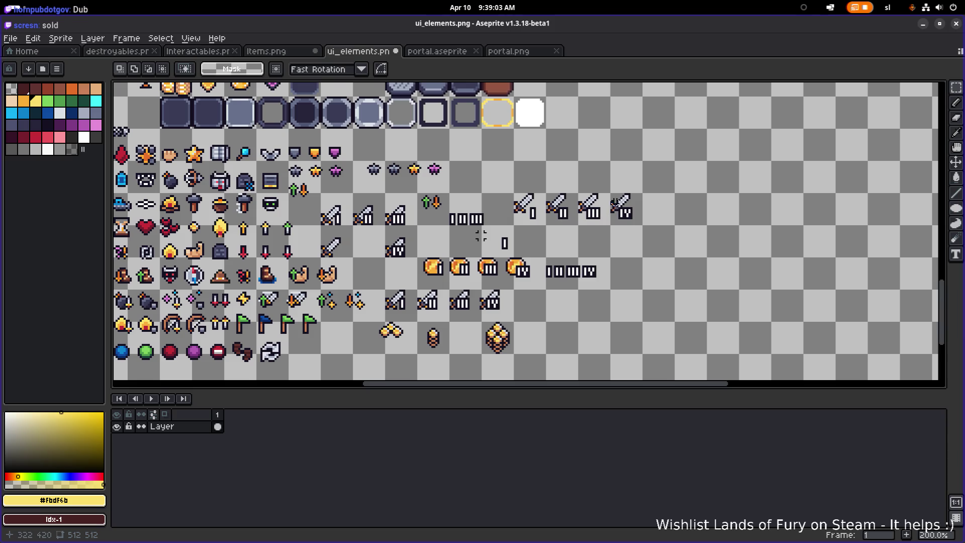
Switch to the Pencil with B and undo the last eraser stroke.
scroll(649, 213, up, 1)
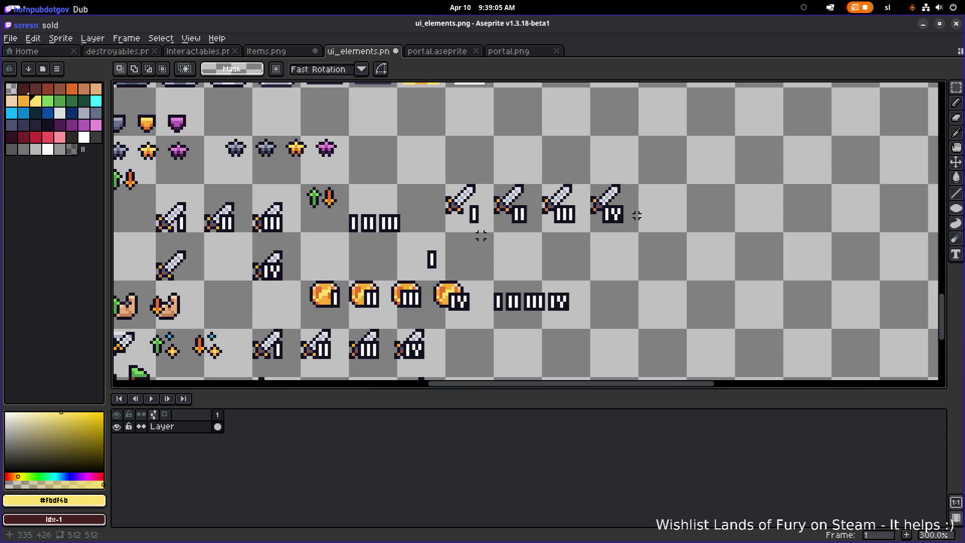
scroll(631, 215, up, 4)
key(b)
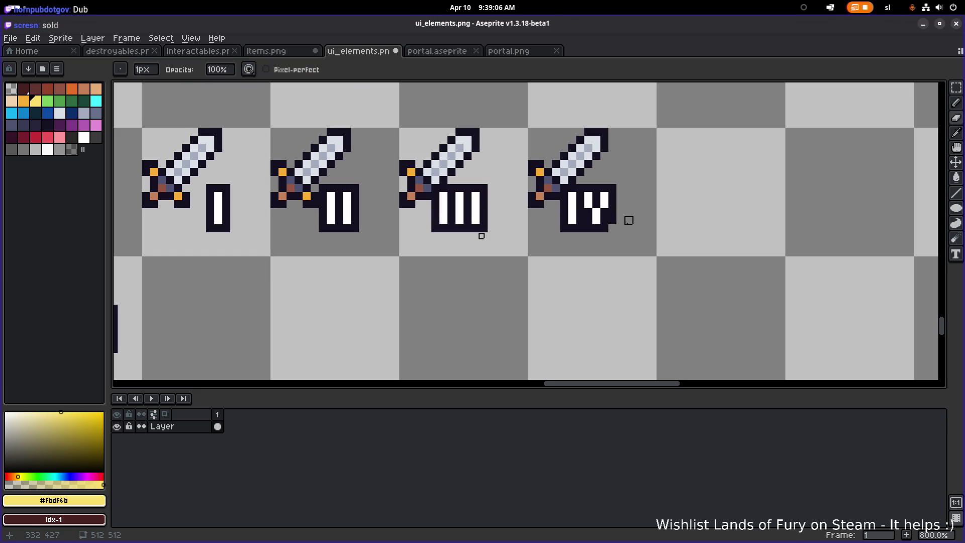
scroll(658, 218, down, 4)
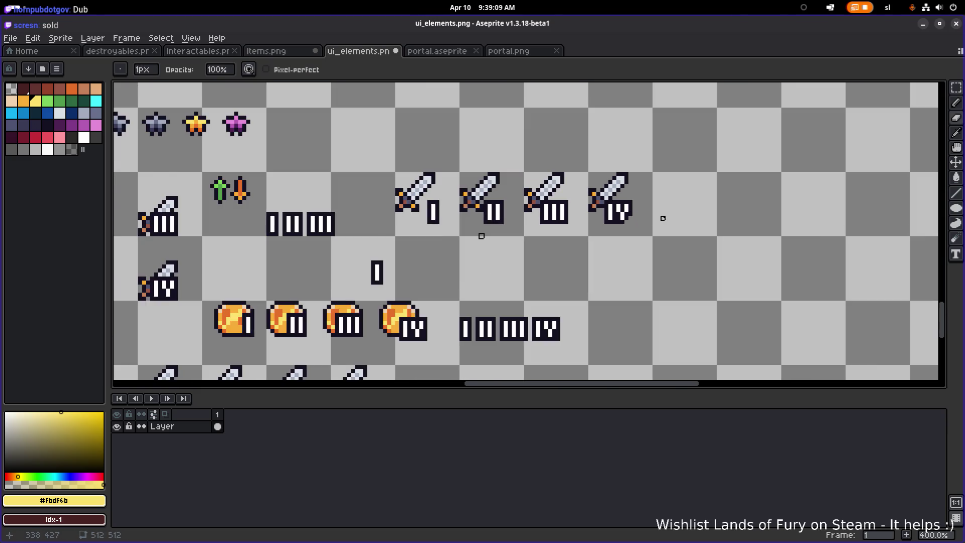
scroll(663, 217, down, 1)
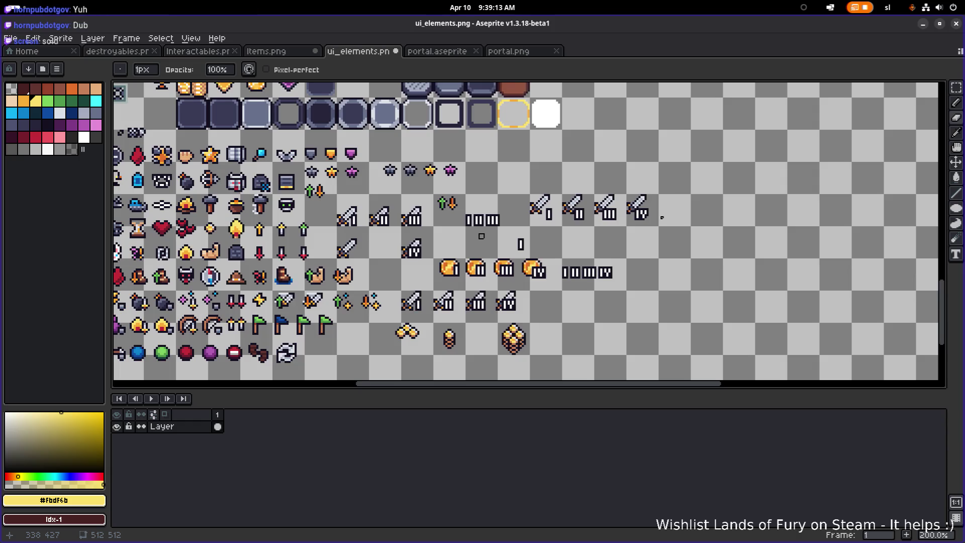
scroll(670, 204, up, 2)
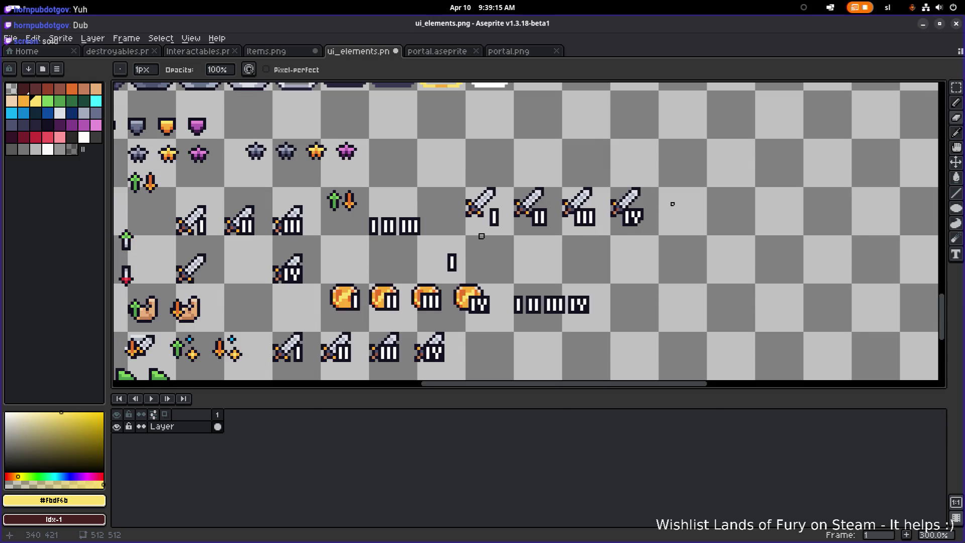
key(ctrl+z)
Inspect the numeral badges and switch to the Rectangular Marquee tool with M.
scroll(674, 206, down, 3)
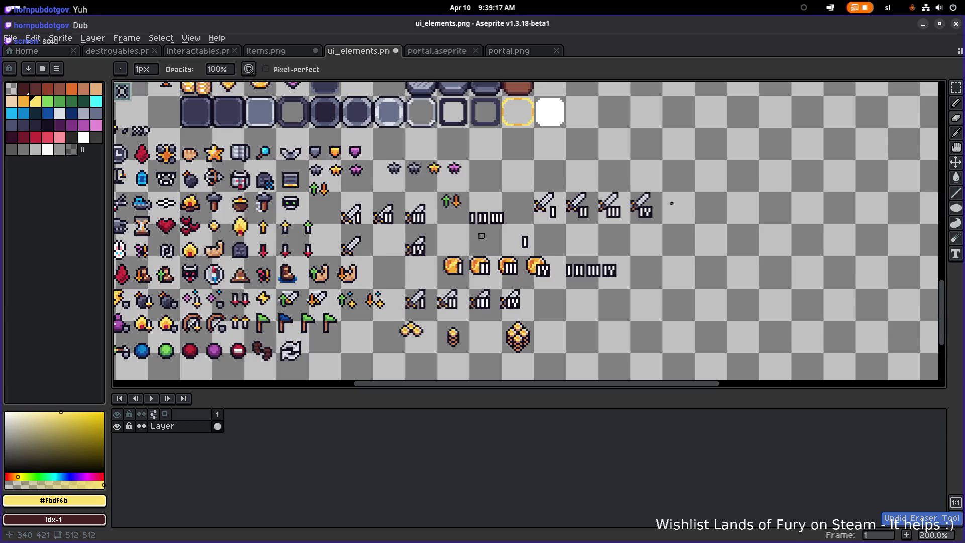
scroll(670, 202, up, 1)
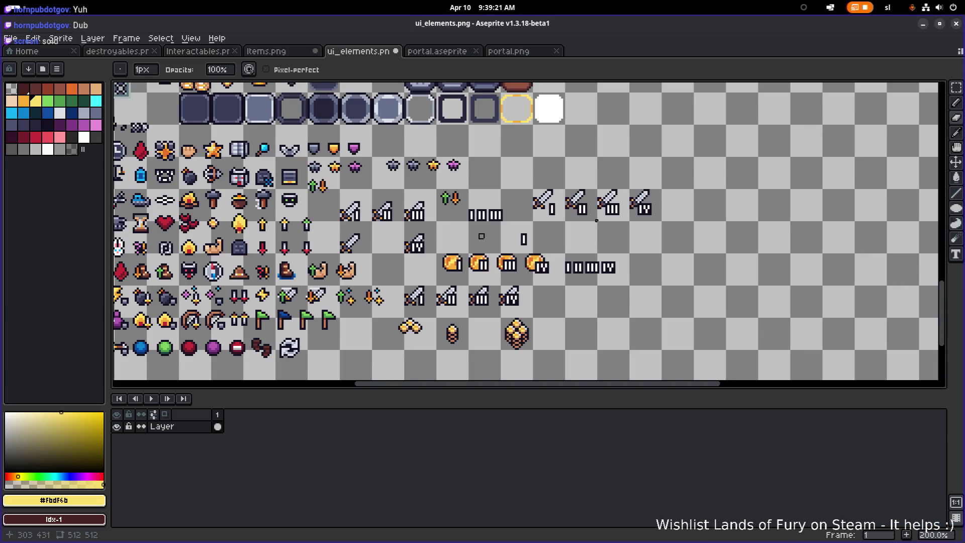
scroll(481, 236, up, 1)
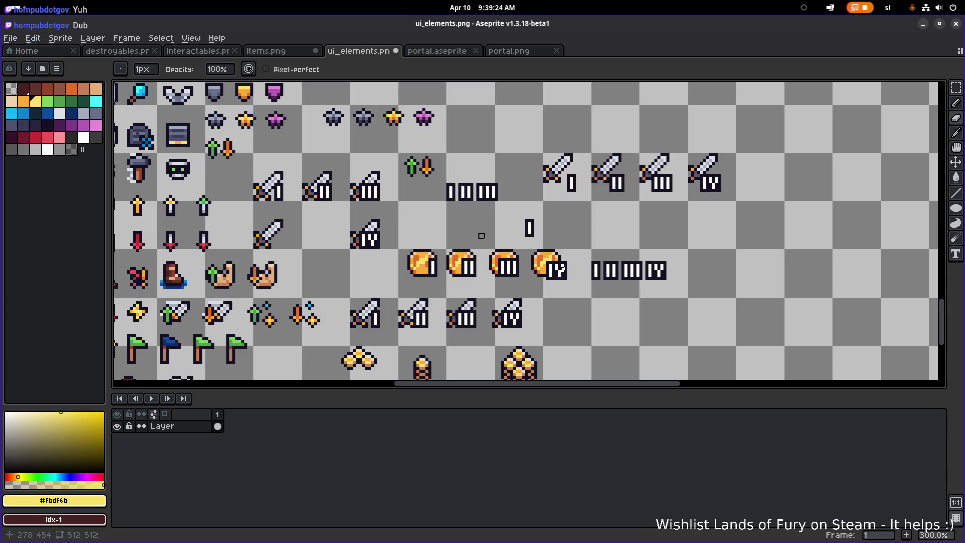
scroll(481, 237, right, 1)
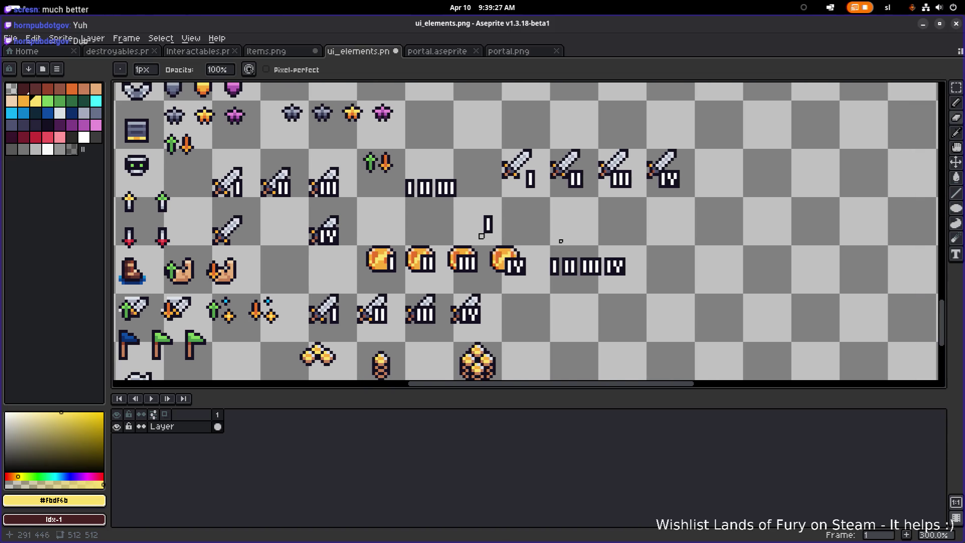
scroll(482, 236, right, 1)
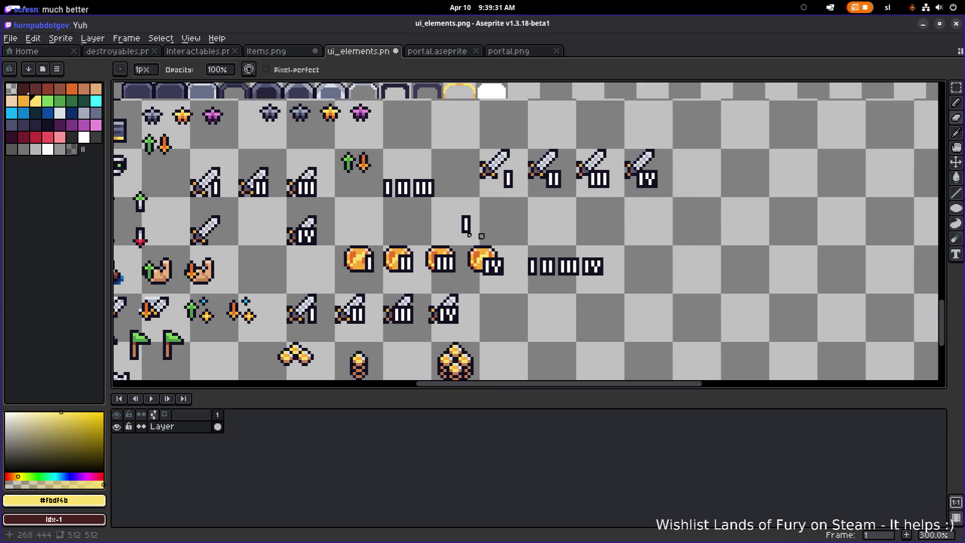
scroll(477, 226, down, 1)
key(m)
scroll(245, 205, up, 1)
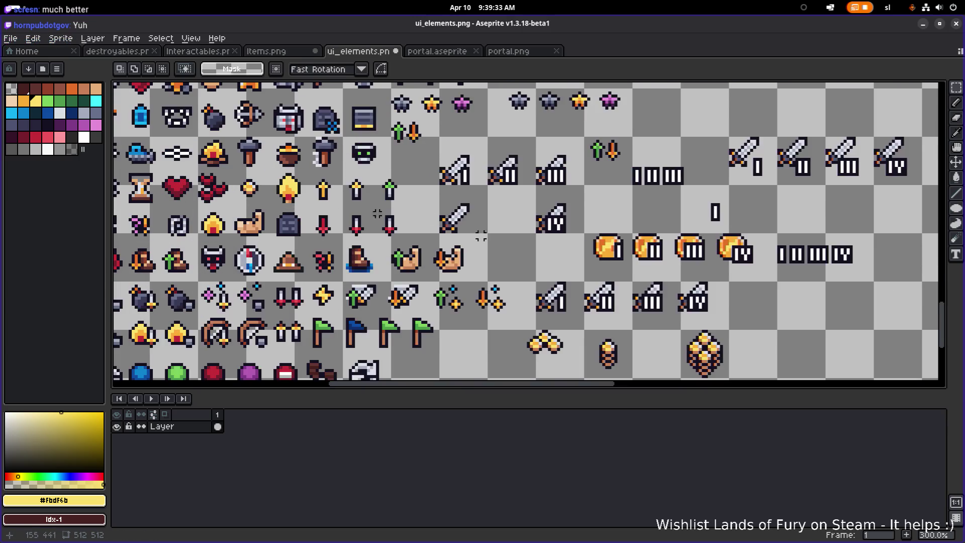
scroll(245, 205, down, 1)
scroll(351, 226, up, 2)
scroll(453, 241, down, 6)
scroll(452, 242, up, 2)
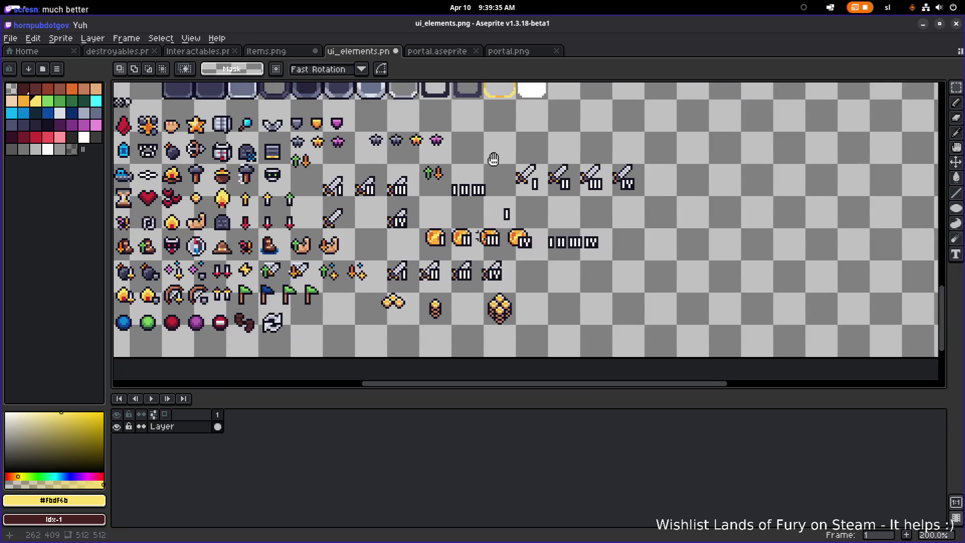
scroll(474, 162, up, 5)
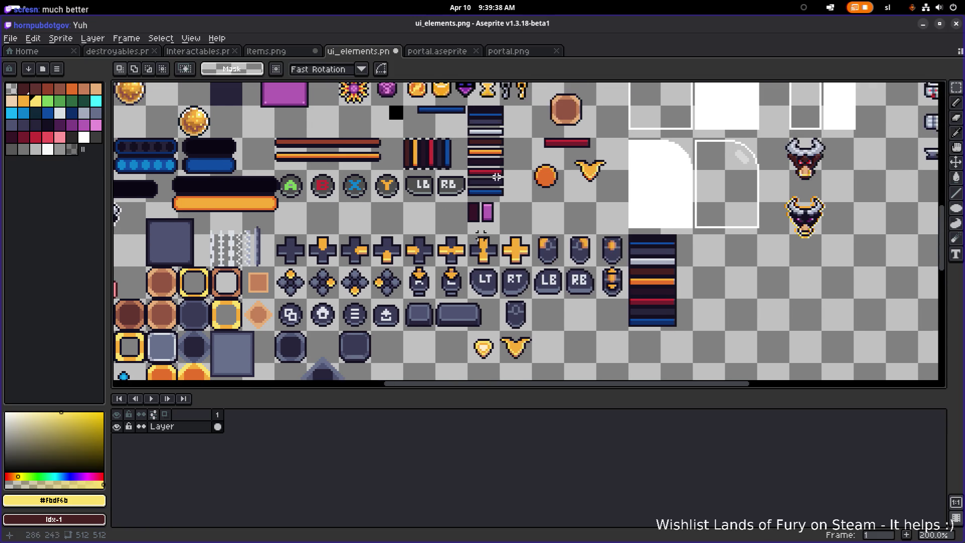
scroll(482, 201, up, 3)
scroll(482, 201, up, 1)
Move the 13x17 plain gold coin beside the lone I below the sword badges.
mouse_move(363, 208)
mouse_down()
mouse_move(411, 142)
mouse_move(466, 284)
mouse_move(495, 321)
mouse_up()
scroll(412, 146, down, 3)
scroll(495, 322, down, 3)
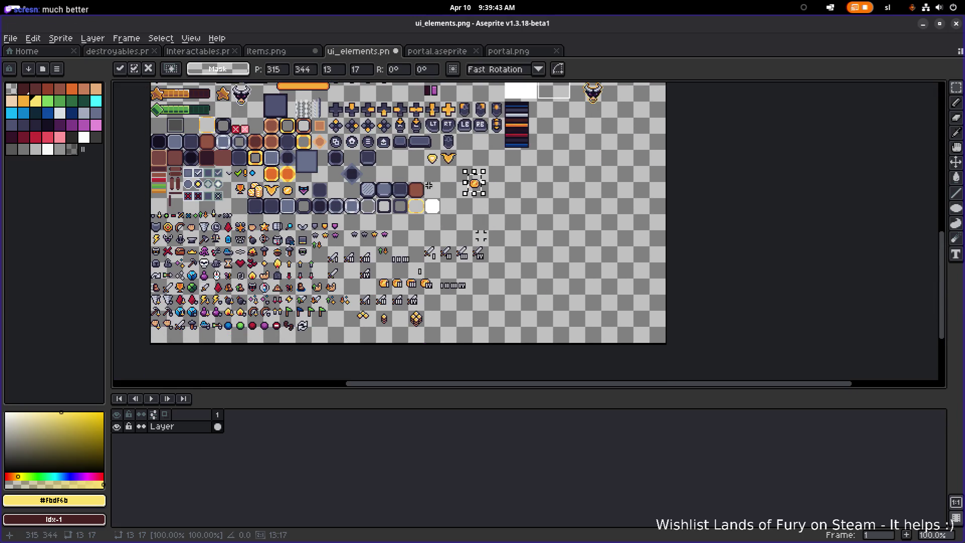
scroll(495, 121, up, 2)
drag(498, 120, 533, 284)
scroll(502, 251, down, 3)
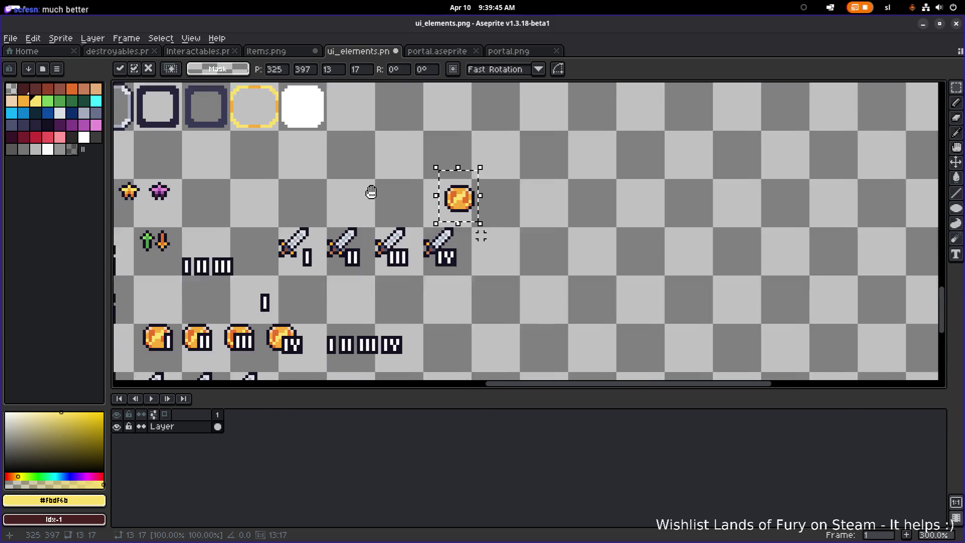
drag(451, 192, 480, 273)
scroll(432, 257, down, 1)
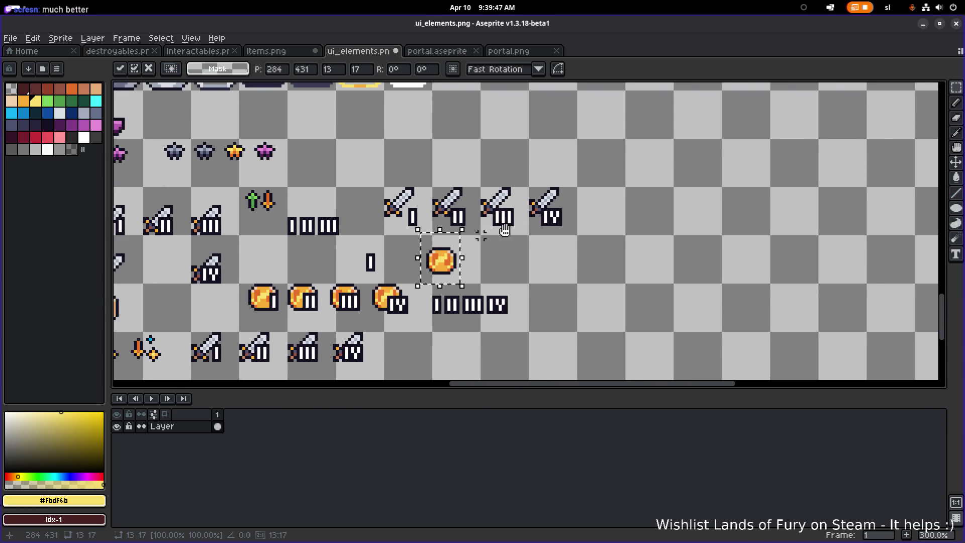
scroll(472, 247, up, 4)
mouse_move(467, 250)
mouse_down()
mouse_move(393, 246)
mouse_move(521, 238)
mouse_up()
scroll(382, 260, down, 1)
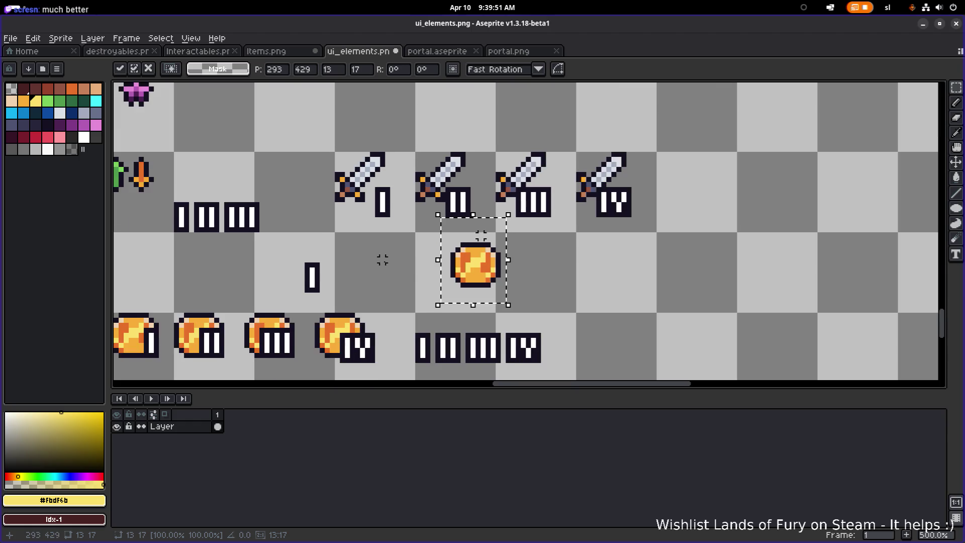
scroll(382, 260, down, 2)
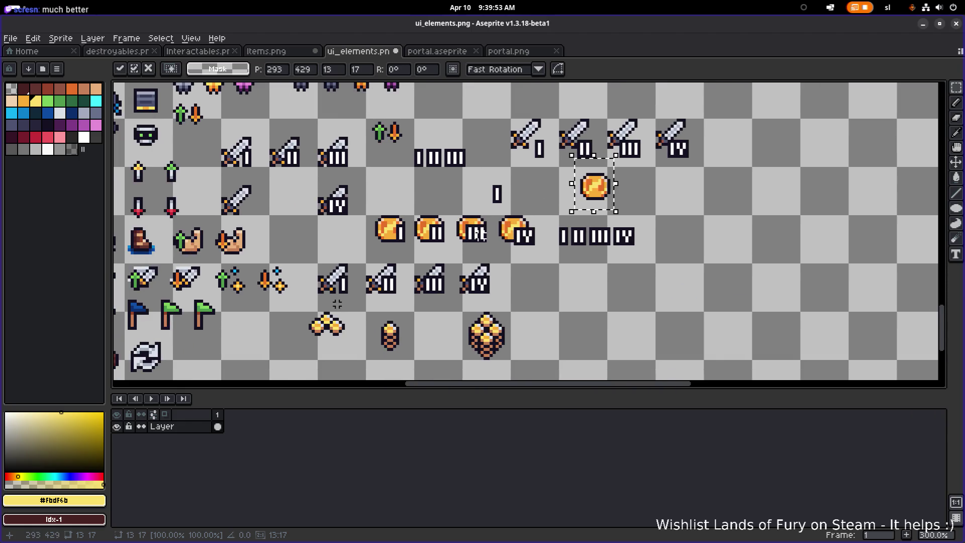
mouse_move(308, 304)
mouse_down()
mouse_move(448, 263)
mouse_move(510, 263)
mouse_move(308, 303)
mouse_up()
Select the row of numbered gold coins and bring the upper-left sprites into view.
scroll(380, 315, down, 2)
drag(313, 340, 533, 258)
drag(488, 234, 454, 306)
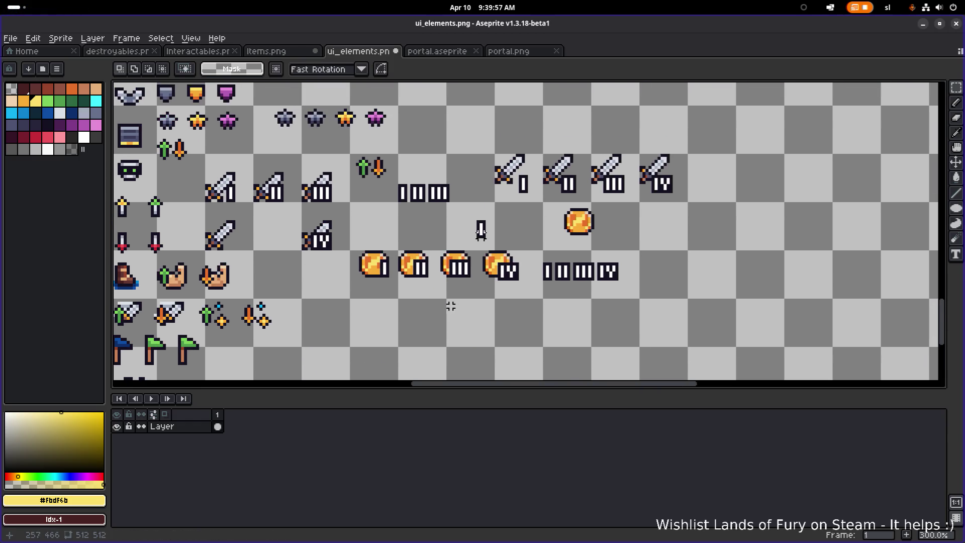
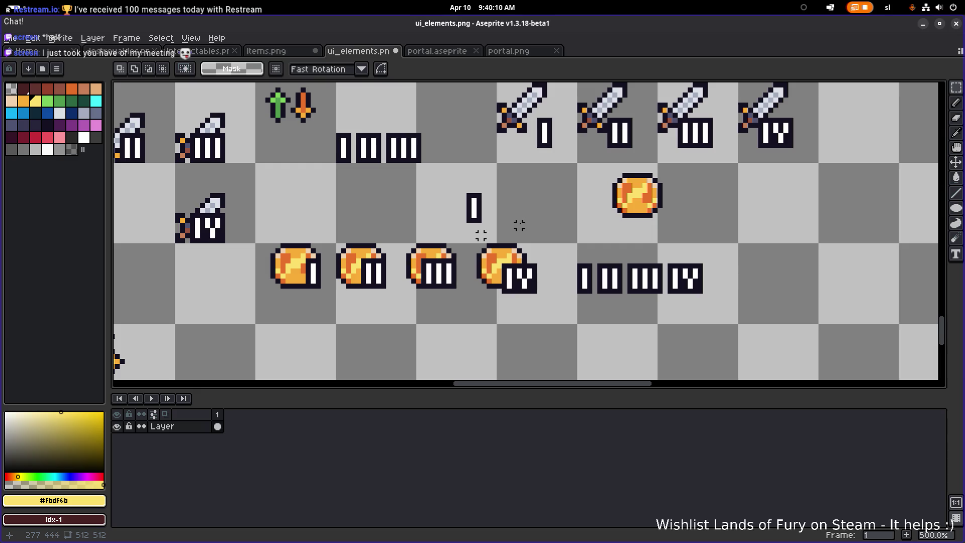
Nudge the lone coin one pixel left and shift the four coin-and-numeral combinations down-left.
drag(267, 320, 547, 231)
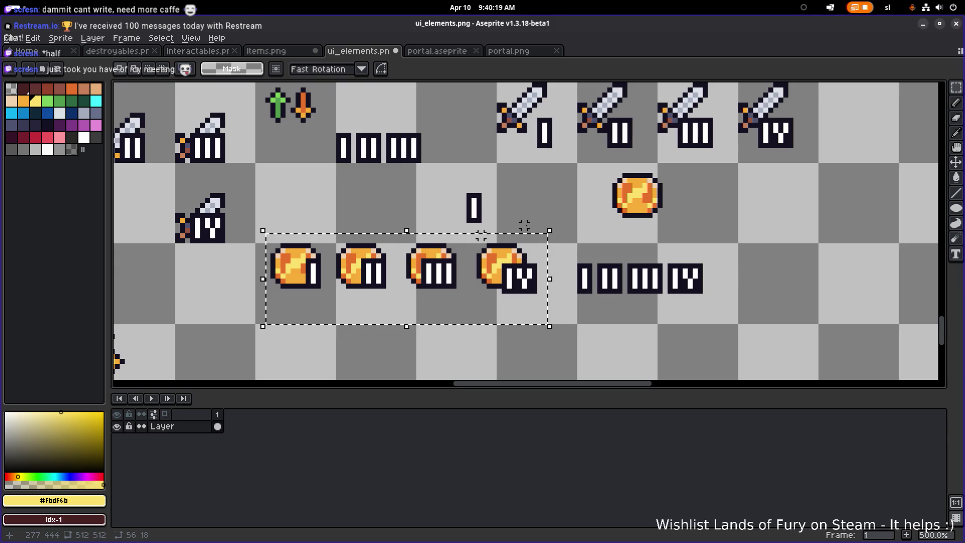
mouse_move(620, 224)
mouse_down()
mouse_move(560, 263)
mouse_move(624, 215)
mouse_move(534, 254)
mouse_move(447, 242)
mouse_move(457, 238)
mouse_move(464, 250)
mouse_up()
click(481, 236)
click(646, 205)
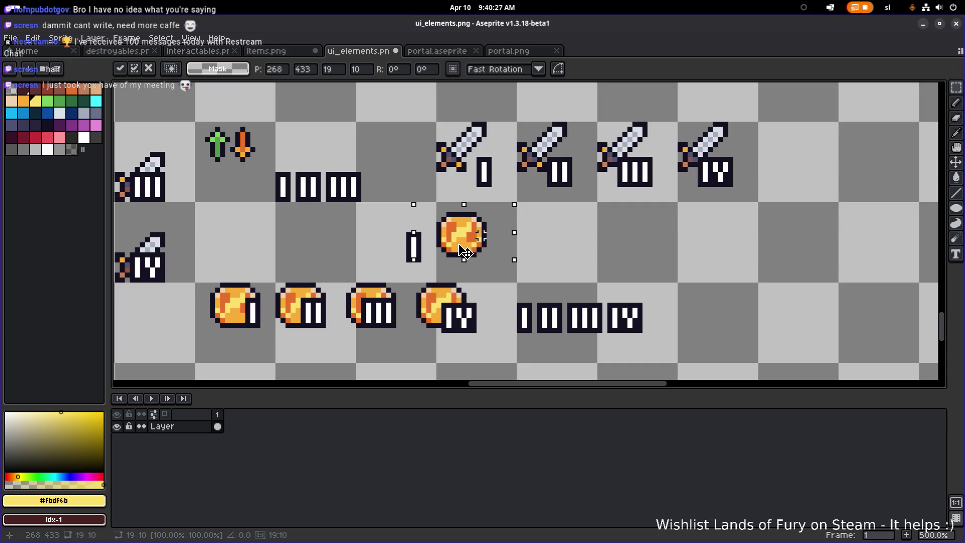
drag(523, 233, 598, 211)
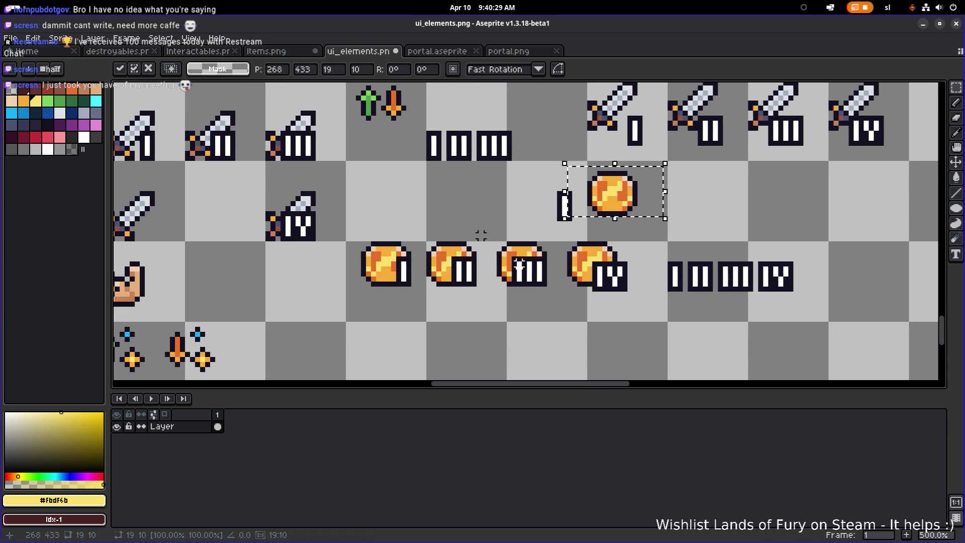
click(478, 233)
drag(352, 334, 638, 240)
drag(595, 267, 581, 300)
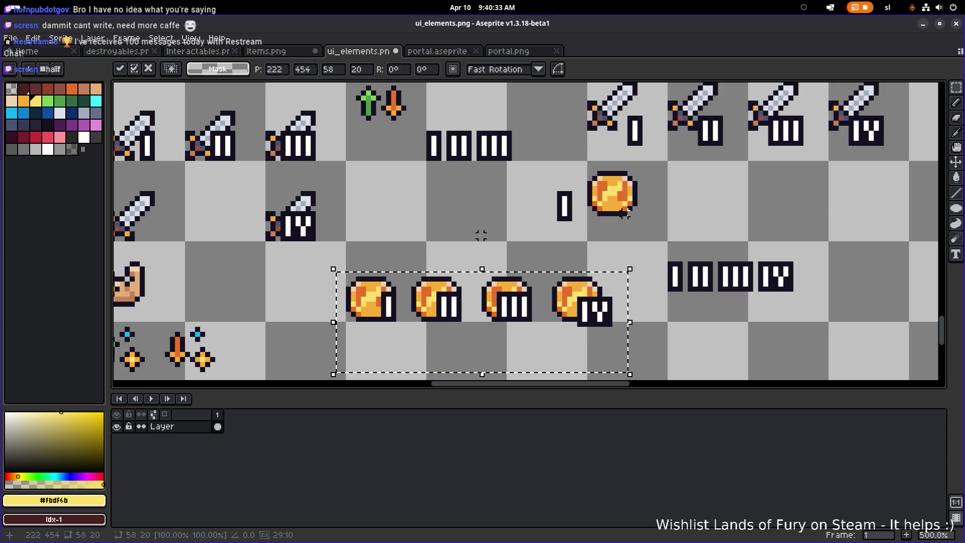
click(646, 204)
drag(646, 204, 573, 246)
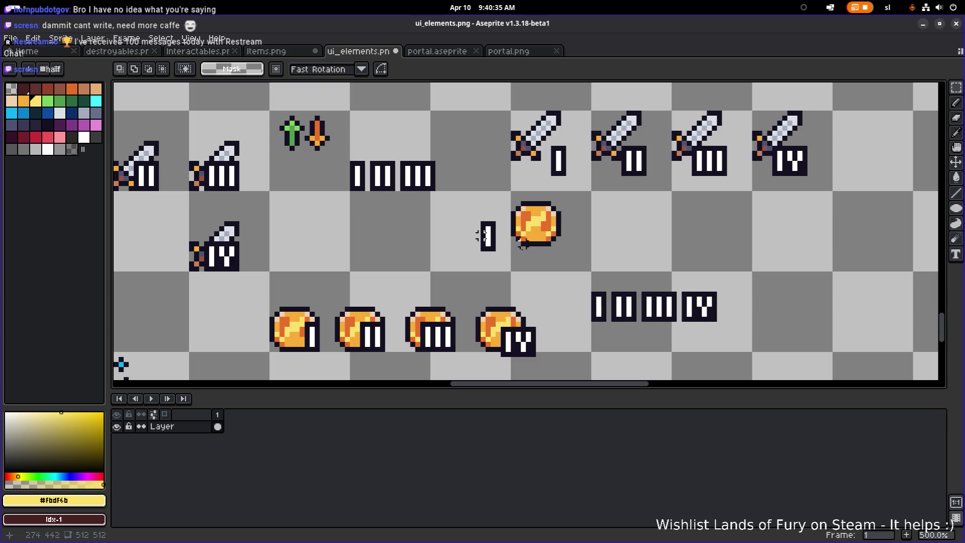
Move the lone coin up and shift the I badge left, away from it.
drag(506, 261, 581, 190)
mouse_move(541, 232)
mouse_down()
mouse_move(543, 137)
mouse_move(539, 238)
mouse_up()
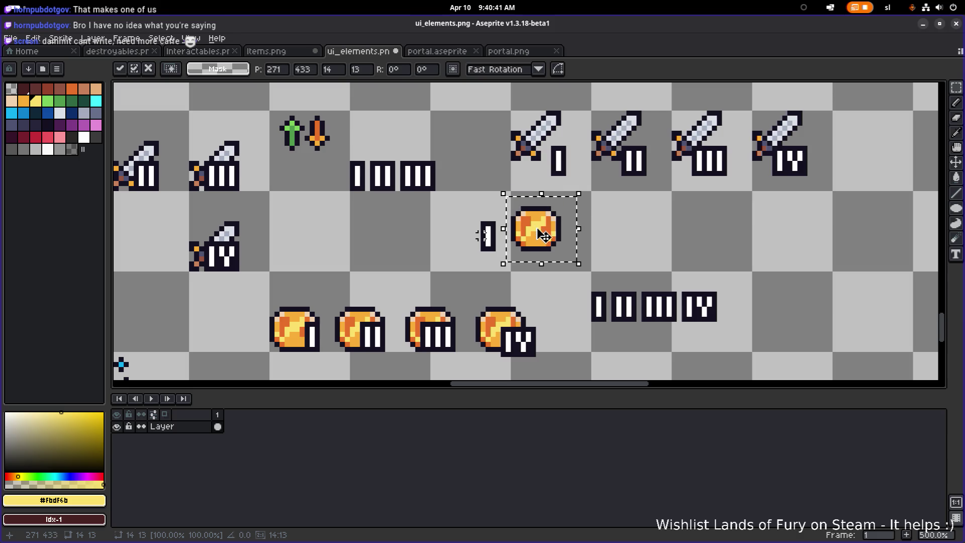
scroll(407, 264, down, 1)
click(448, 244)
mouse_move(443, 257)
mouse_down()
mouse_move(487, 203)
mouse_move(438, 234)
mouse_up()
click(286, 365)
Delete the four coin-and-numeral combinations and reposition the lone coin.
drag(284, 356, 529, 280)
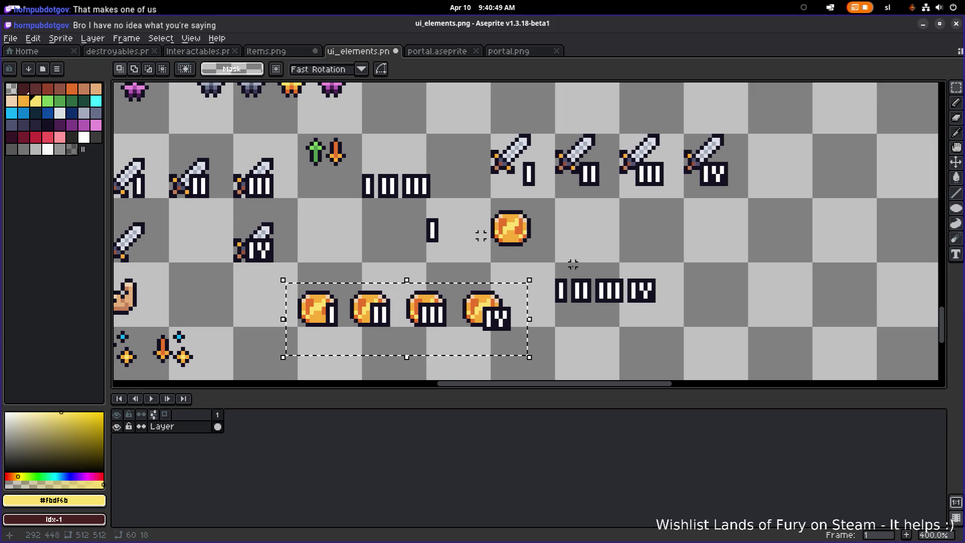
key(Delete)
scroll(481, 235, up, 1)
drag(460, 295, 560, 220)
click(526, 257)
click(545, 164)
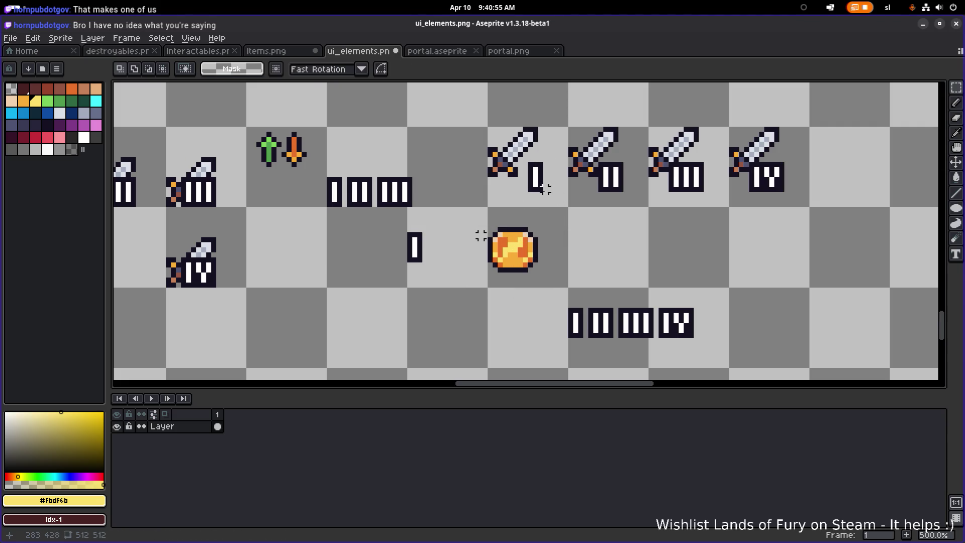
Try moving the orange arrow sprite right, then undo that move.
scroll(481, 235, down, 3)
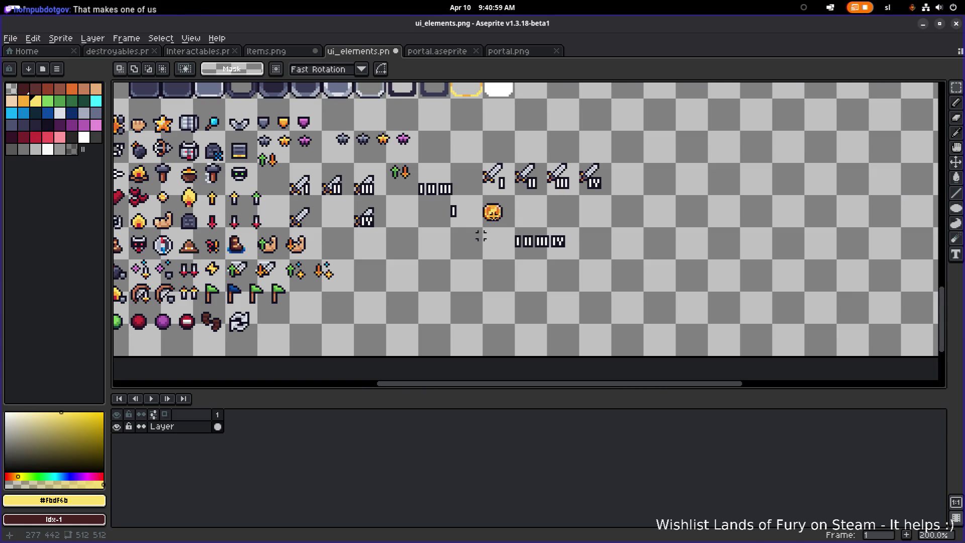
scroll(481, 235, up, 1)
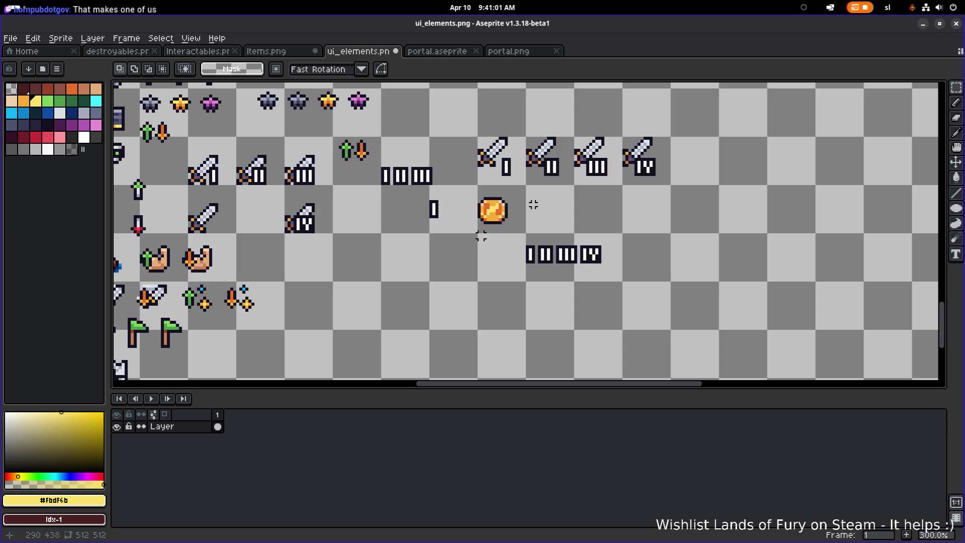
scroll(481, 235, down, 1)
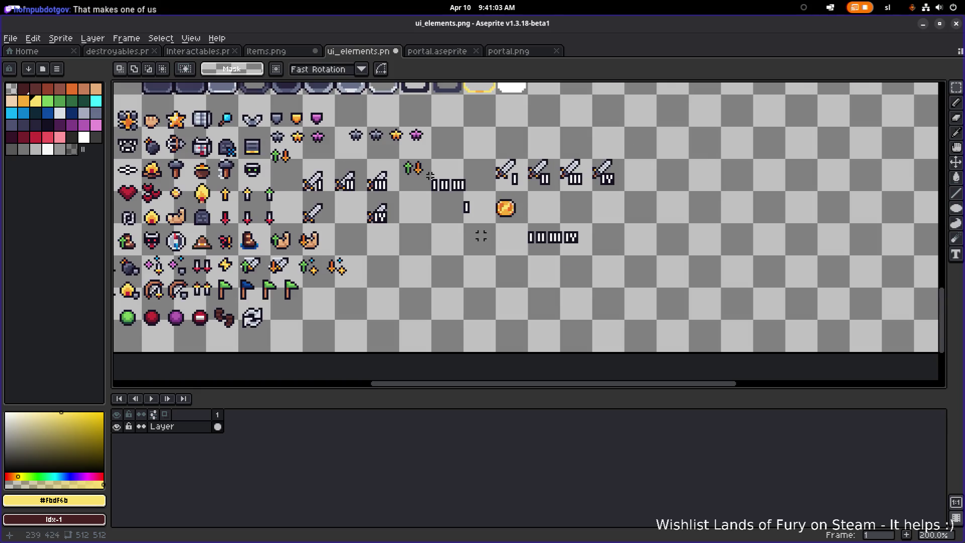
scroll(430, 175, up, 3)
drag(431, 178, 390, 128)
drag(410, 160, 441, 163)
click(497, 130)
scroll(499, 131, down, 3)
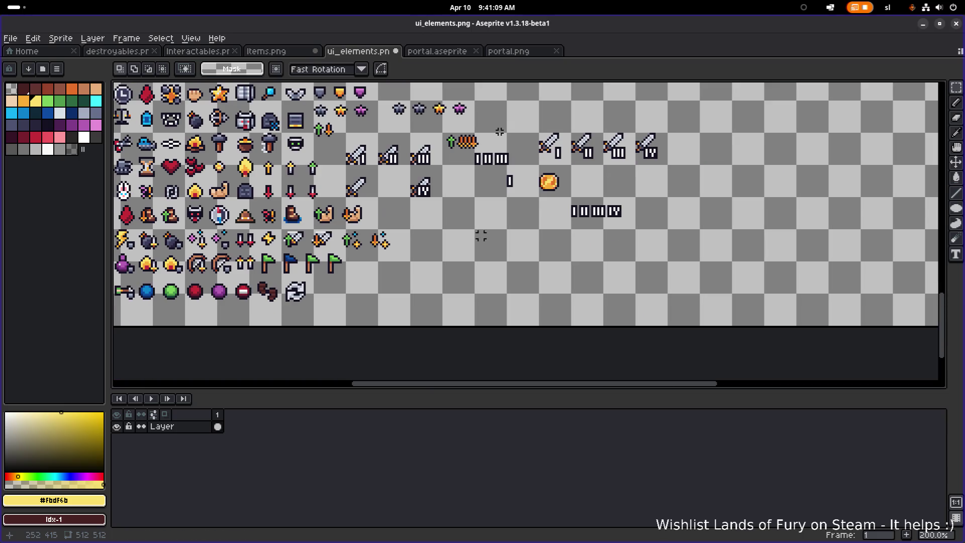
key(ctrl+z)
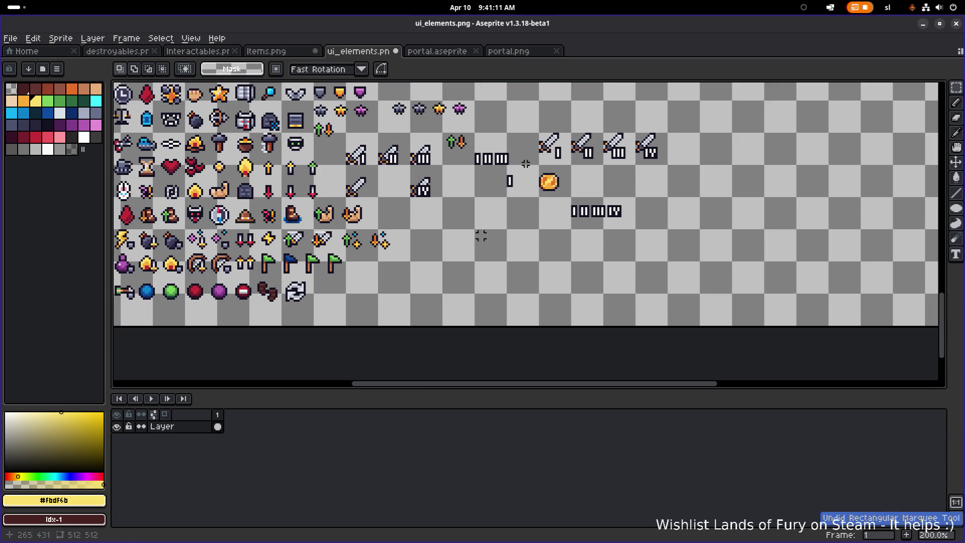
scroll(525, 161, up, 3)
Move the lone coin down slightly.
drag(575, 279, 612, 221)
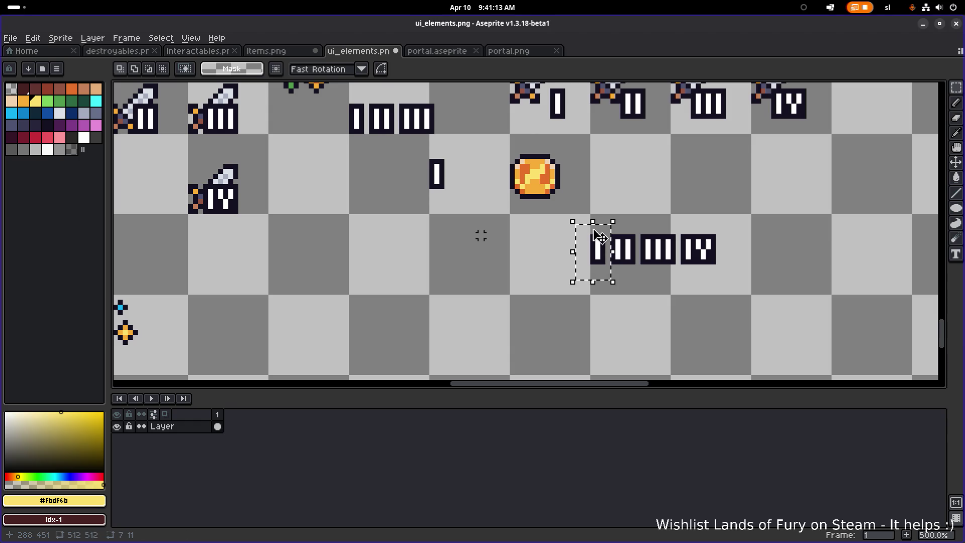
scroll(553, 234, up, 2)
scroll(553, 234, right, 2)
drag(452, 253, 534, 164)
drag(504, 206, 504, 220)
click(586, 198)
Shift the I–IV numeral row left, set the I badge onto the coin, and reselect the coin.
drag(536, 318, 698, 253)
mouse_move(668, 285)
mouse_down()
mouse_move(377, 276)
mouse_move(375, 264)
mouse_up()
click(611, 226)
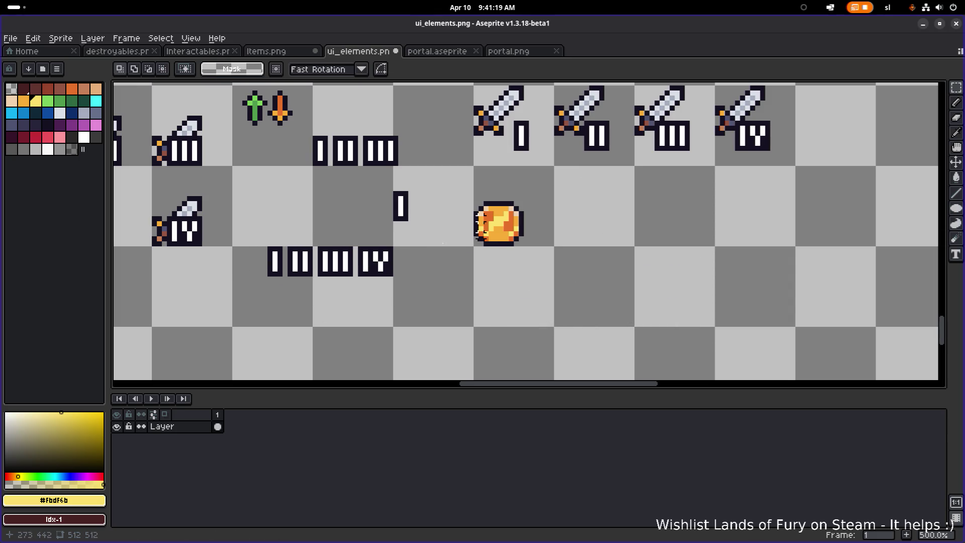
mouse_move(255, 294)
mouse_down()
mouse_move(279, 241)
mouse_move(527, 241)
mouse_move(531, 250)
mouse_up()
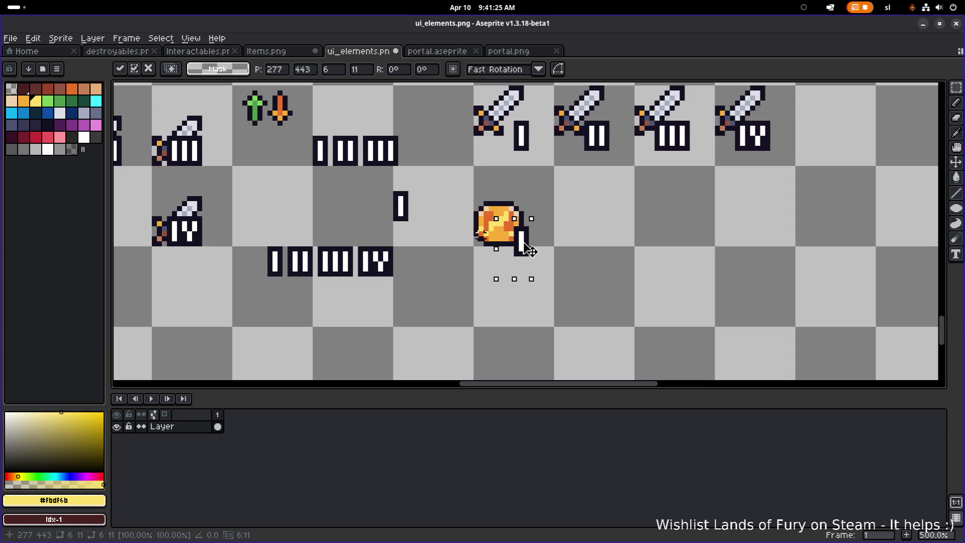
scroll(532, 241, down, 3)
key(ctrl+d)
scroll(478, 232, up, 2)
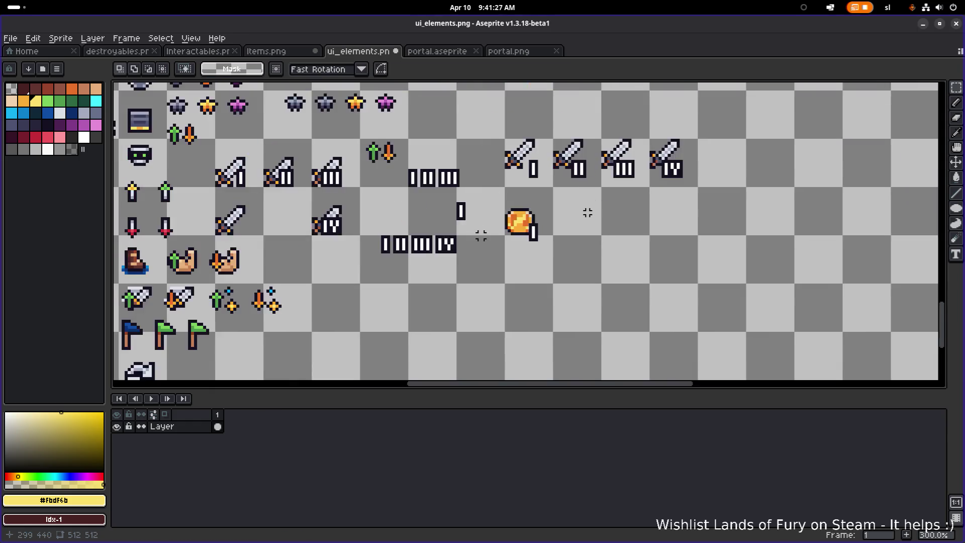
scroll(560, 220, down, 2)
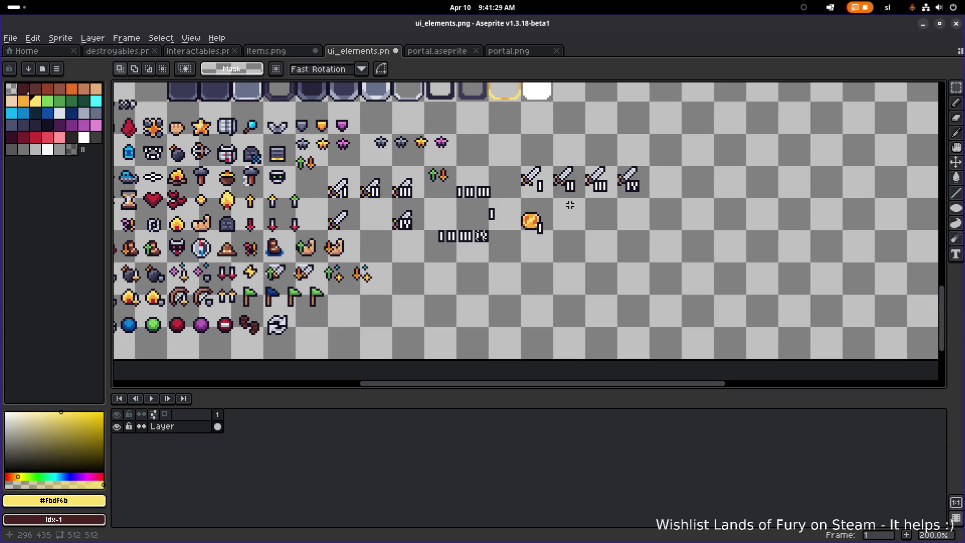
scroll(570, 205, down, 2)
scroll(436, 135, up, 2)
drag(436, 135, 401, 281)
drag(412, 211, 437, 182)
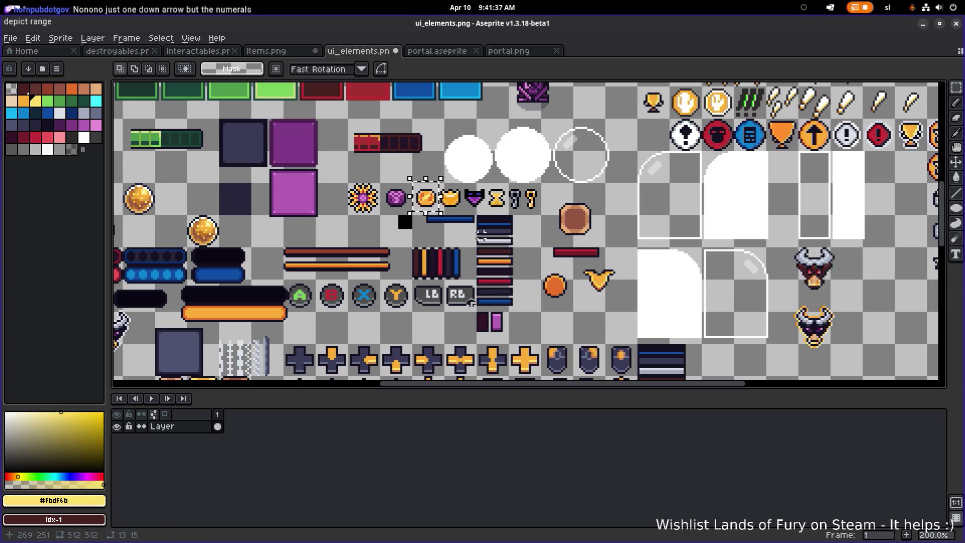
Drag out a coin copy, then undo the misplaced copy.
drag(439, 302, 481, 235)
mouse_move(482, 115)
mouse_down()
mouse_move(528, 311)
mouse_move(533, 384)
mouse_move(532, 352)
mouse_move(618, 319)
mouse_move(558, 187)
mouse_move(557, 152)
mouse_move(492, 279)
mouse_move(427, 224)
mouse_up()
scroll(490, 277, up, 3)
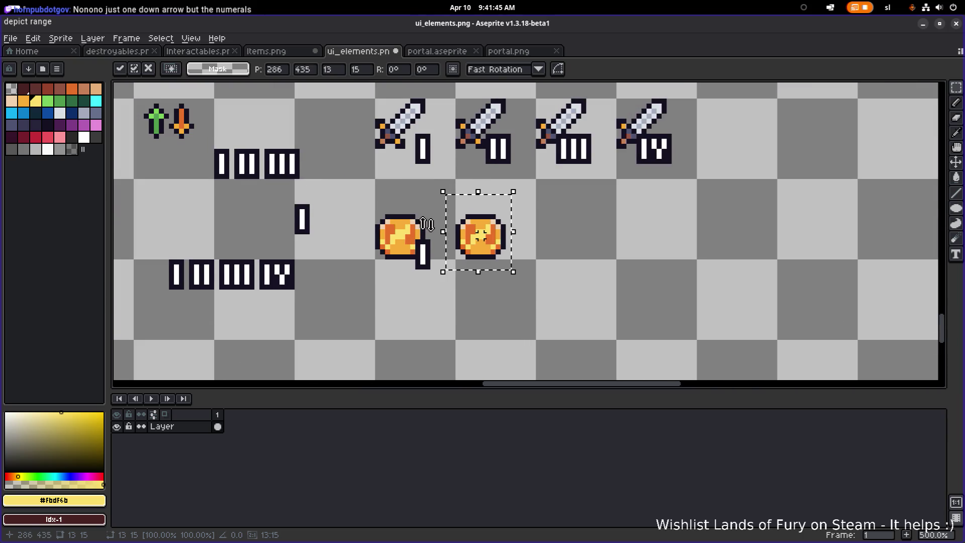
scroll(427, 224, left, 3)
scroll(450, 244, up, 1)
key(ctrl+z)
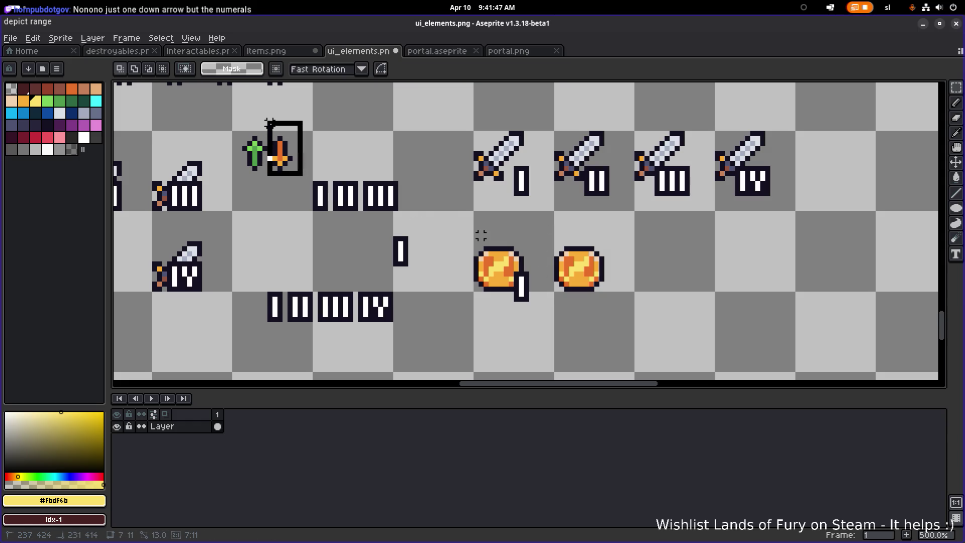
scroll(481, 235, down, 3)
scroll(481, 235, left, 4)
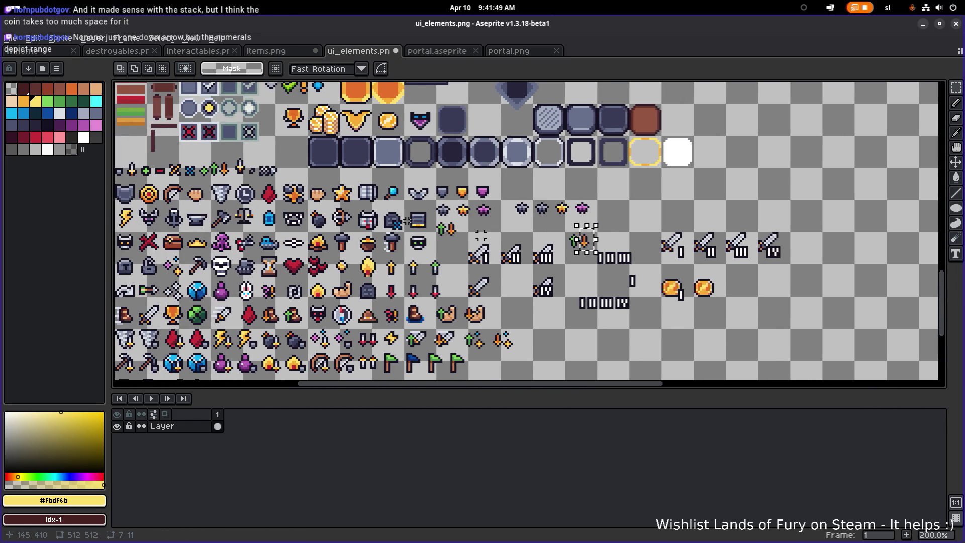
scroll(481, 235, down, 2)
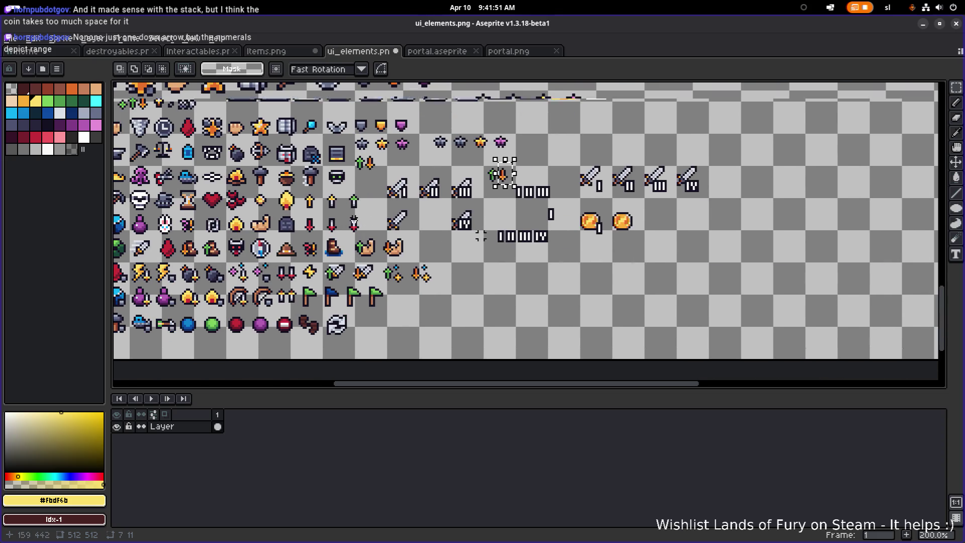
scroll(480, 235, up, 1)
Copy the small red arrow onto the second coin and copy that coin into the next cell.
mouse_move(347, 242)
mouse_down()
mouse_move(370, 221)
mouse_move(767, 237)
mouse_move(768, 249)
mouse_move(759, 234)
mouse_move(693, 284)
mouse_up()
scroll(626, 254, right, 3)
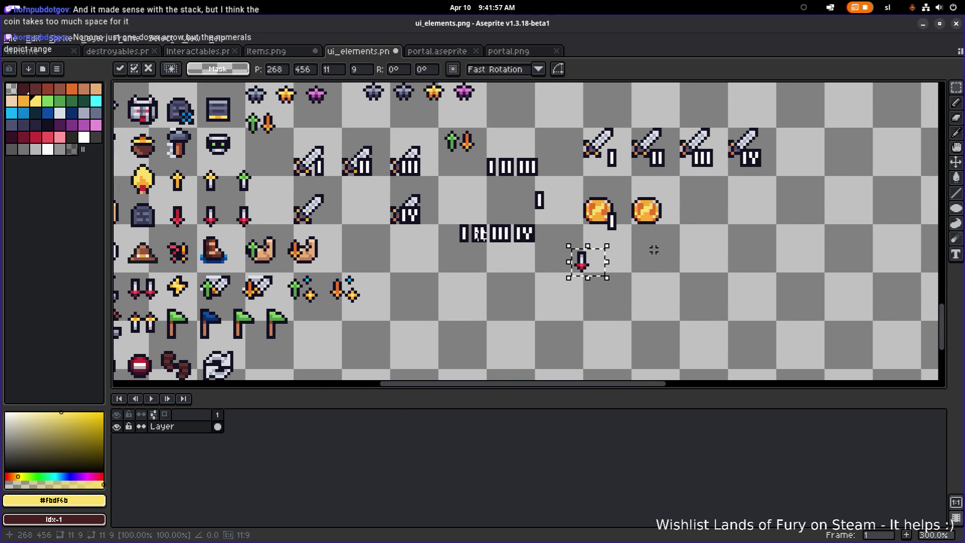
scroll(626, 253, up, 1)
mouse_move(581, 273)
mouse_down()
mouse_move(672, 271)
mouse_move(642, 294)
mouse_up()
mouse_move(623, 161)
mouse_down()
mouse_move(699, 225)
mouse_move(739, 200)
mouse_move(718, 207)
mouse_move(854, 207)
mouse_move(844, 207)
mouse_up()
click(731, 254)
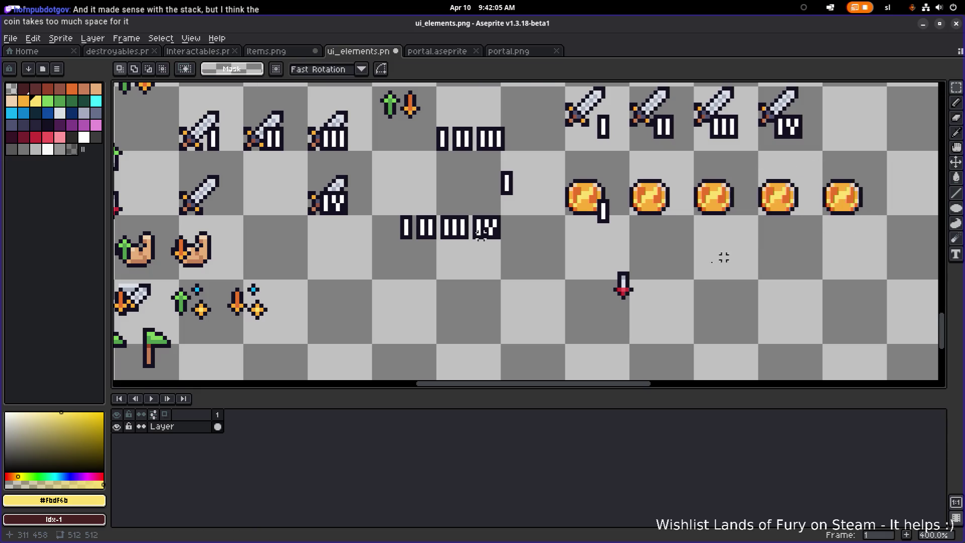
Move the small red arrow up toward the coins and commit its position.
drag(591, 322, 676, 251)
mouse_move(620, 280)
mouse_down()
mouse_move(645, 210)
mouse_move(608, 206)
mouse_move(649, 225)
mouse_move(663, 260)
mouse_up()
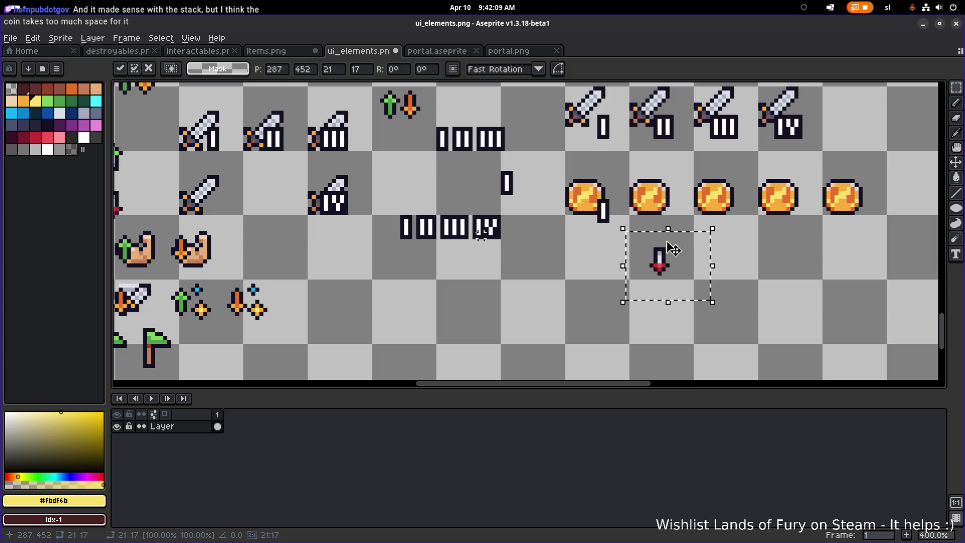
scroll(662, 259, down, 1)
click(668, 258)
scroll(548, 174, up, 2)
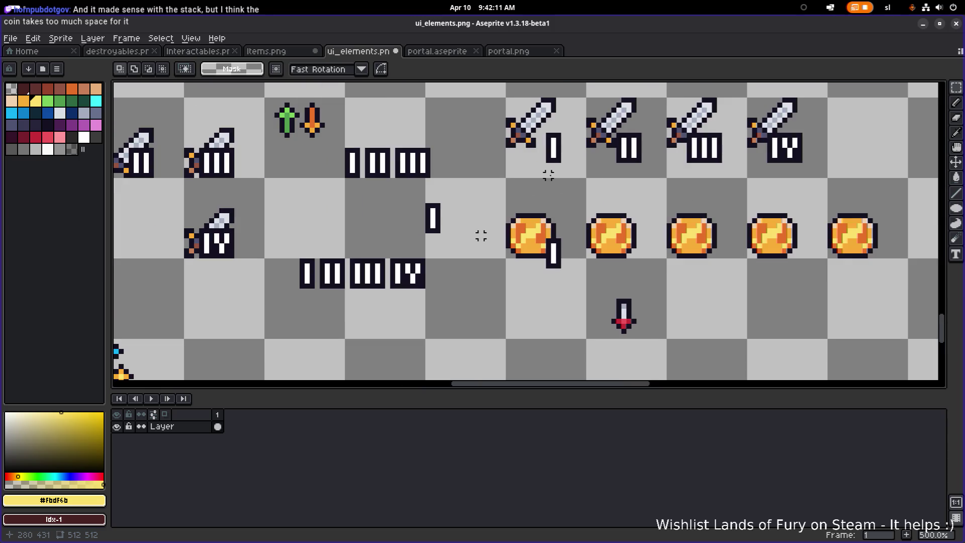
drag(539, 180, 576, 124)
Place the red arrow on the second coin and copy an I badge beside it.
click(653, 296)
mouse_move(602, 340)
mouse_down()
mouse_move(658, 282)
mouse_move(592, 254)
mouse_move(637, 261)
mouse_move(616, 191)
mouse_move(637, 236)
mouse_move(626, 257)
mouse_move(546, 254)
mouse_move(632, 255)
mouse_move(621, 258)
mouse_move(626, 300)
mouse_up()
click(593, 185)
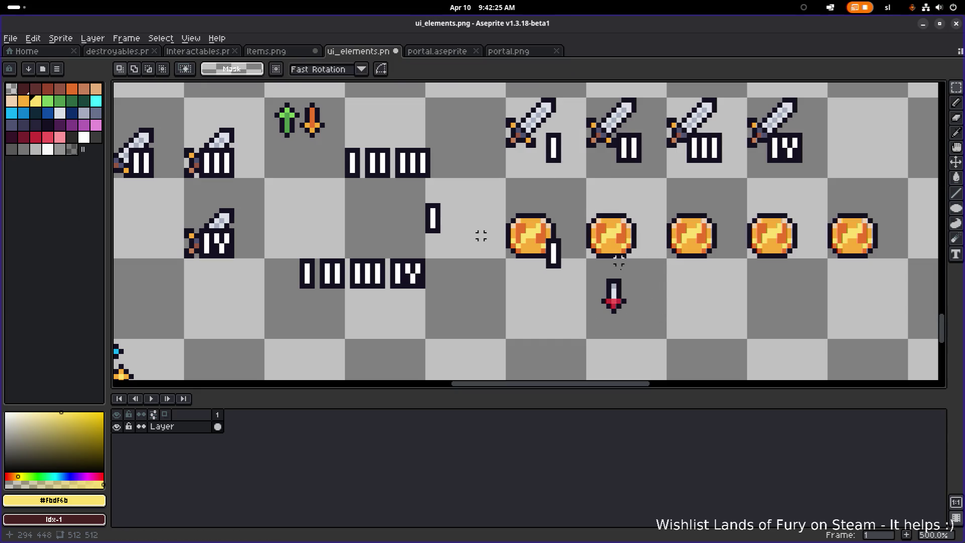
mouse_move(541, 185)
mouse_down()
mouse_move(573, 130)
mouse_move(673, 295)
mouse_move(637, 290)
mouse_up()
scroll(669, 297, up, 1)
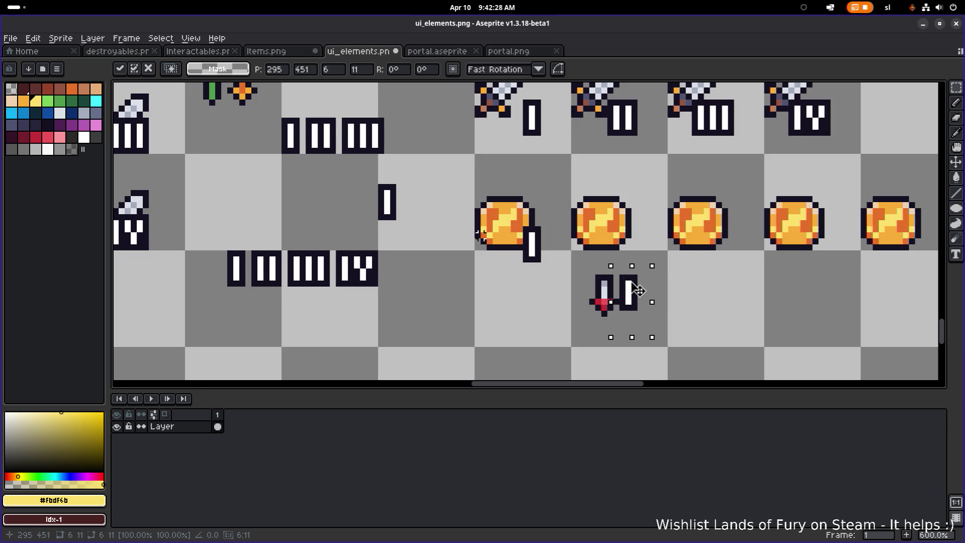
click(693, 272)
Copy the sword together with its I badge into empty space on the sheet.
scroll(602, 252, right, 3)
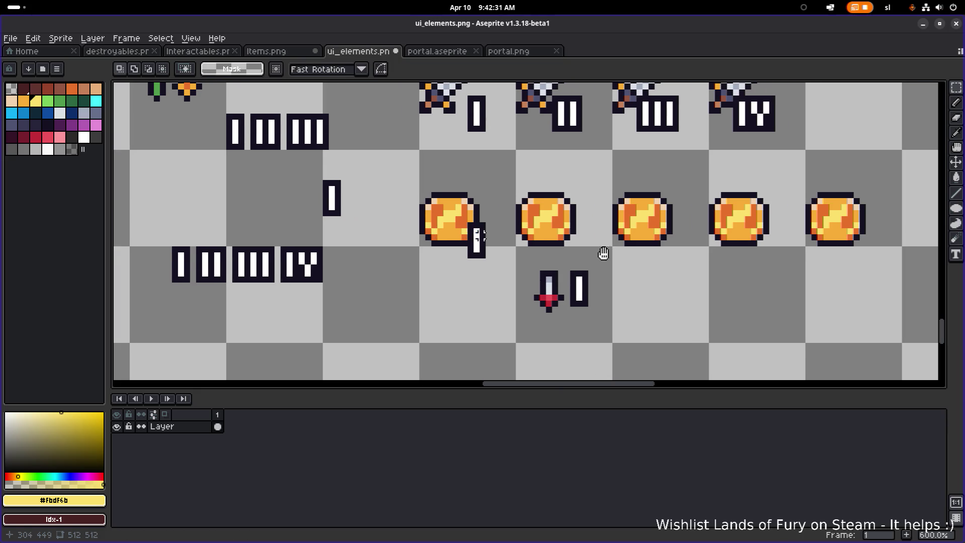
drag(491, 346, 583, 255)
drag(431, 286, 632, 168)
mouse_move(732, 171)
mouse_down()
mouse_move(549, 255)
mouse_move(533, 244)
mouse_move(543, 244)
mouse_move(545, 304)
mouse_move(571, 213)
mouse_move(573, 271)
mouse_up()
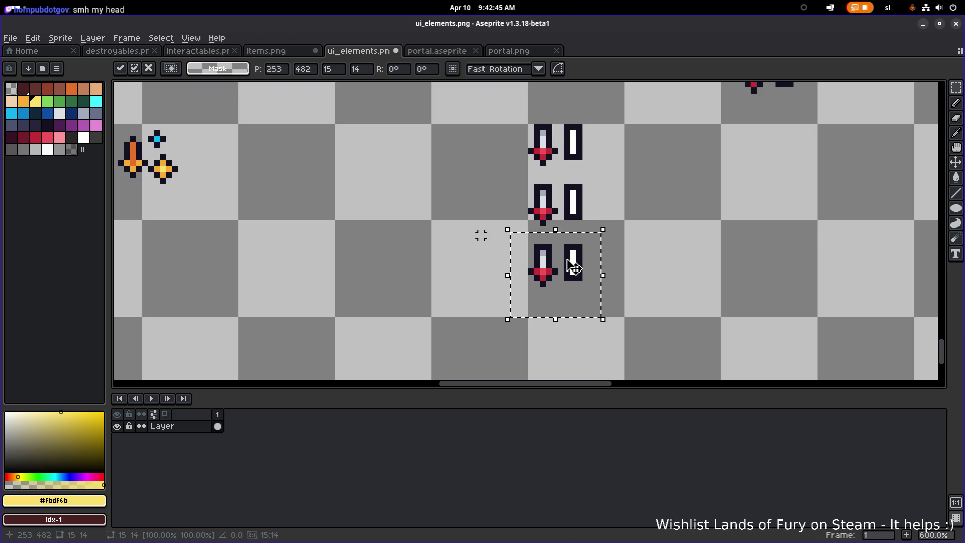
scroll(583, 255, down, 3)
mouse_move(583, 255)
mouse_down()
mouse_move(559, 314)
mouse_move(576, 242)
mouse_move(525, 311)
mouse_up()
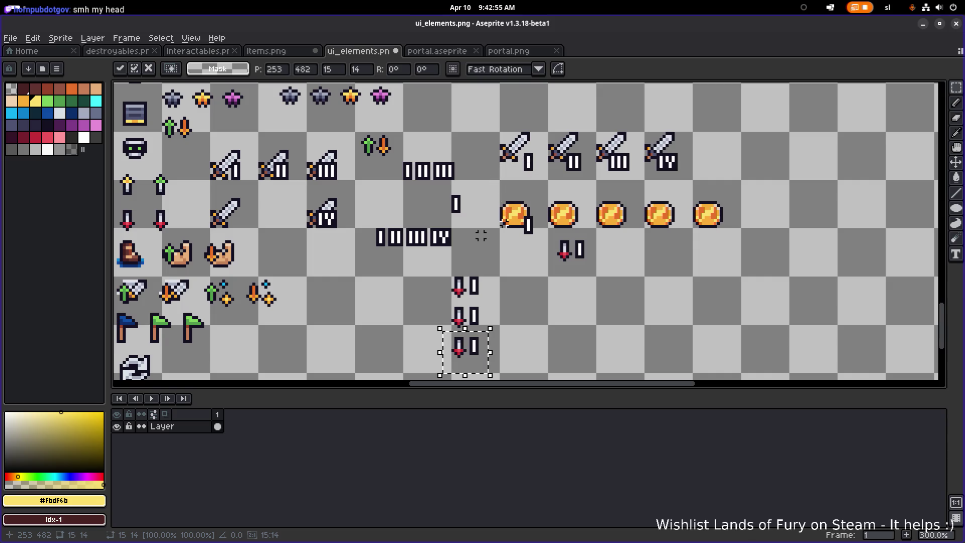
scroll(481, 236, down, 2)
scroll(507, 242, up, 1)
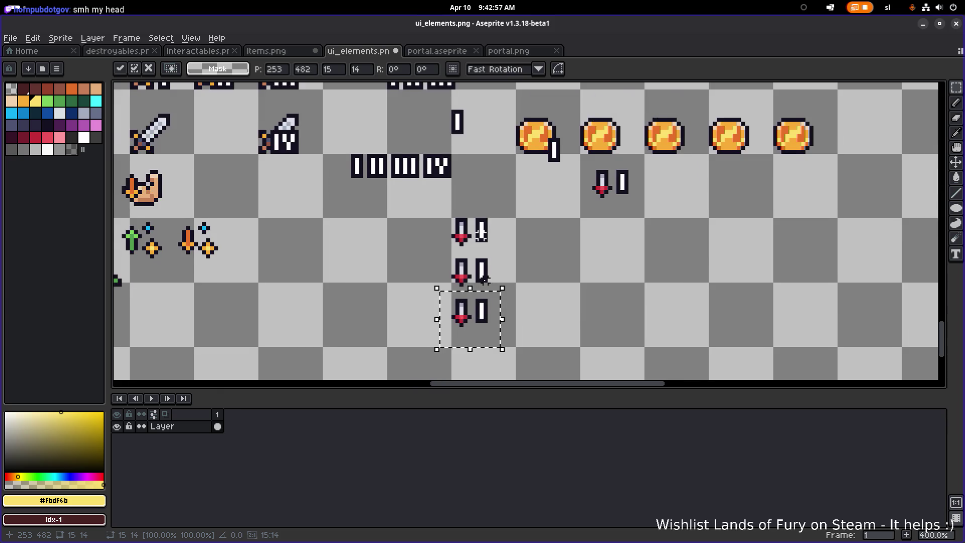
scroll(507, 243, down, 5)
drag(543, 182, 542, 228)
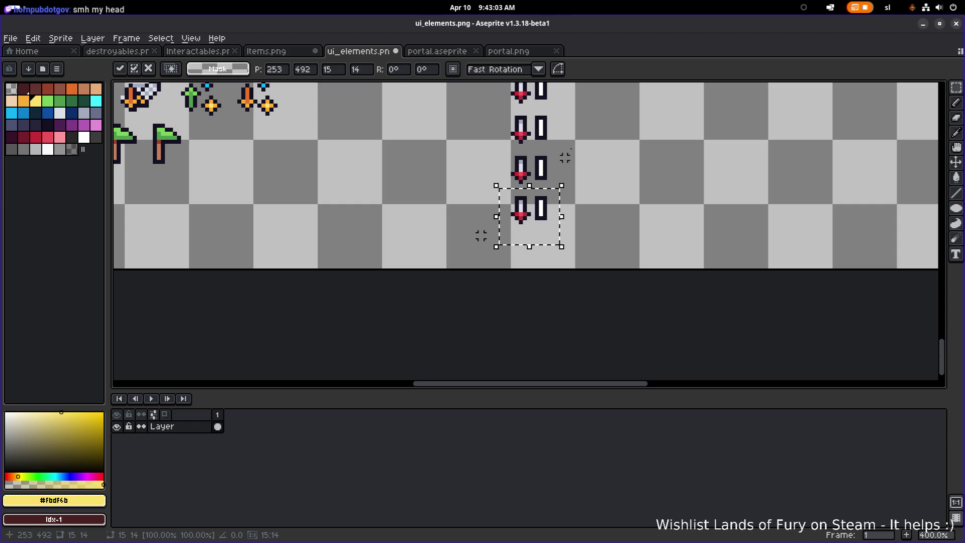
scroll(534, 233, up, 2)
scroll(485, 232, down, 1)
scroll(484, 233, up, 2)
Move the II numeral beside the next arrow and duplicate IV beside the bottom arrow.
mouse_move(435, 156)
mouse_down()
mouse_move(465, 120)
mouse_move(613, 264)
mouse_move(601, 247)
mouse_up()
scroll(601, 246, up, 1)
scroll(520, 201, down, 3)
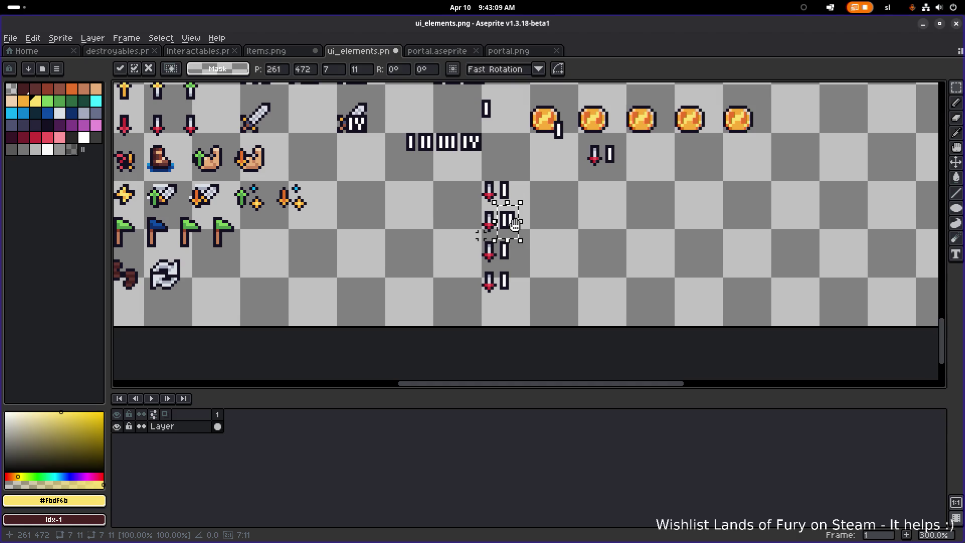
drag(516, 225, 524, 256)
mouse_move(457, 156)
mouse_down()
mouse_move(486, 129)
mouse_move(531, 272)
mouse_move(520, 285)
mouse_up()
key(ctrl+d)
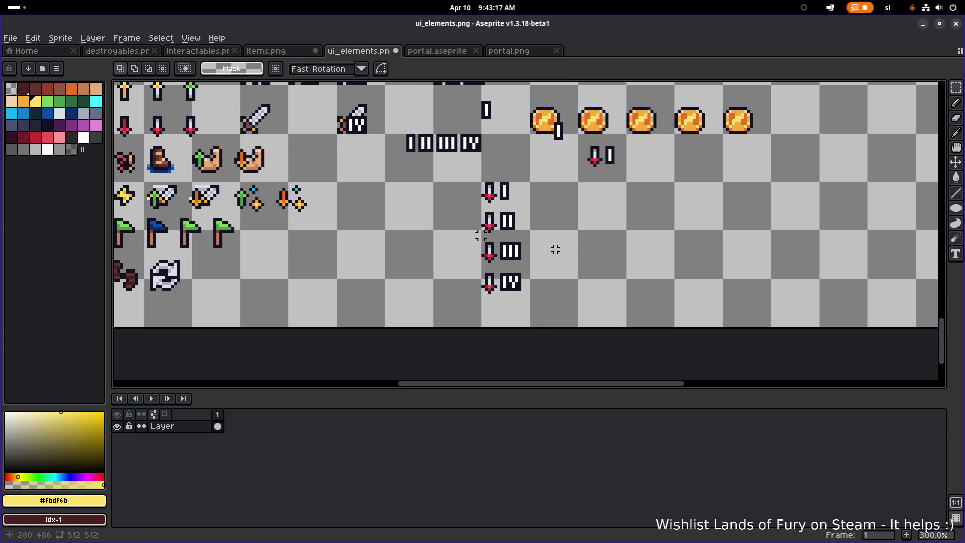
scroll(553, 249, down, 2)
scroll(551, 255, up, 3)
Paste a copy of the red arrow onto the next numeral badge and commit it.
drag(547, 259, 498, 287)
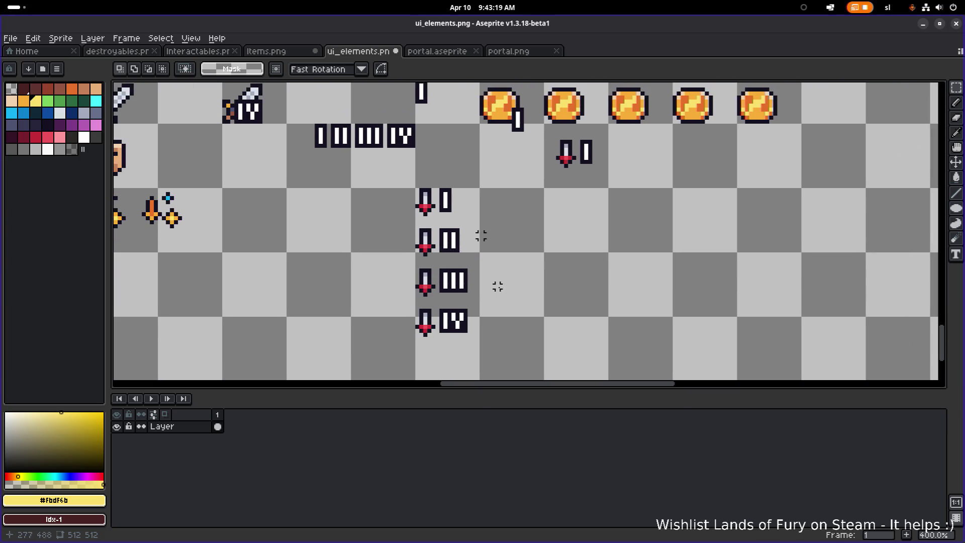
scroll(555, 222, down, 1)
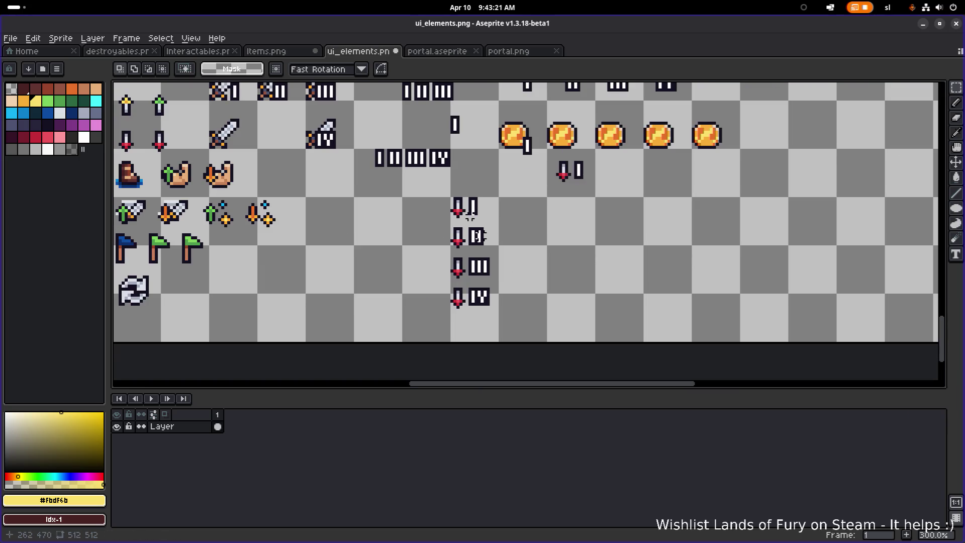
scroll(478, 216, down, 1)
scroll(477, 232, down, 2)
scroll(478, 233, up, 4)
drag(478, 233, 481, 235)
scroll(479, 233, down, 3)
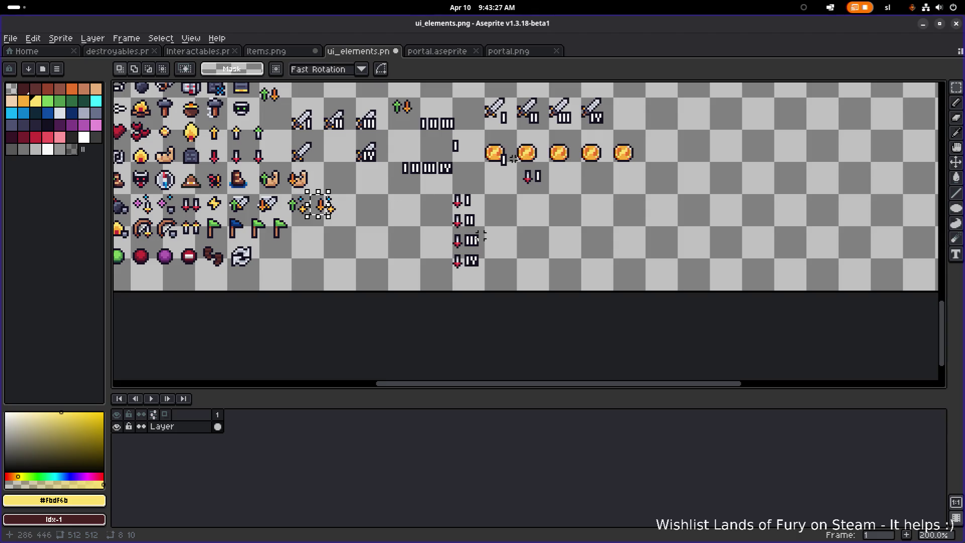
scroll(483, 235, down, 1)
scroll(481, 235, up, 1)
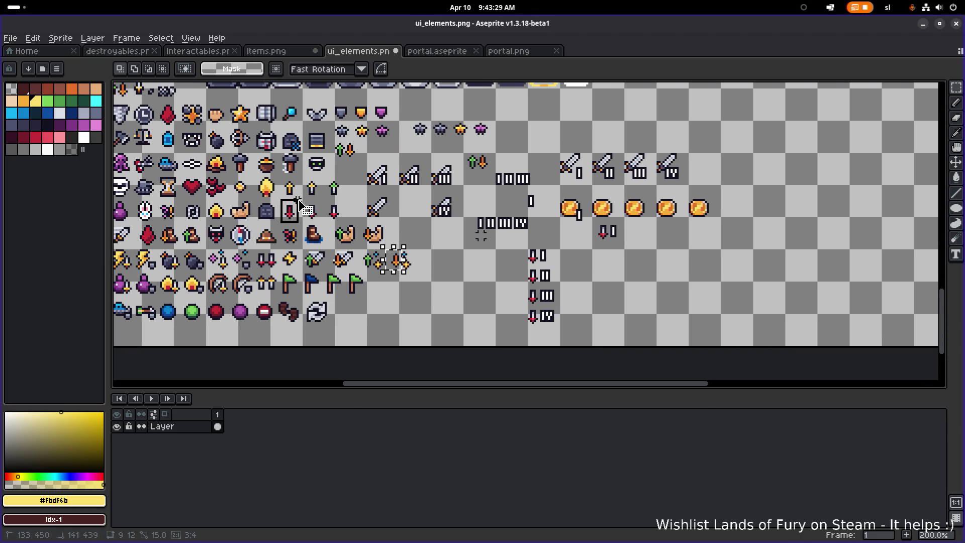
key(ctrl+v)
scroll(505, 276, up, 4)
scroll(505, 276, right, 2)
mouse_move(431, 308)
mouse_down()
mouse_move(510, 205)
mouse_move(504, 267)
mouse_up()
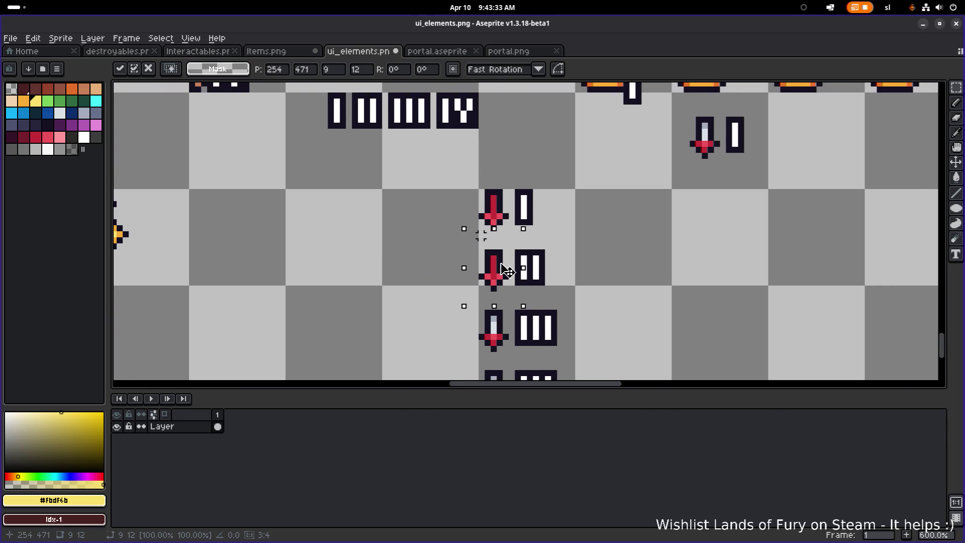
scroll(504, 267, down, 2)
mouse_move(465, 205)
mouse_down()
mouse_move(459, 256)
mouse_move(476, 298)
mouse_up()
key(Return)
Copy the first sword below the coins and move the red arrow onto the copy.
scroll(476, 298, down, 2)
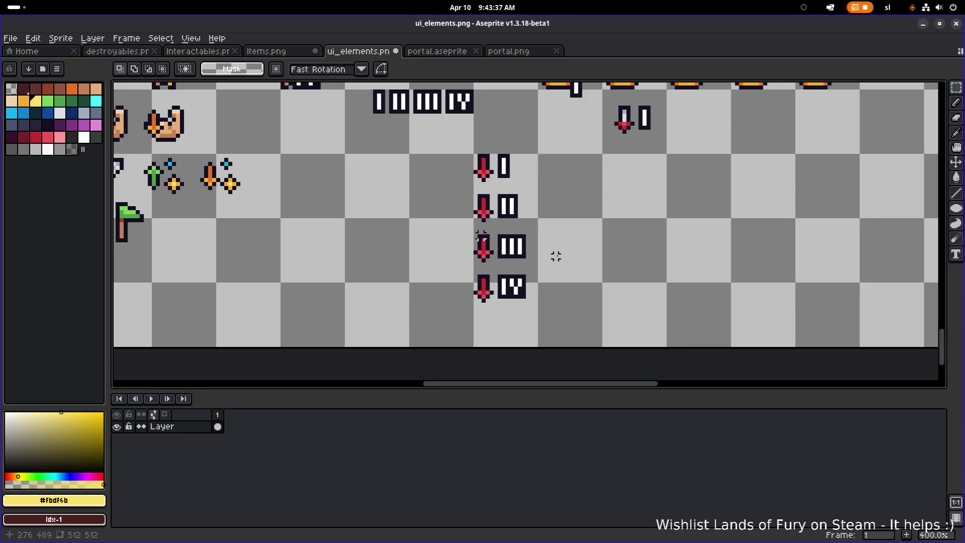
scroll(556, 256, up, 1)
scroll(613, 225, right, 2)
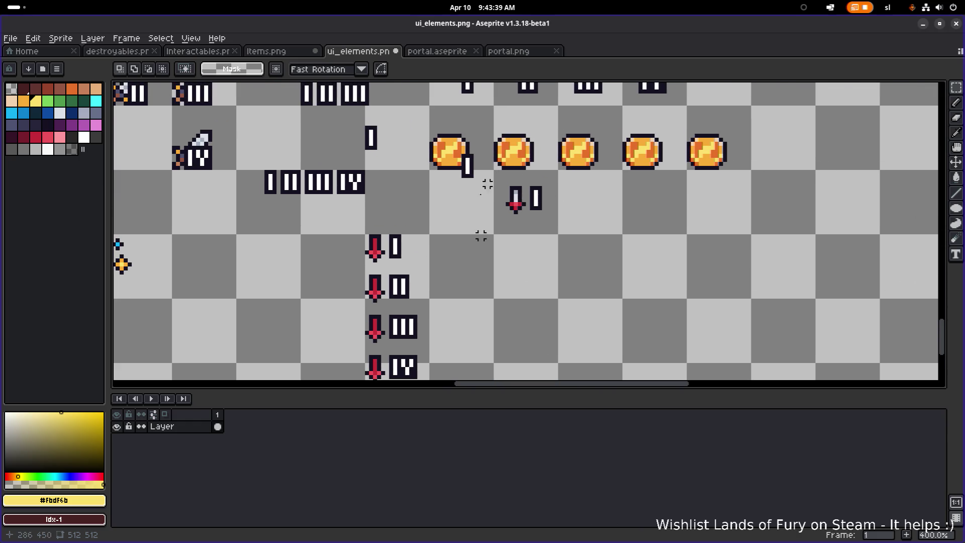
scroll(552, 236, up, 2)
scroll(552, 236, right, 1)
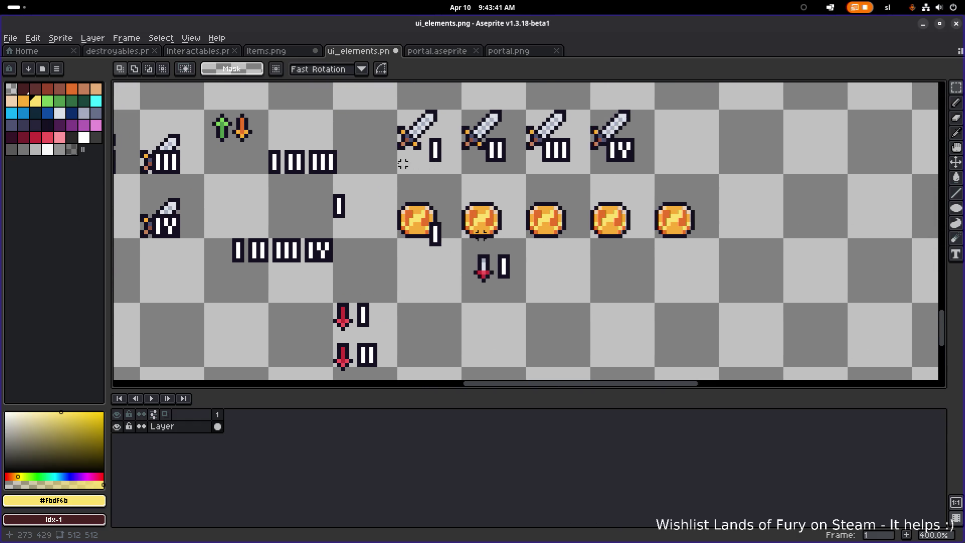
drag(387, 168, 470, 97)
drag(383, 183, 456, 94)
scroll(432, 208, down, 2)
scroll(433, 207, left, 1)
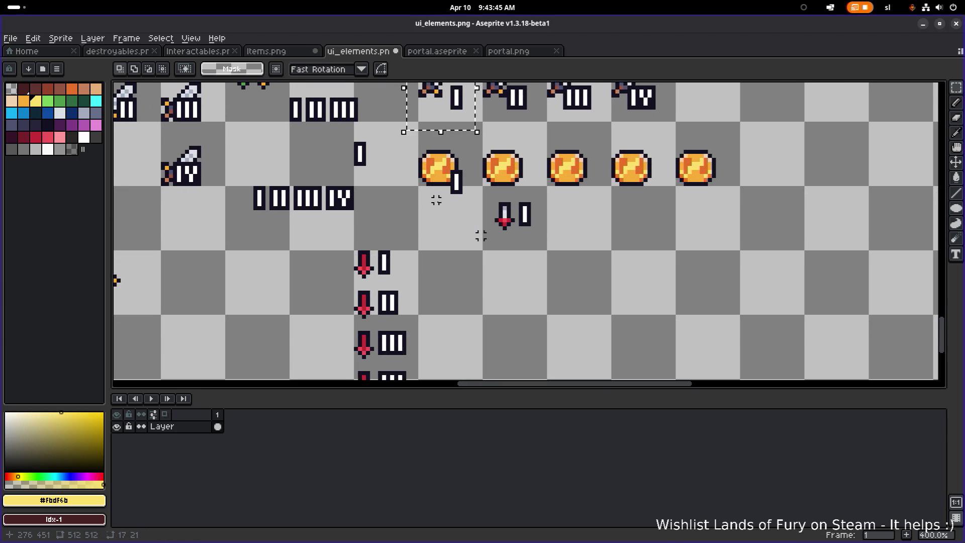
scroll(435, 199, down, 1)
mouse_move(429, 126)
mouse_down()
mouse_move(482, 221)
mouse_move(497, 292)
mouse_move(468, 281)
mouse_up()
scroll(497, 291, up, 2)
mouse_move(543, 324)
mouse_down()
mouse_move(511, 304)
mouse_move(502, 282)
mouse_up()
click(451, 256)
mouse_move(298, 214)
mouse_down()
mouse_move(328, 259)
mouse_move(521, 290)
mouse_move(332, 236)
mouse_up()
Commit the first red arrow's shift so it overlaps the I badge.
key(Return)
drag(272, 197, 380, 256)
click(380, 222)
scroll(375, 231, down, 1)
mouse_move(338, 226)
mouse_down()
mouse_move(371, 183)
mouse_move(383, 178)
mouse_move(390, 198)
mouse_up()
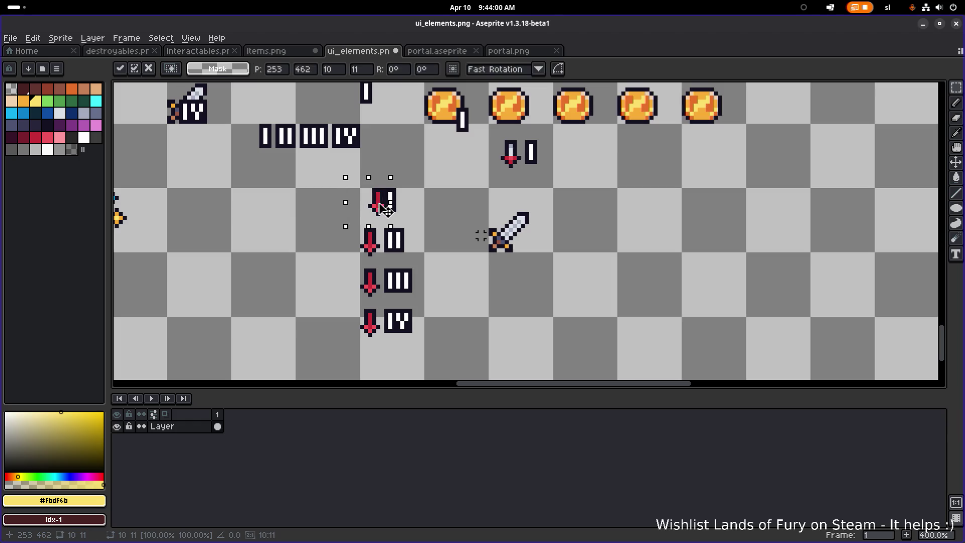
click(430, 201)
scroll(417, 211, down, 1)
scroll(351, 271, up, 4)
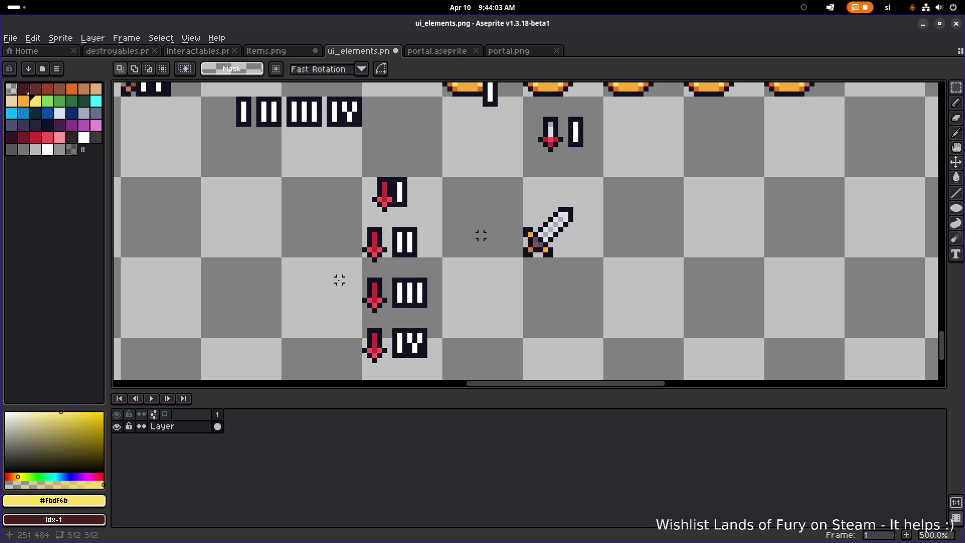
Try moving the second and top arrows right, then undo the bad moves.
mouse_move(362, 262)
mouse_down()
mouse_move(407, 206)
mouse_move(416, 214)
mouse_up()
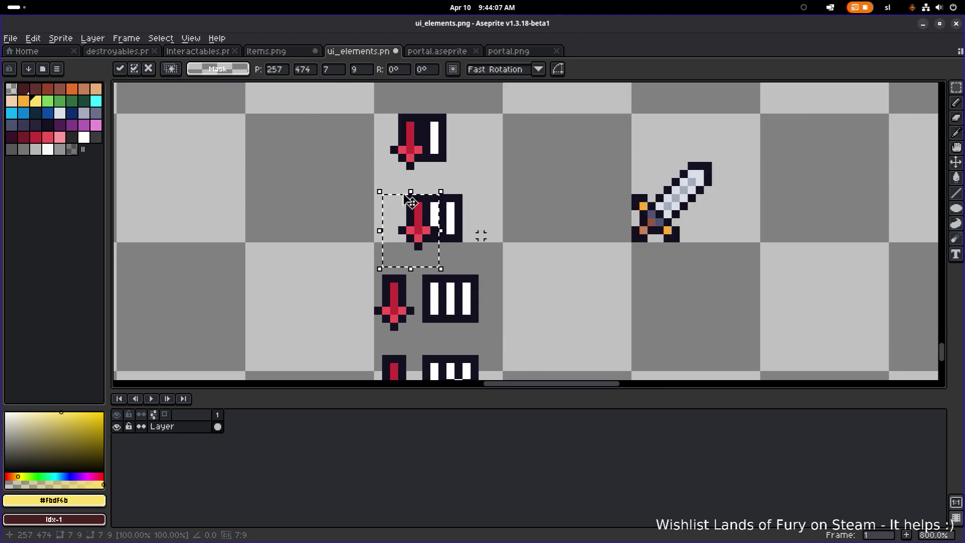
mouse_move(363, 112)
mouse_down()
mouse_move(424, 179)
mouse_move(421, 148)
mouse_up()
click(495, 146)
scroll(504, 161, down, 3)
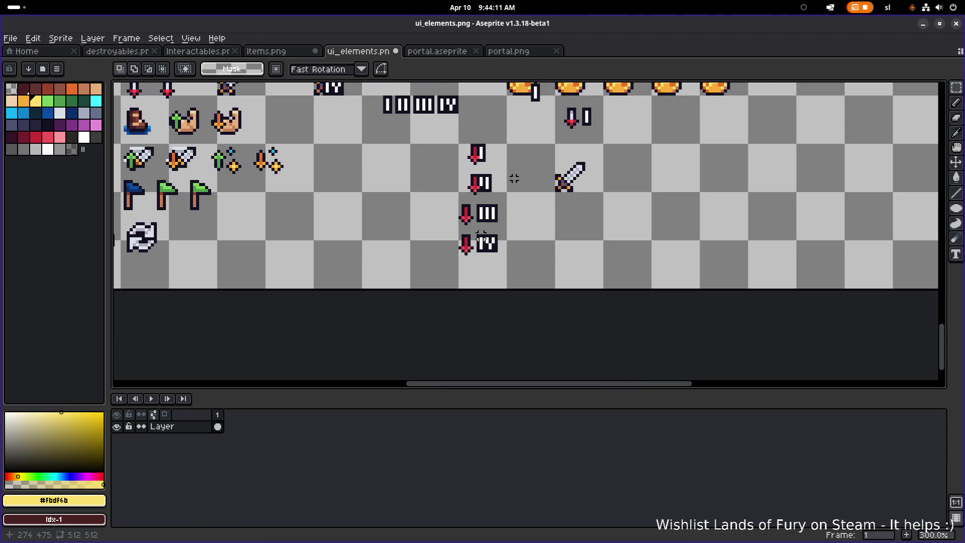
scroll(512, 172, up, 3)
scroll(480, 235, up, 3)
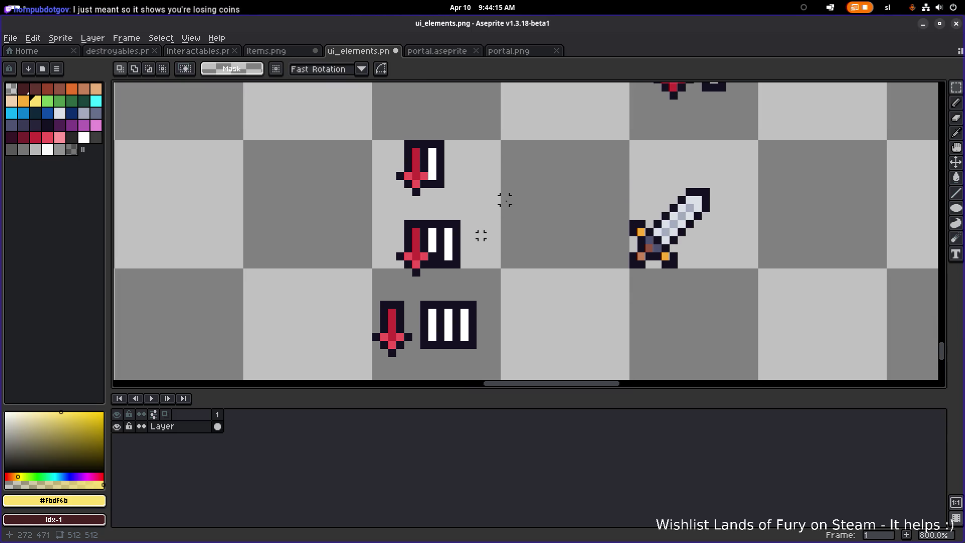
key(ctrl+z)
key(ctrl+z)
key(ctrl+z)
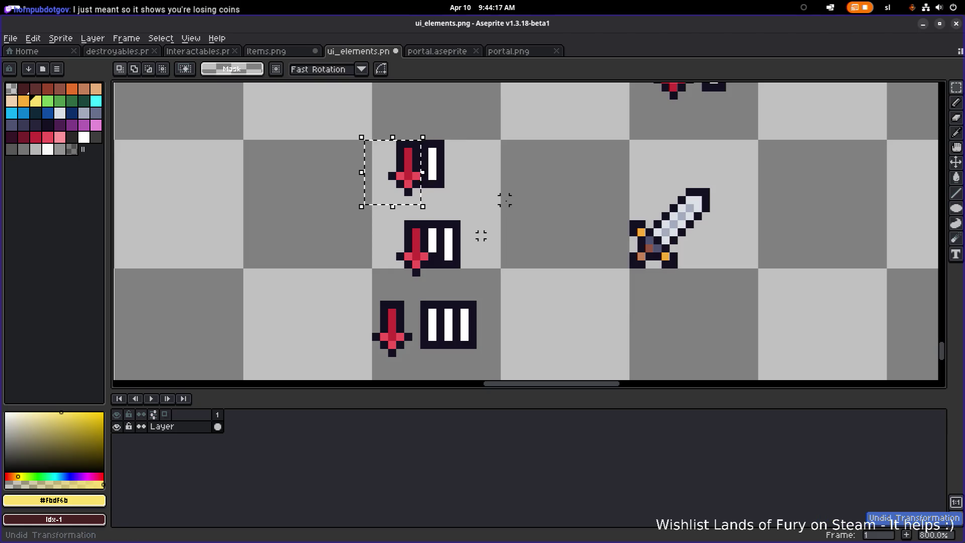
key(ctrl+z)
key(ctrl+z)
key(ctrl+z)
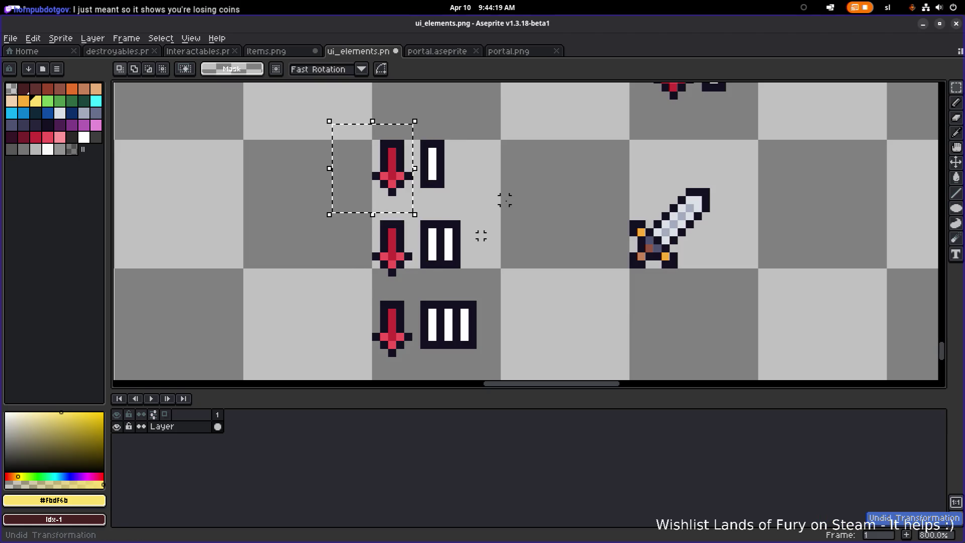
scroll(481, 235, up, 2)
Shift the top red arrow 2 px right and 1 px down.
drag(330, 232, 443, 101)
drag(394, 164, 435, 184)
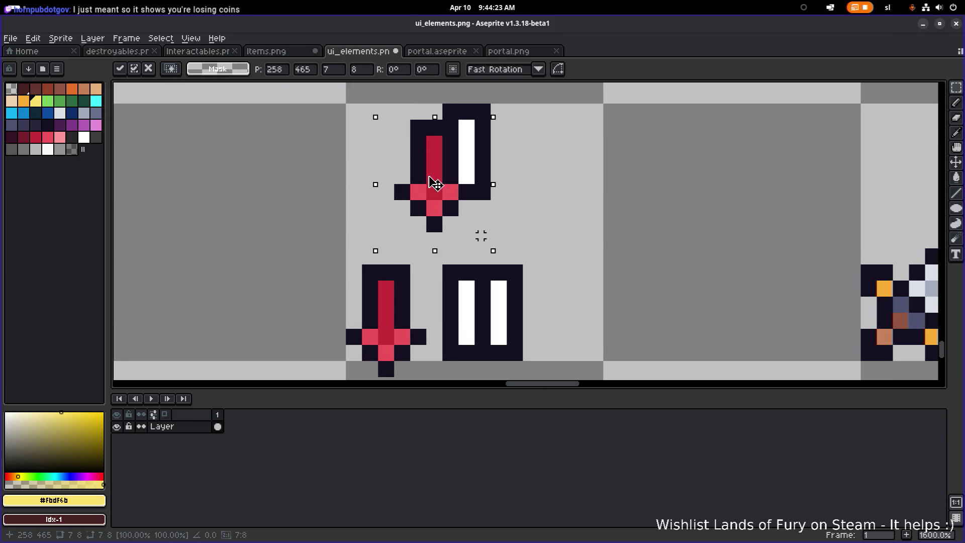
scroll(435, 185, down, 3)
key(ctrl+d)
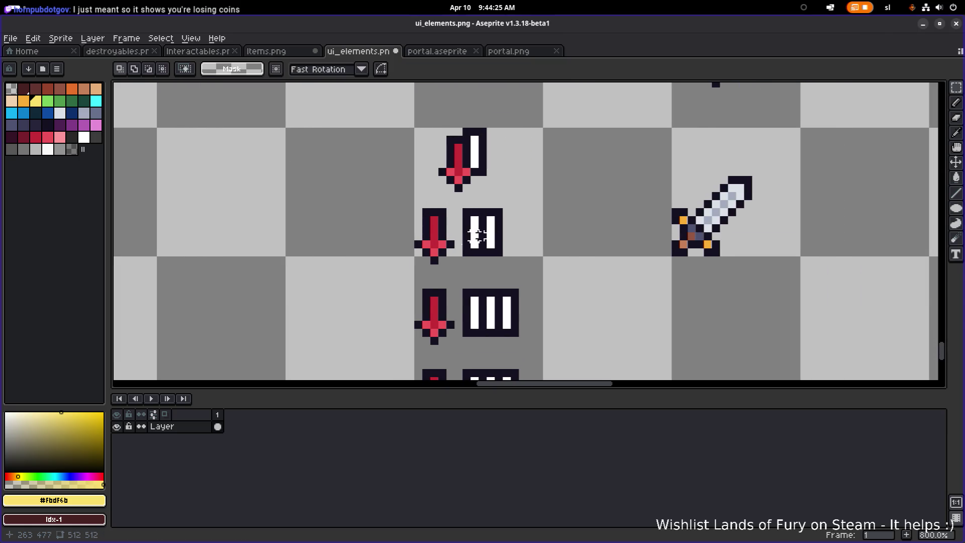
Shift the middle red arrow 3 px right and 1 px down.
drag(408, 262, 461, 201)
key(ctrl+d)
key(u)
drag(398, 268, 456, 204)
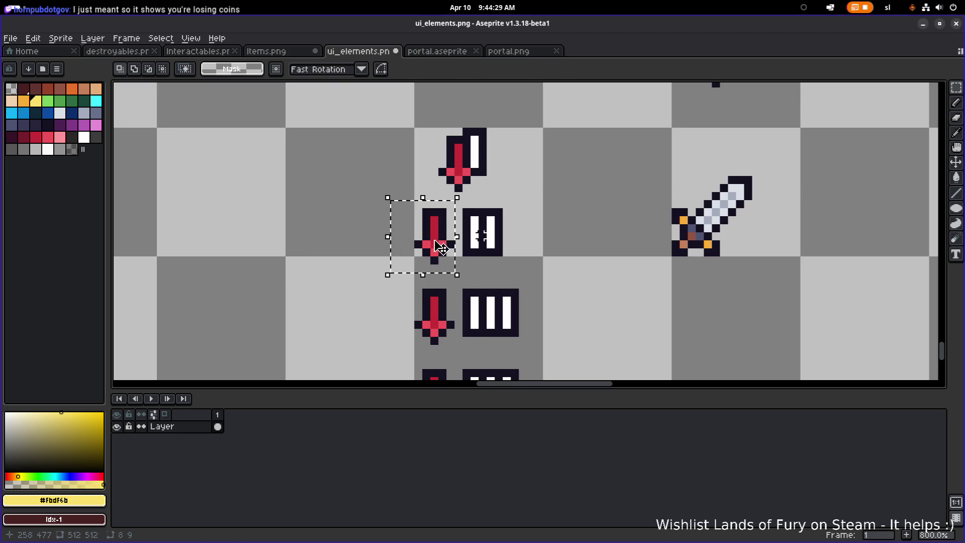
drag(433, 243, 457, 251)
scroll(482, 235, down, 4)
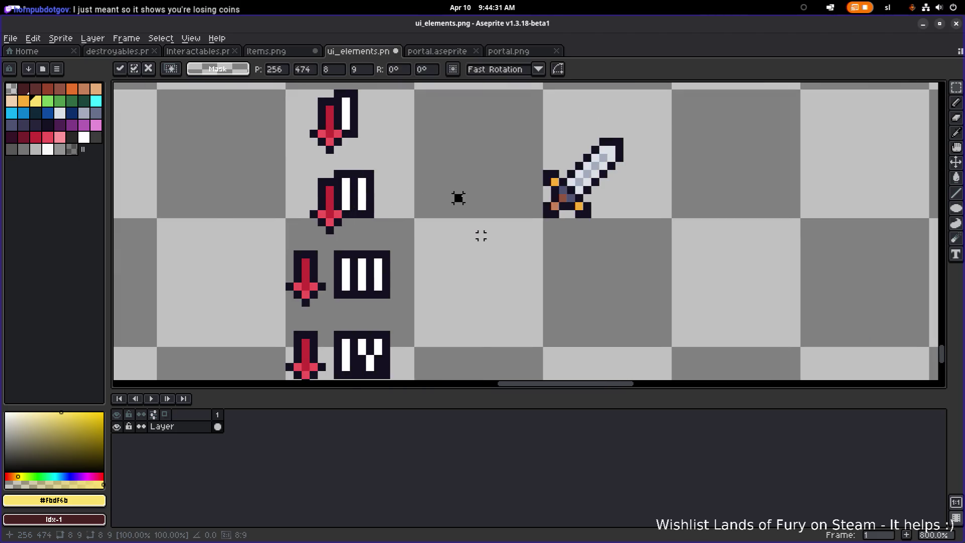
key(ctrl+d)
scroll(481, 235, up, 2)
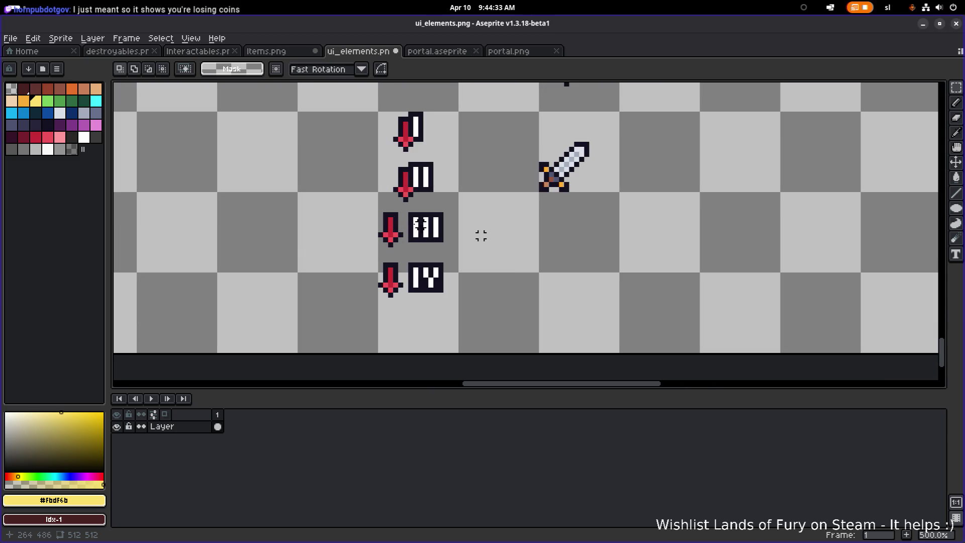
scroll(480, 236, up, 2)
Move the fourth red arrow right so it overlaps the IV badge.
mouse_move(365, 261)
mouse_down()
mouse_move(418, 192)
mouse_move(431, 217)
mouse_up()
scroll(439, 224, down, 3)
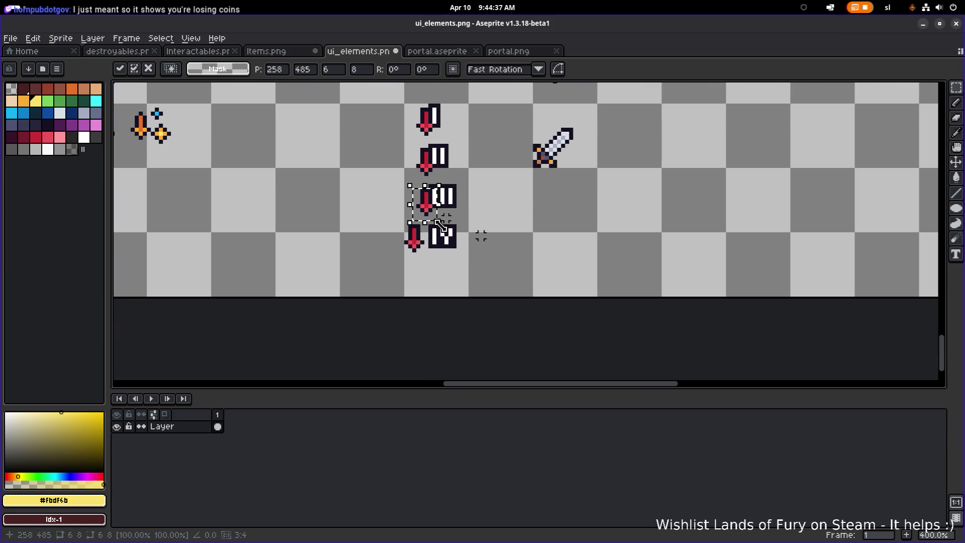
scroll(438, 225, up, 3)
drag(365, 274, 415, 208)
mouse_move(401, 249)
mouse_down()
mouse_move(423, 249)
mouse_move(415, 237)
mouse_up()
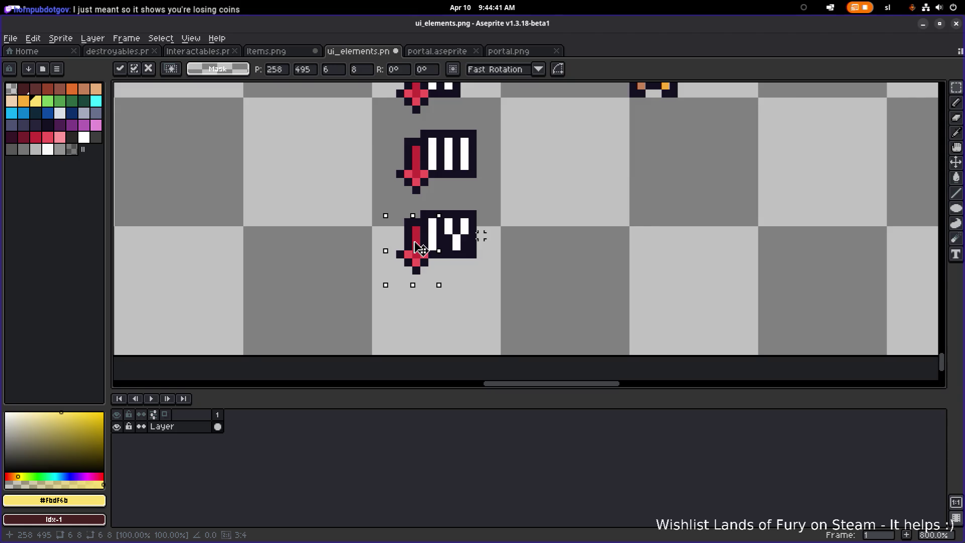
scroll(415, 224, up, 2)
alt+click(418, 223)
Add dark outline pixels above the lower and middle arrows with a 1px Pencil.
key(b)
alt+click(403, 231)
click(417, 210)
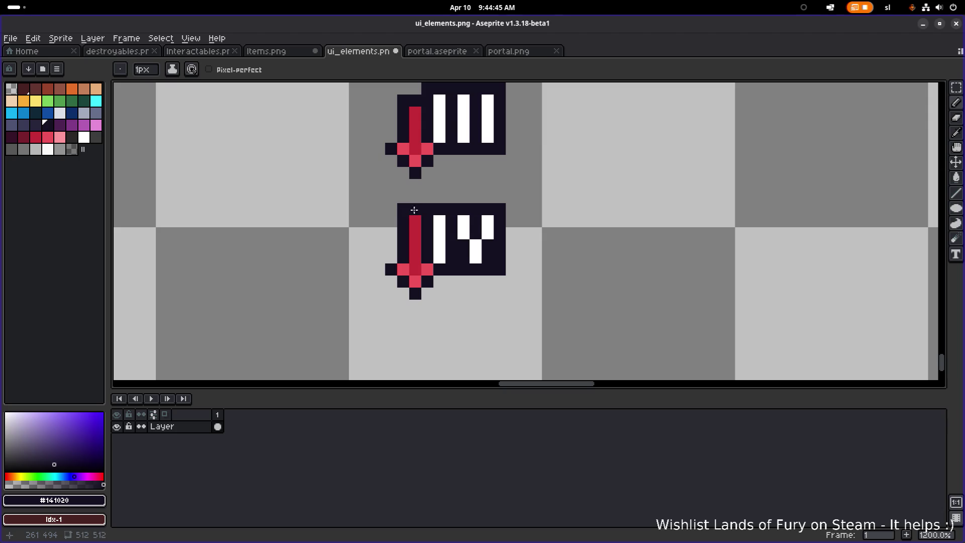
scroll(409, 211, down, 5)
scroll(496, 184, up, 5)
alt+click(467, 195)
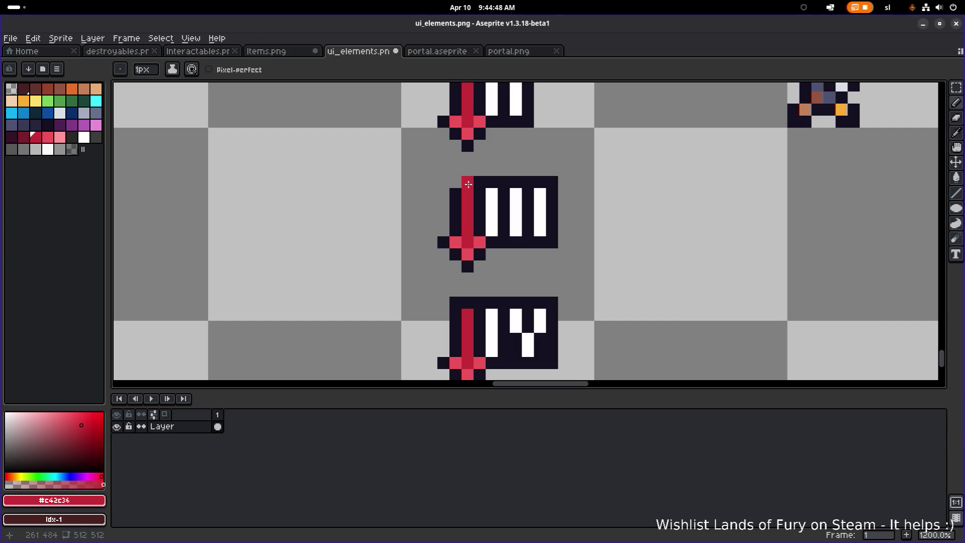
alt+click(458, 192)
click(457, 185)
scroll(481, 179, down, 5)
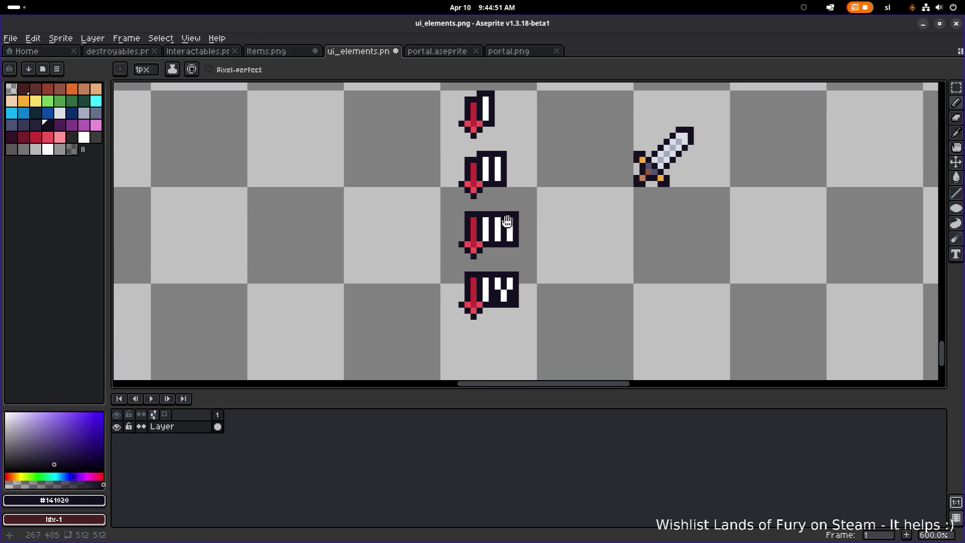
scroll(447, 201, up, 5)
Extend the middle arrow's shaft up one red pixel and cap it dark.
alt+click(445, 202)
click(445, 188)
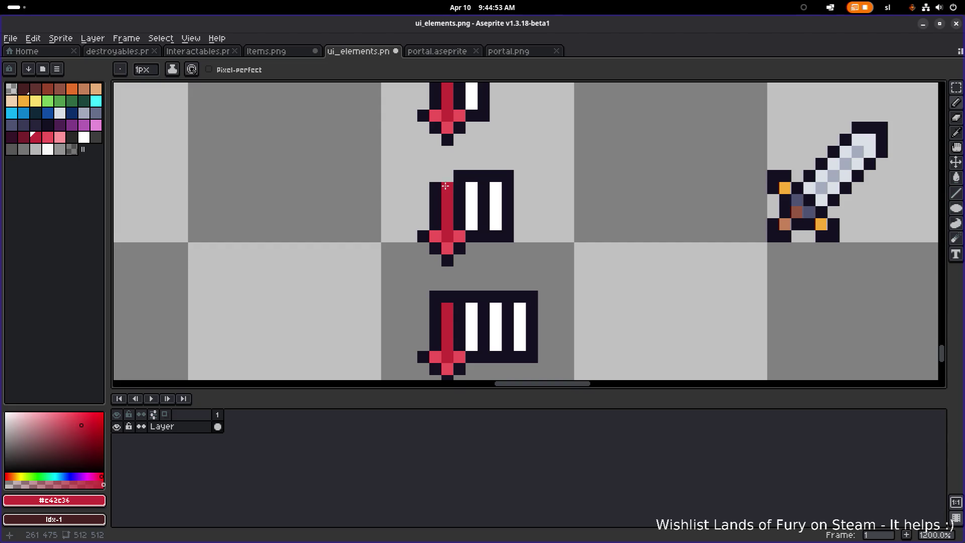
alt+click(435, 187)
click(445, 177)
scroll(439, 177, down, 4)
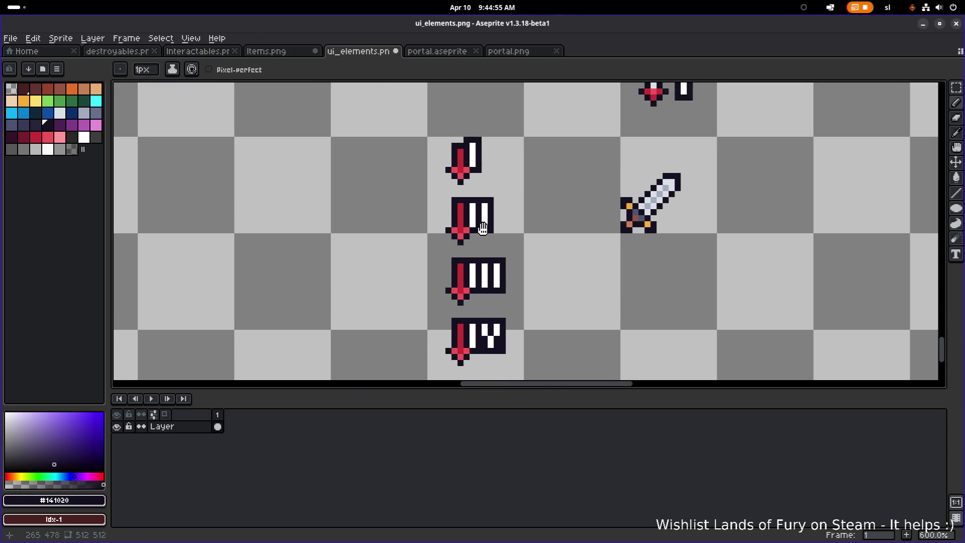
scroll(467, 181, up, 5)
Add dark #141020 pixels above the top arrow, then zoom out over the sheet.
alt+click(467, 178)
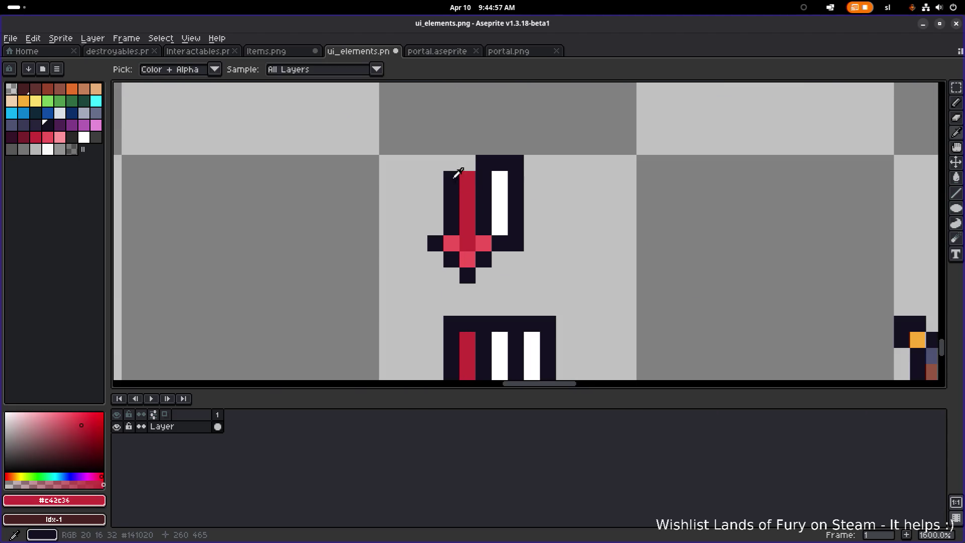
alt+click(452, 179)
click(451, 163)
click(467, 163)
scroll(467, 163, down, 4)
drag(593, 201, 518, 204)
scroll(476, 217, down, 3)
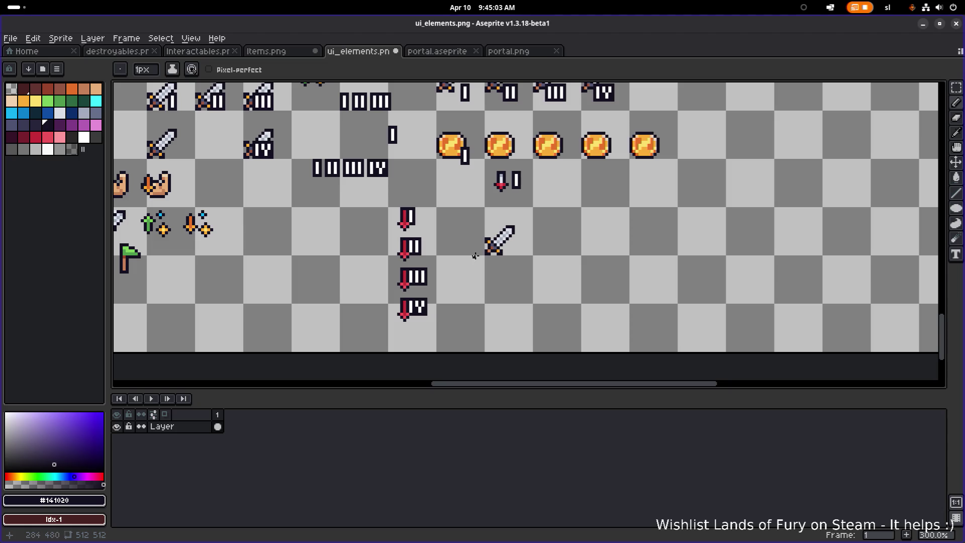
scroll(425, 223, down, 1)
scroll(425, 224, left, 10)
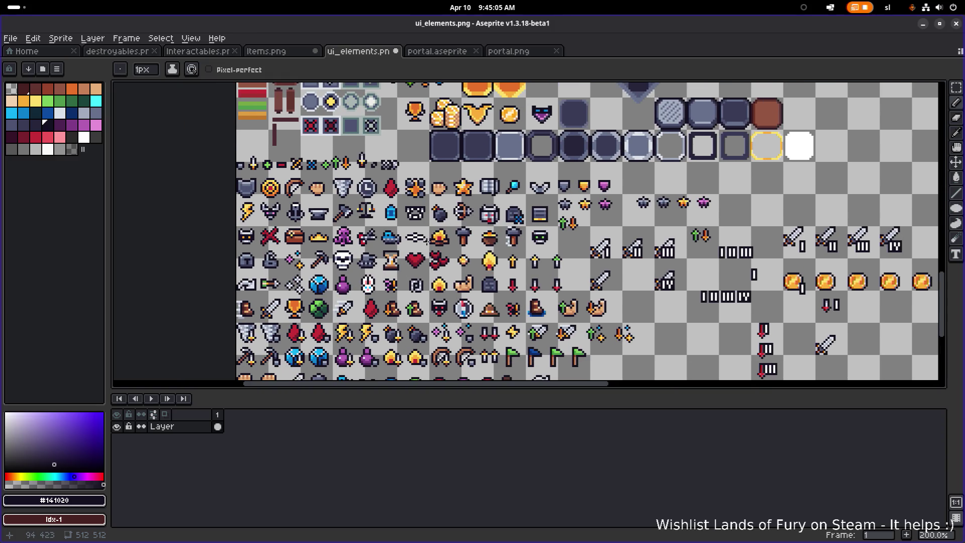
Select the red heart and drag it toward the arrow numeral badges.
drag(425, 241, 443, 194)
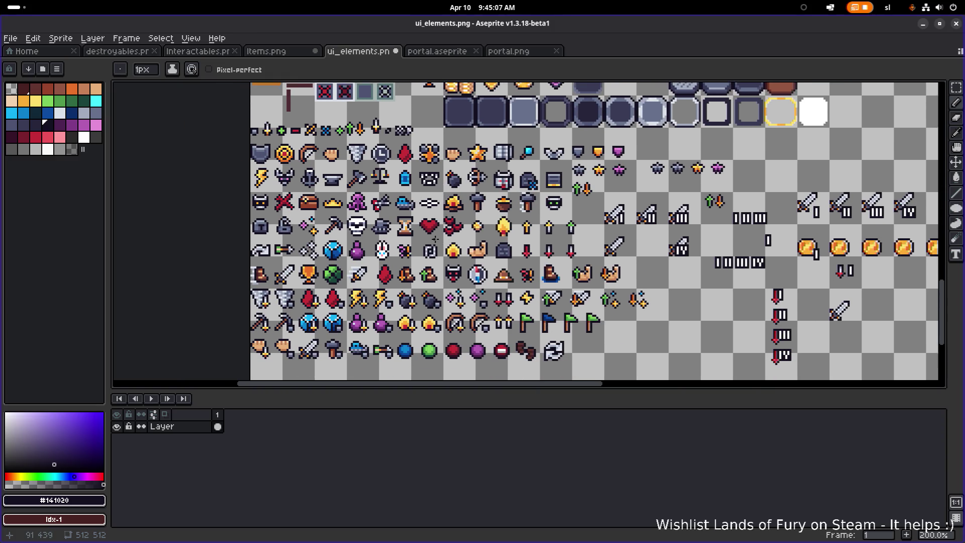
key(m)
drag(414, 214, 442, 242)
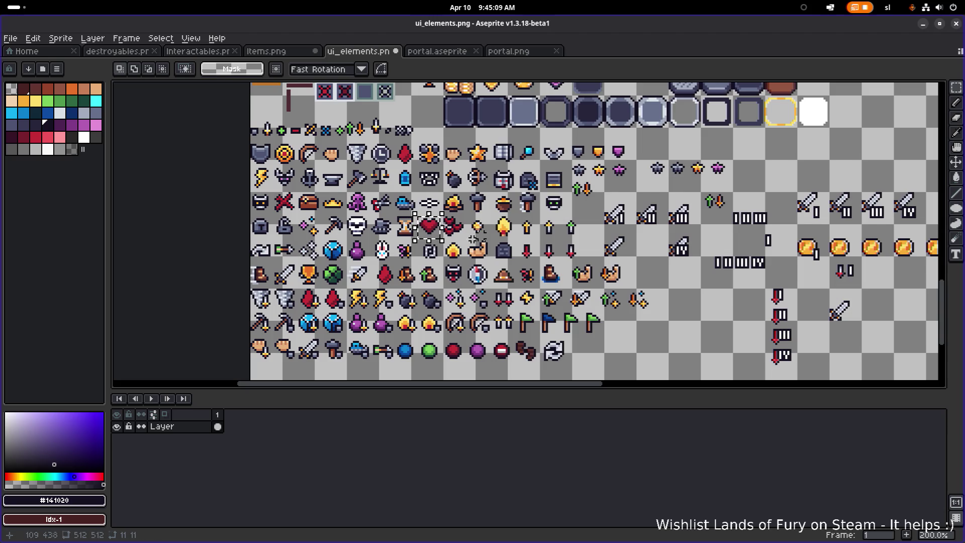
scroll(480, 234, right, 5)
scroll(480, 234, down, 2)
drag(342, 201, 646, 272)
Nudge the heart into its final spot beside the arrow column and drop it.
scroll(646, 271, up, 1)
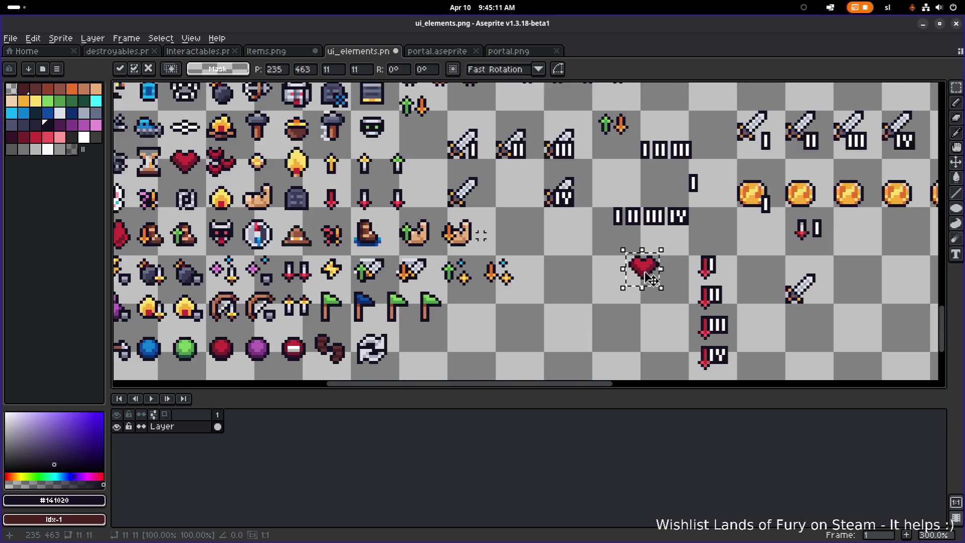
scroll(646, 271, right, 3)
scroll(539, 276, up, 1)
mouse_move(538, 275)
mouse_down()
mouse_move(554, 277)
mouse_move(532, 271)
mouse_move(536, 278)
mouse_move(602, 205)
mouse_up()
scroll(480, 235, down, 1)
scroll(481, 235, right, 2)
click(541, 257)
Copy the arrow I badge onto the heart, then undo the copy.
mouse_move(595, 246)
mouse_down()
mouse_move(495, 243)
mouse_move(505, 252)
mouse_up()
click(576, 209)
scroll(591, 207, down, 1)
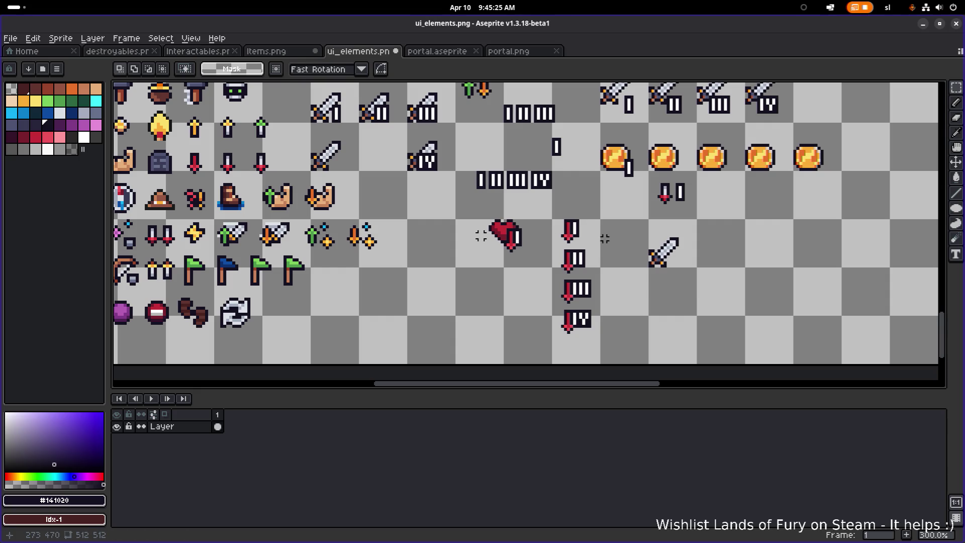
key(ctrl+z)
key(ctrl+z)
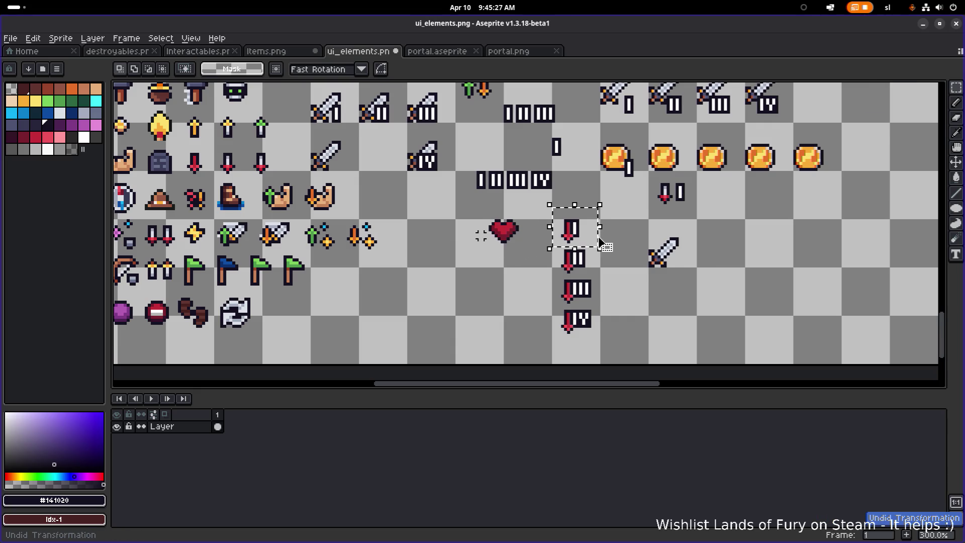
Raise the top arrow's crossguard by one pixel and clear the selection.
scroll(600, 242, up, 4)
key(ctrl+d)
key(i)
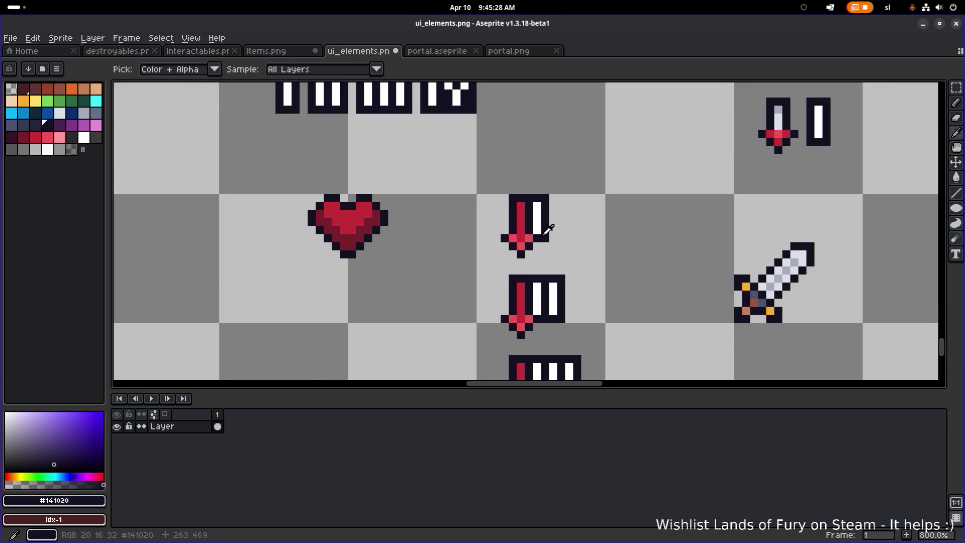
key(m)
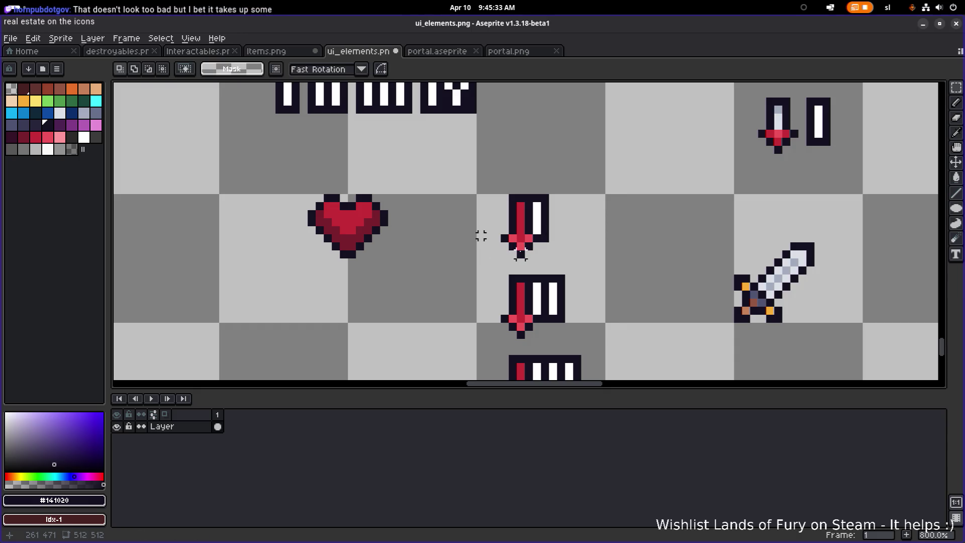
drag(561, 238, 507, 248)
scroll(499, 259, up, 3)
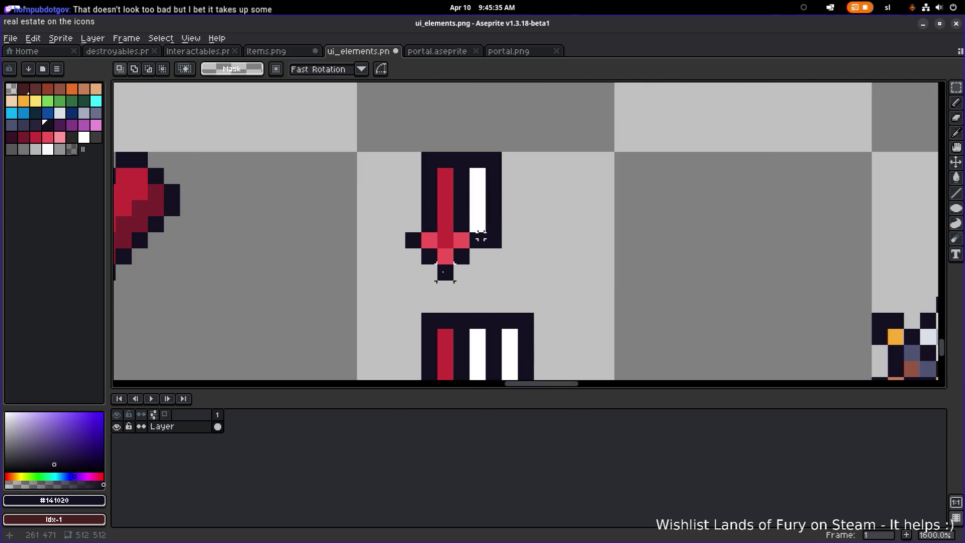
key(ctrl+z)
key(ctrl+y)
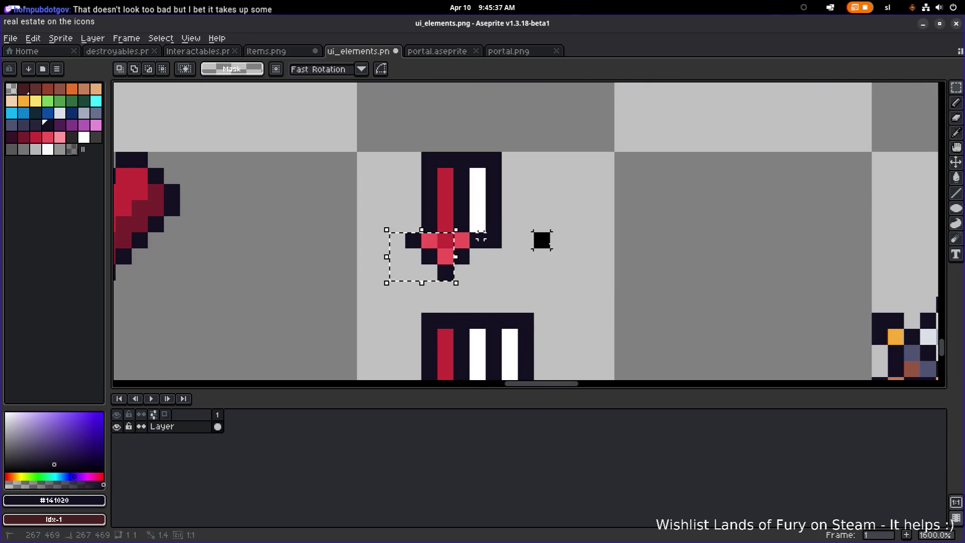
mouse_move(412, 272)
mouse_down()
mouse_move(465, 239)
mouse_move(454, 248)
mouse_move(454, 237)
mouse_up()
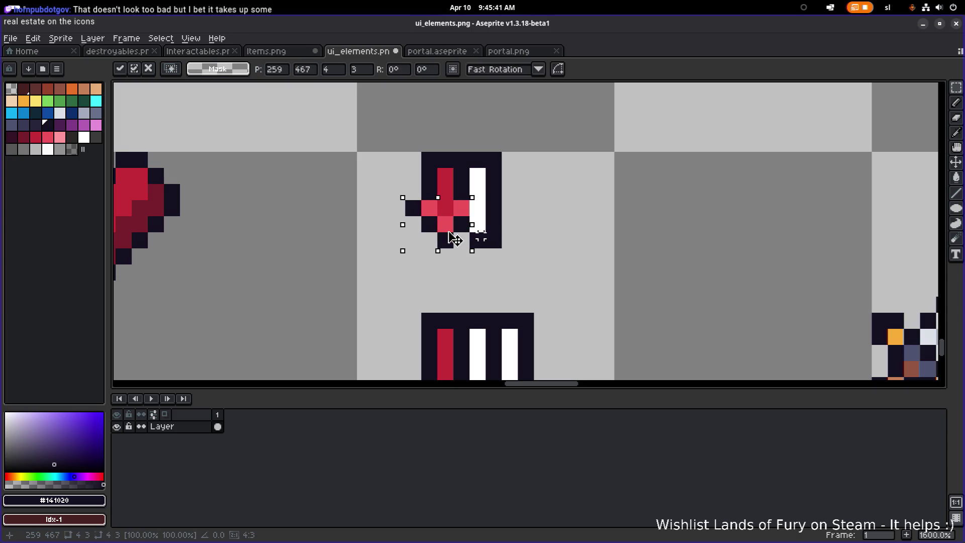
key(Return)
scroll(521, 232, down, 1)
key(ctrl+d)
Select the II arrow's crossguard and nudge it up one pixel.
key(b)
scroll(594, 241, down, 5)
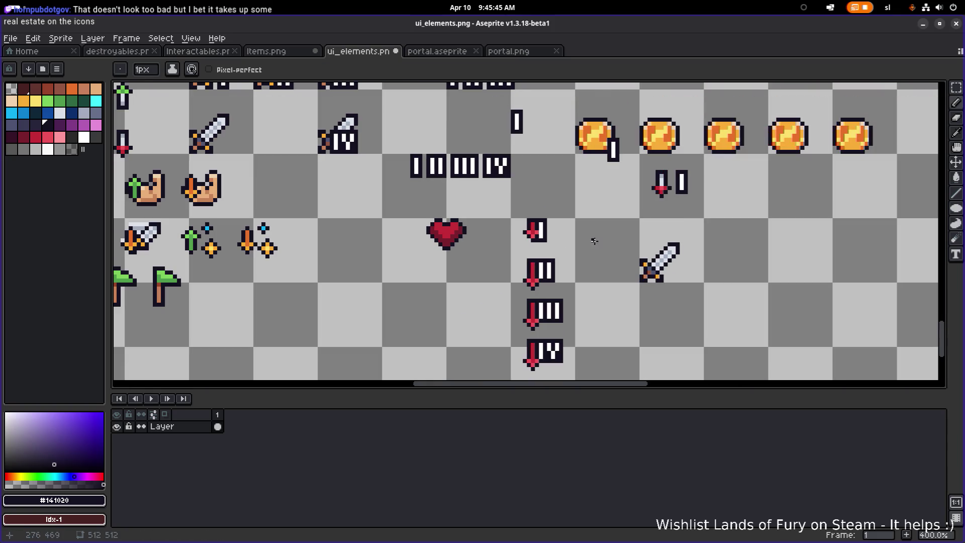
drag(596, 241, 511, 251)
scroll(478, 243, up, 1)
scroll(465, 290, up, 1)
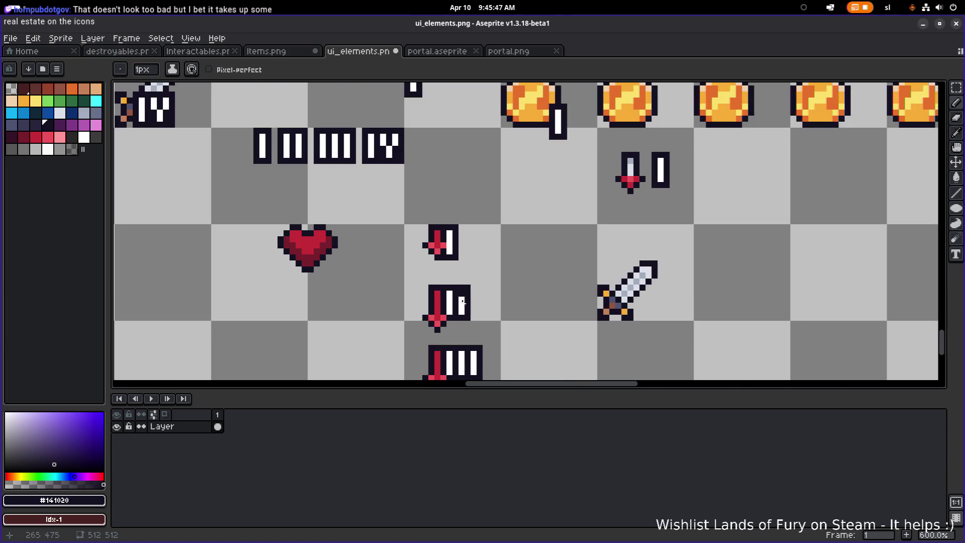
scroll(425, 330, up, 4)
key(m)
mouse_move(417, 333)
mouse_down()
mouse_move(481, 285)
mouse_move(467, 292)
mouse_move(463, 263)
mouse_up()
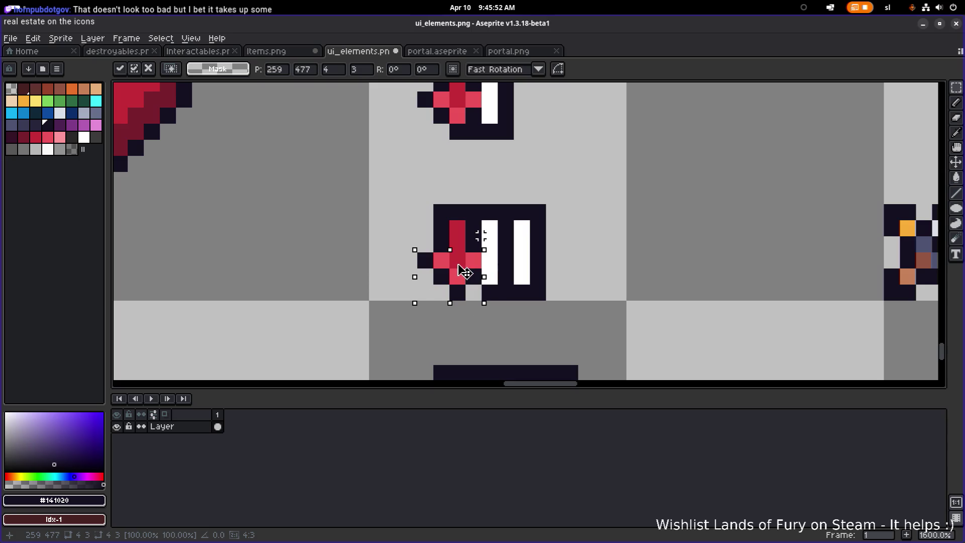
key(ctrl+d)
key(i)
key(b)
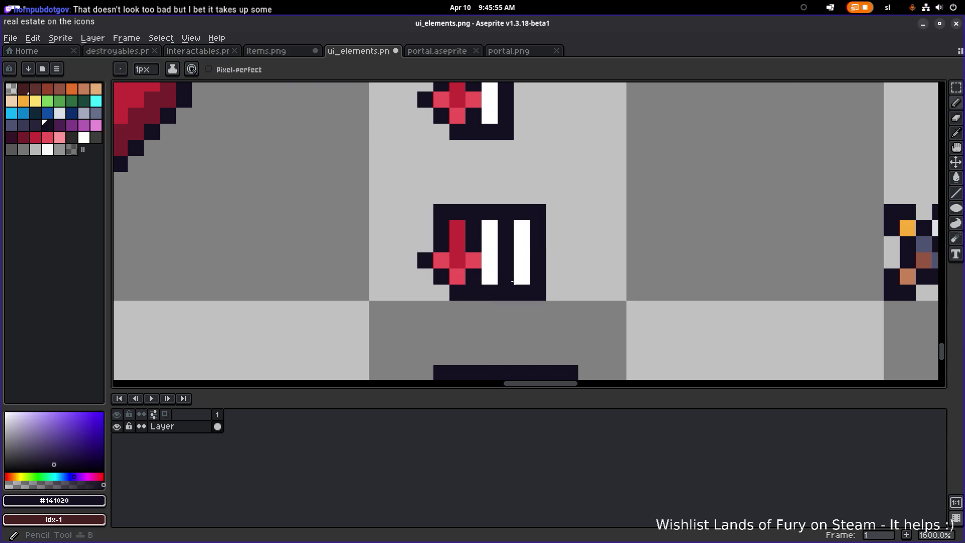
scroll(603, 277, down, 5)
Try transforming the selected arrow piece, then drop the transform while keeping the selection.
key(v)
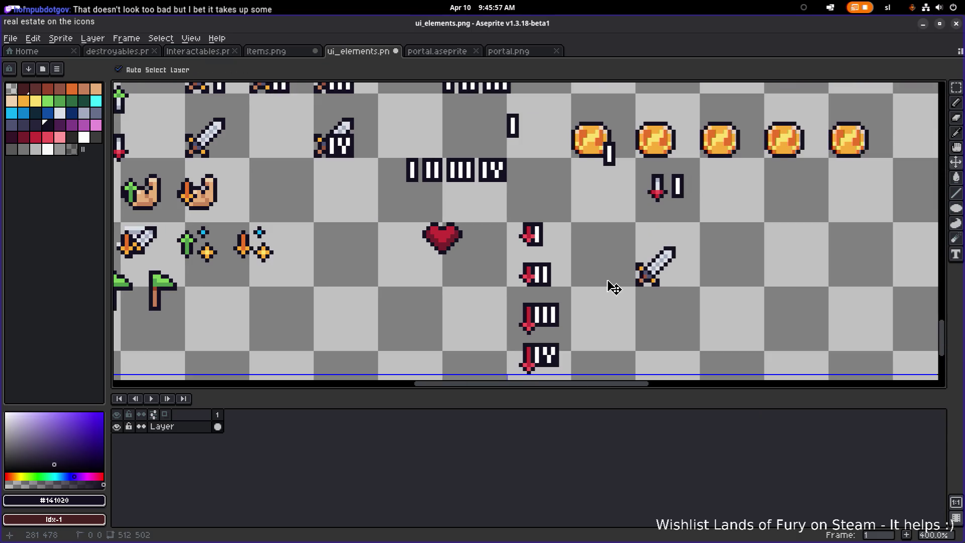
key(b)
scroll(563, 289, up, 3)
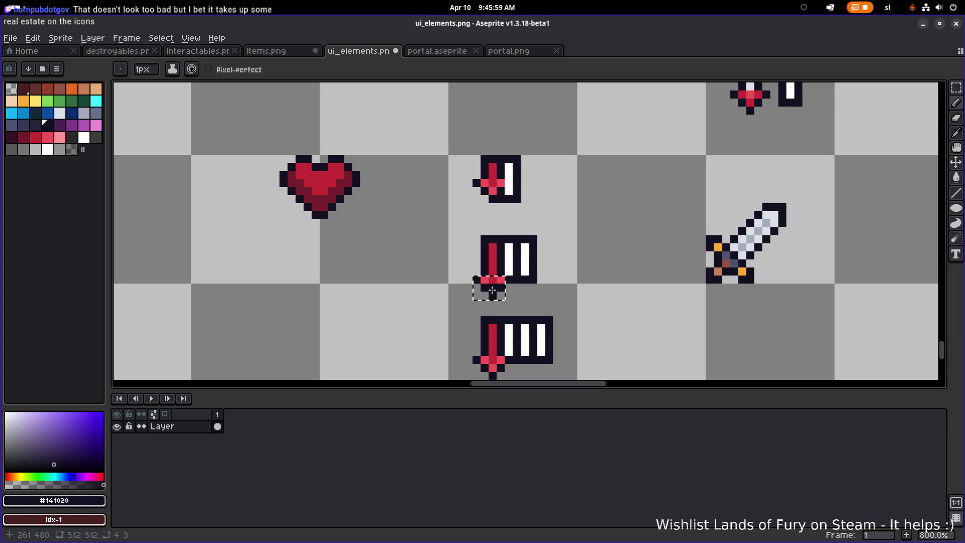
key(v)
scroll(508, 287, up, 5)
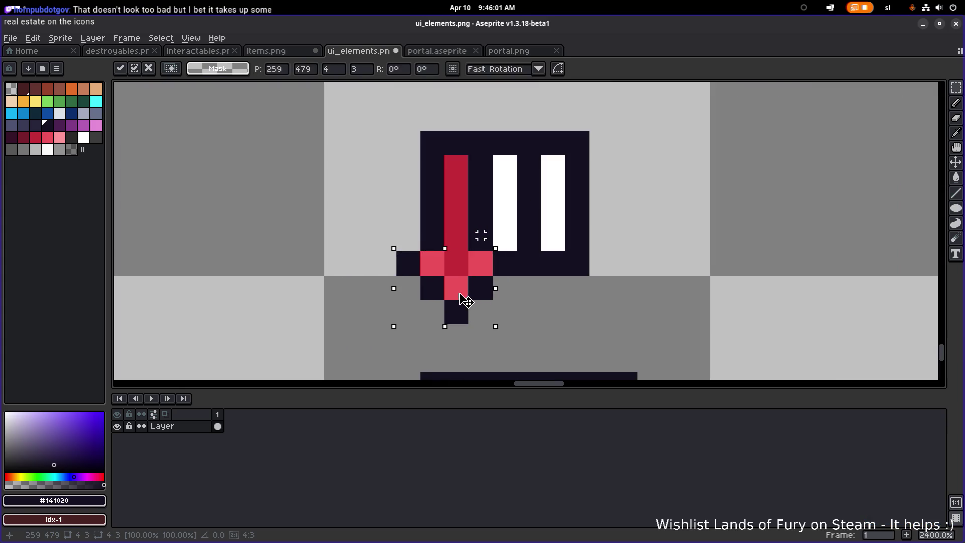
key(m)
scroll(669, 248, down, 6)
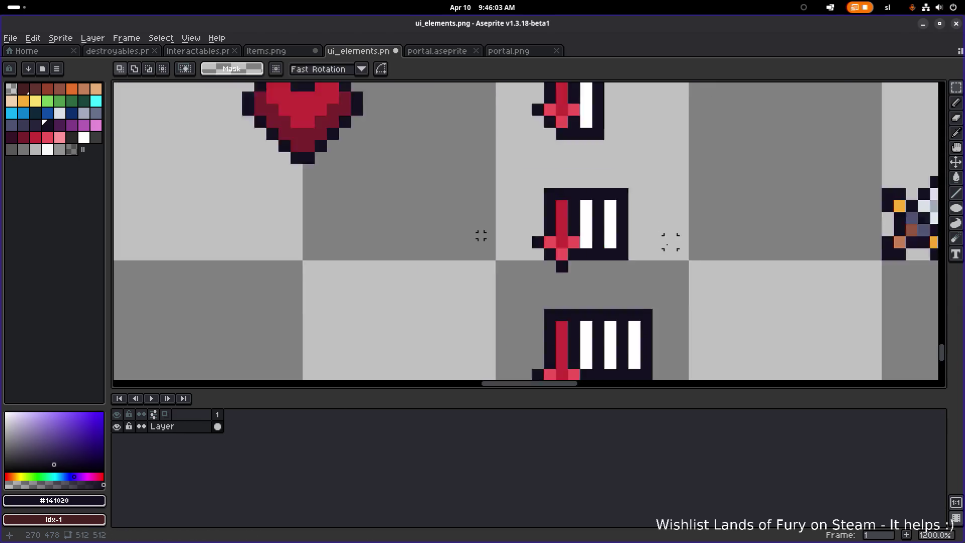
scroll(571, 252, right, 2)
scroll(575, 249, down, 2)
scroll(560, 261, up, 6)
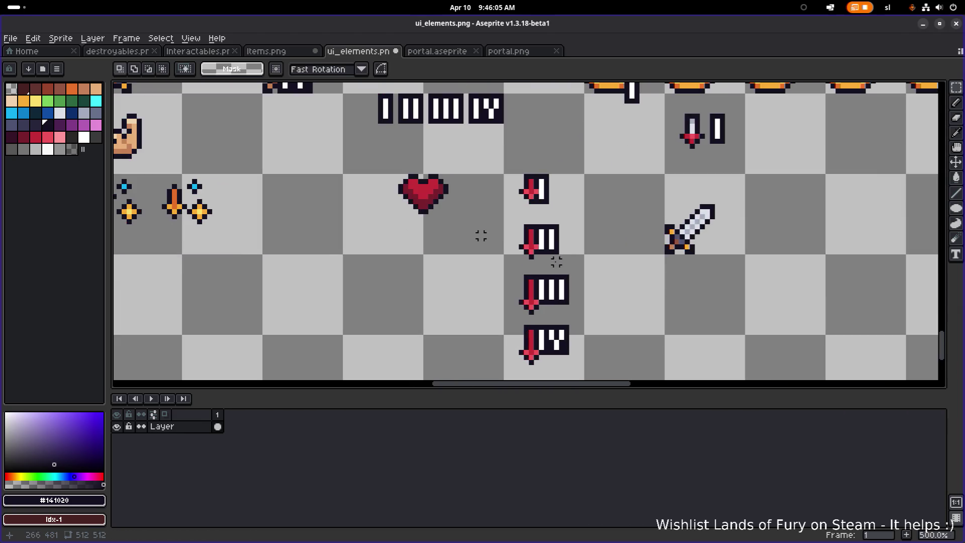
Reposition the bottom of the III arrow and raise the IV arrow's crossguard.
drag(496, 266, 554, 314)
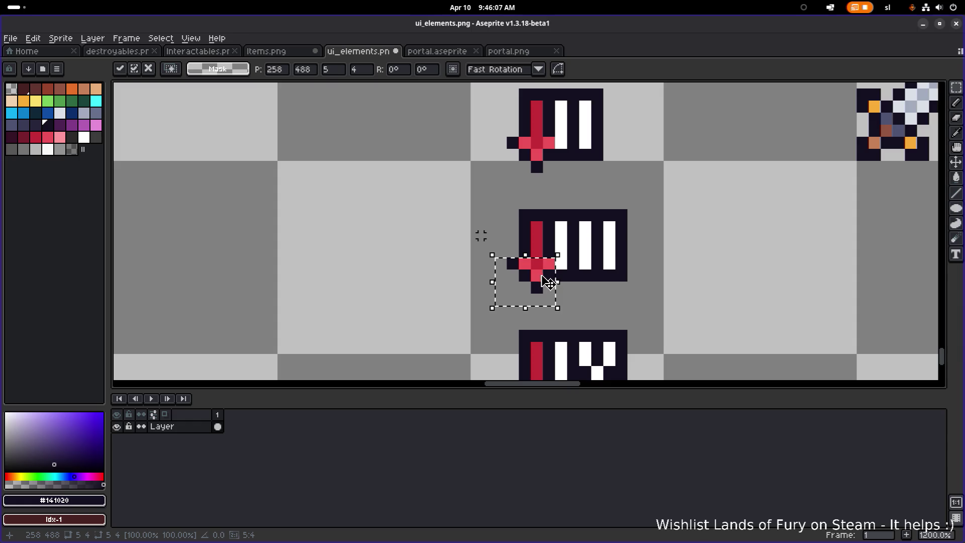
scroll(662, 278, down, 3)
scroll(662, 277, right, 2)
click(657, 294)
scroll(556, 345, up, 3)
mouse_move(548, 303)
mouse_down()
mouse_move(613, 355)
mouse_move(605, 315)
mouse_up()
scroll(605, 316, down, 3)
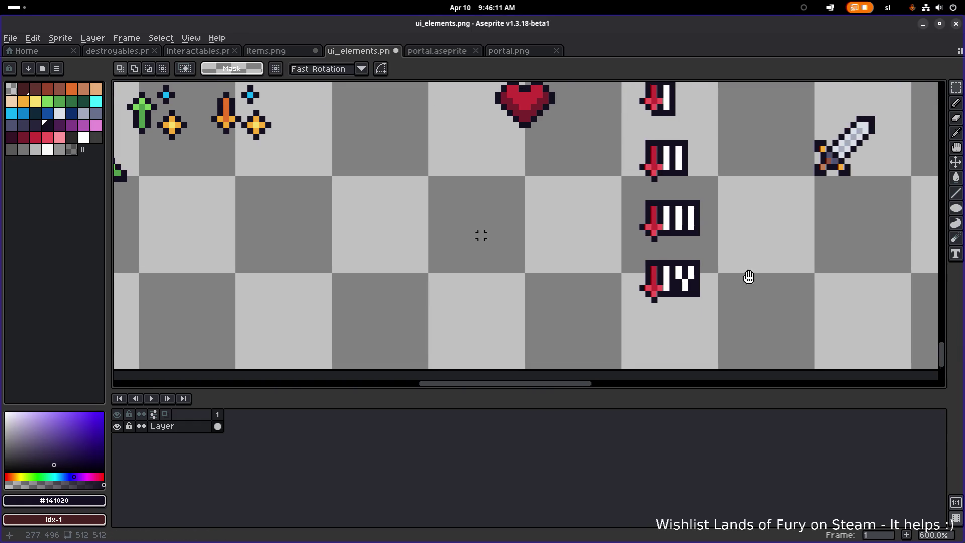
scroll(747, 276, down, 1)
click(669, 297)
scroll(668, 297, down, 2)
scroll(589, 303, up, 1)
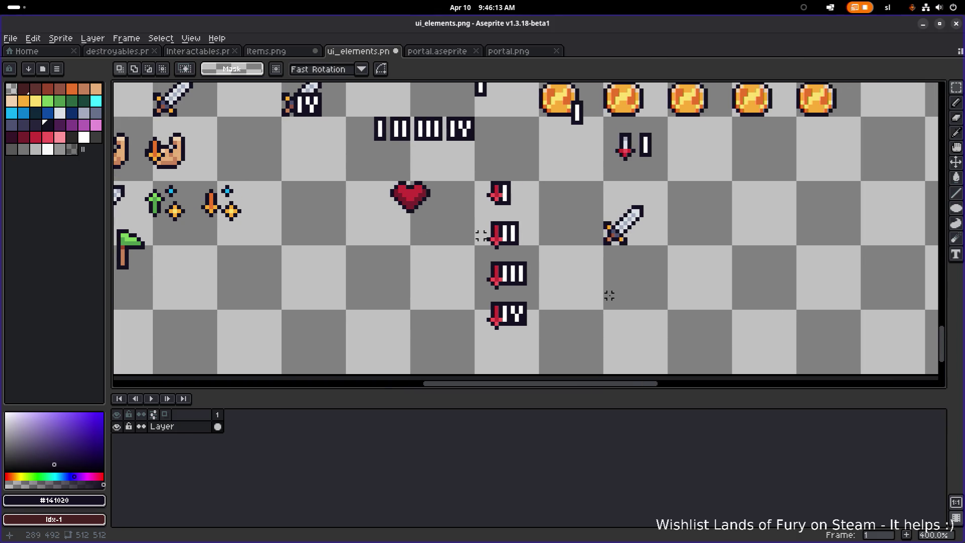
Move the red arrow into line on its numeral badge, commit, and zoom out.
drag(584, 239, 573, 255)
drag(504, 238, 507, 236)
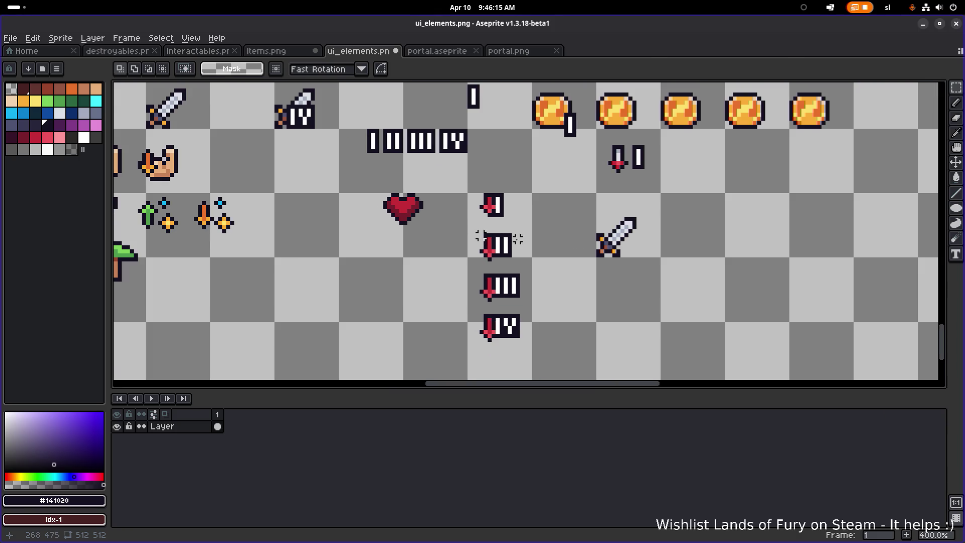
scroll(509, 215, up, 3)
mouse_move(437, 307)
mouse_down()
mouse_move(481, 237)
mouse_move(476, 251)
mouse_move(478, 197)
mouse_up()
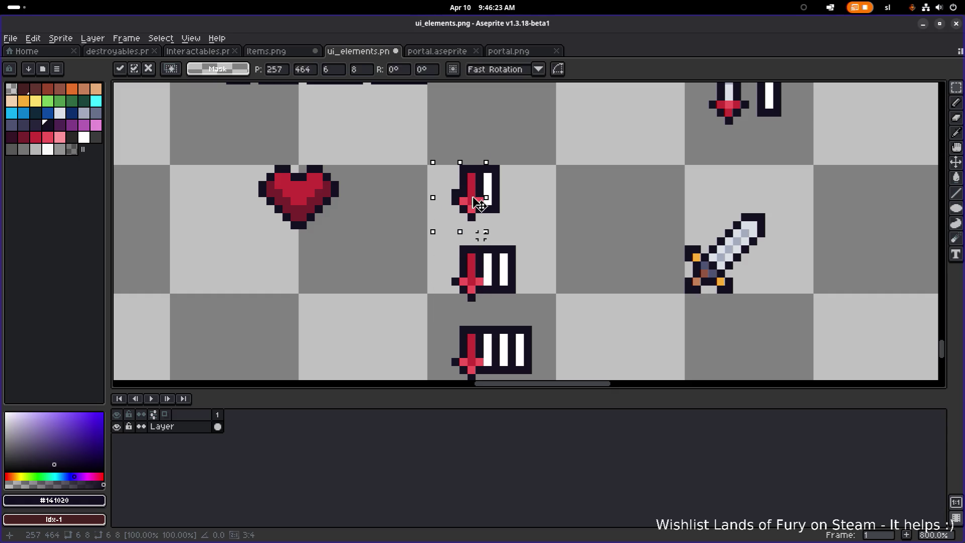
key(ctrl+d)
key(e)
scroll(514, 214, down, 3)
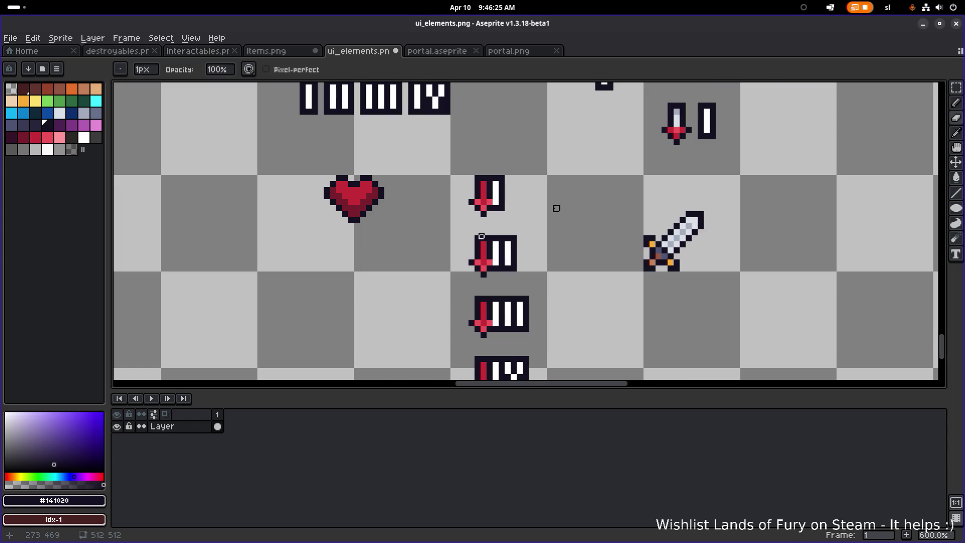
scroll(514, 214, down, 3)
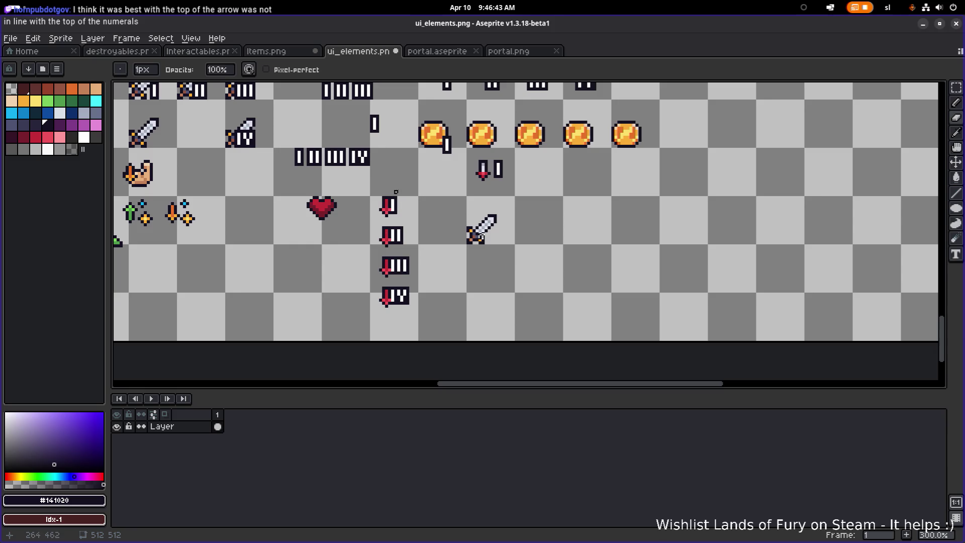
Reposition the loose I numeral with a rectangular selection and drop it in place.
scroll(321, 183, up, 2)
key(m)
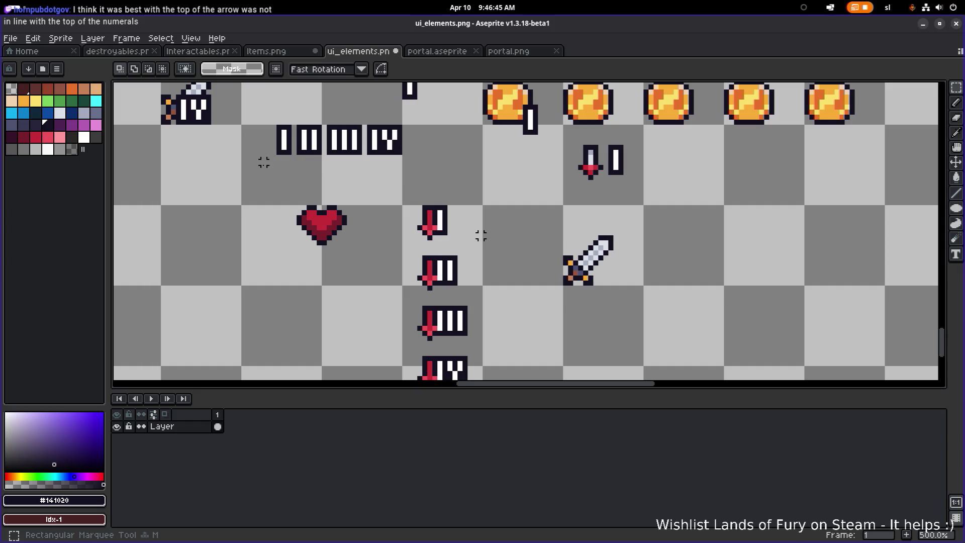
mouse_move(264, 111)
mouse_down()
mouse_move(299, 166)
mouse_move(552, 206)
mouse_move(533, 190)
mouse_move(539, 242)
mouse_up()
click(539, 242)
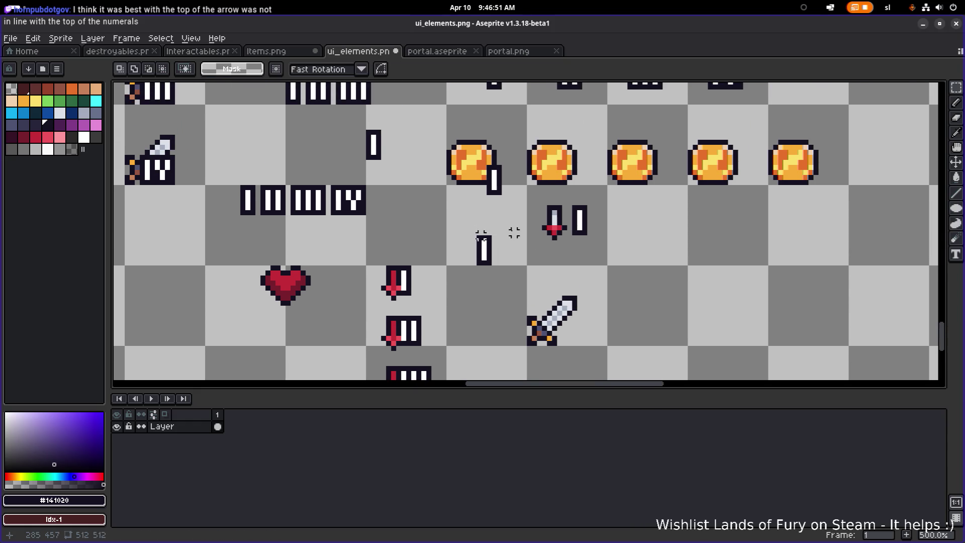
Nudge the red arrow on the III badge one pixel left and deselect it.
scroll(529, 232, down, 1)
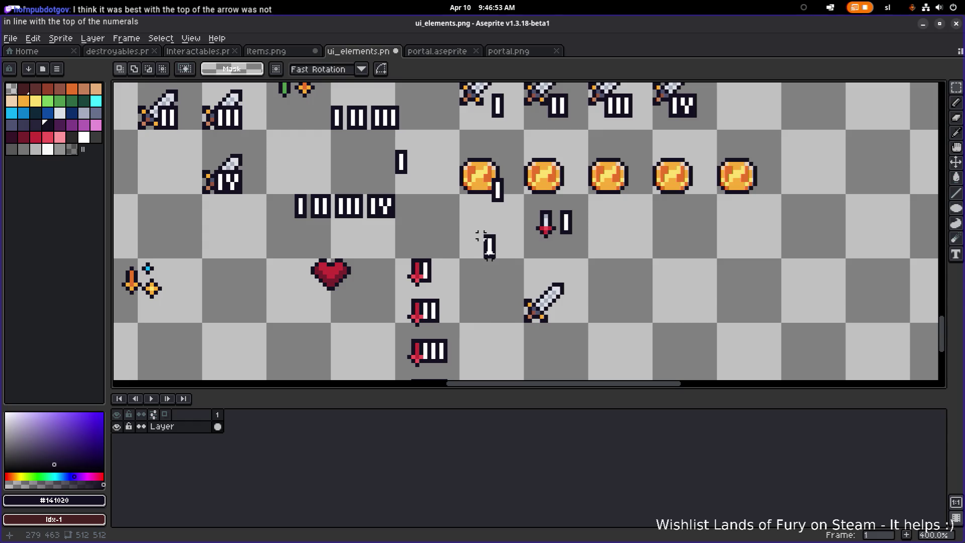
scroll(508, 254, left, 2)
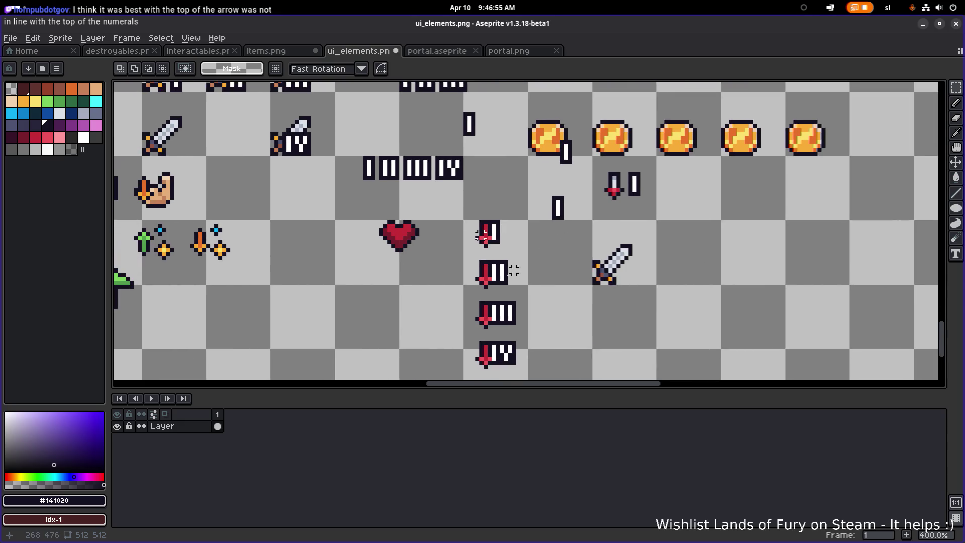
scroll(463, 319, up, 2)
drag(470, 335, 506, 282)
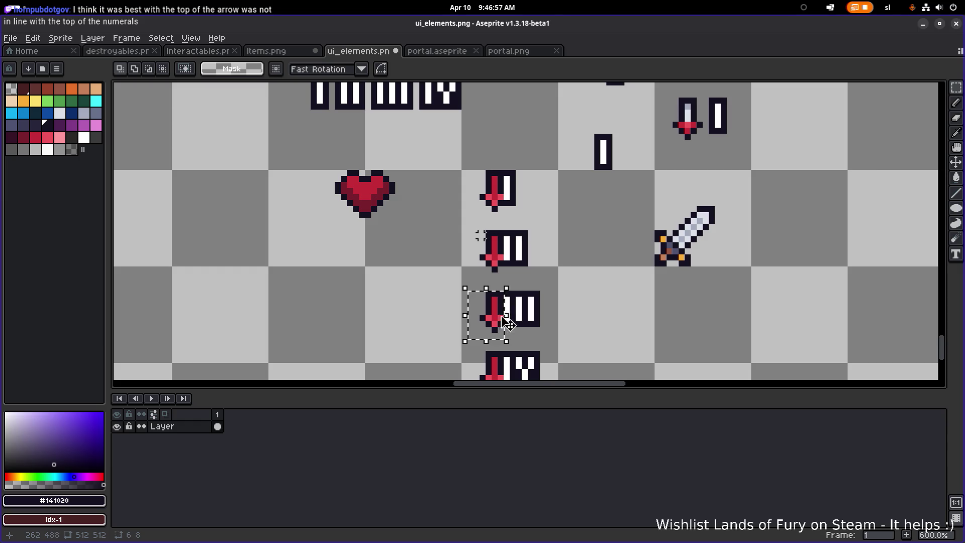
key(Left)
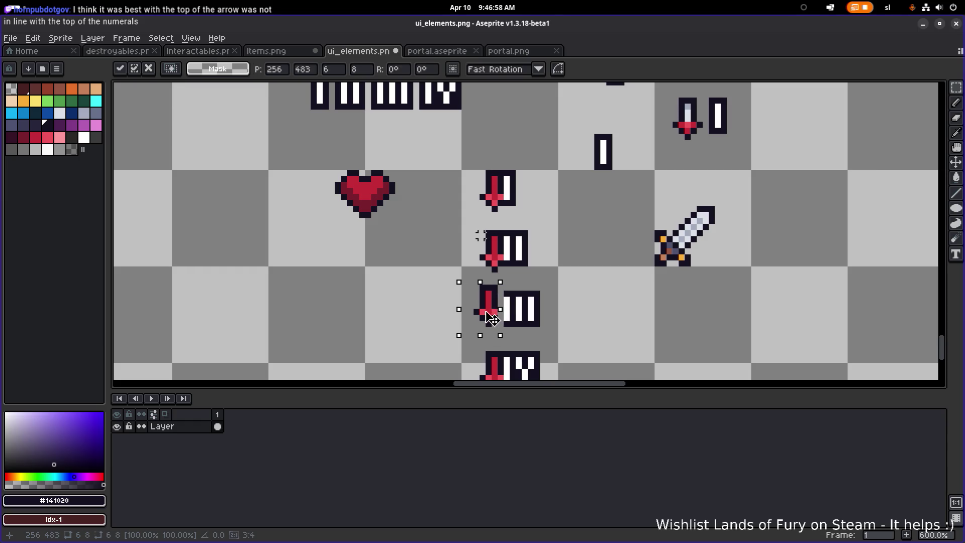
scroll(527, 321, up, 4)
mouse_move(346, 346)
mouse_down()
mouse_move(431, 296)
mouse_move(444, 262)
mouse_move(449, 282)
mouse_move(424, 304)
mouse_up()
key(ctrl+d)
Reselect the III badge's arrow and shift it another pixel left beside the numerals.
key(b)
key(e)
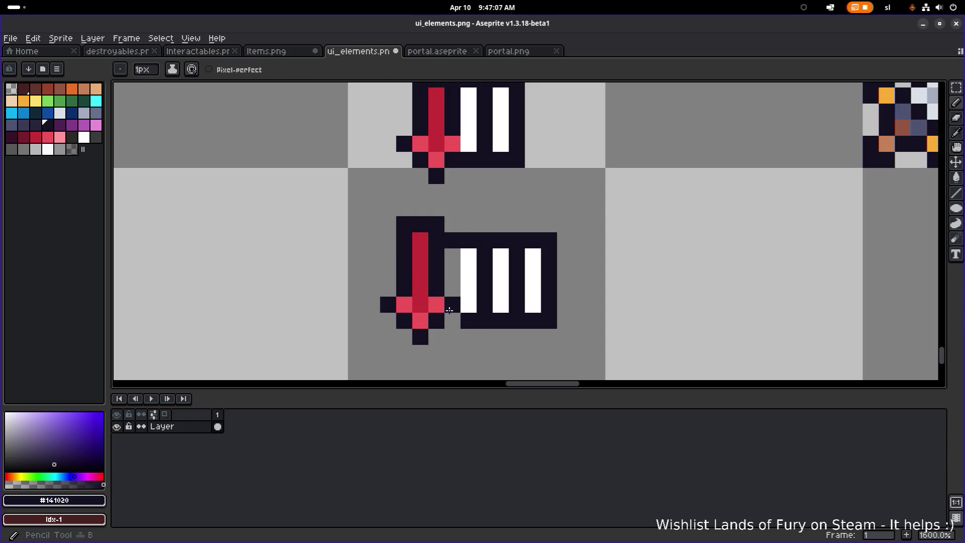
scroll(452, 297, down, 5)
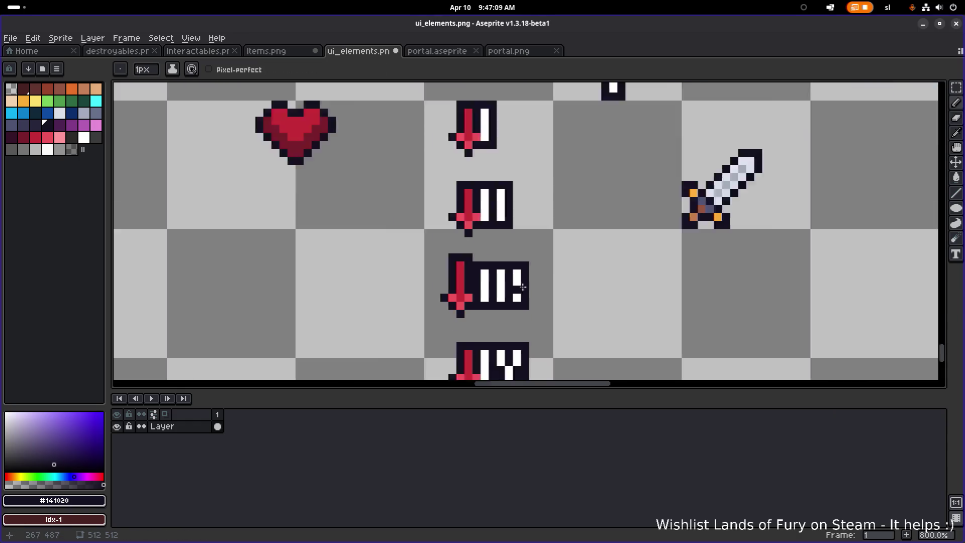
scroll(549, 279, up, 5)
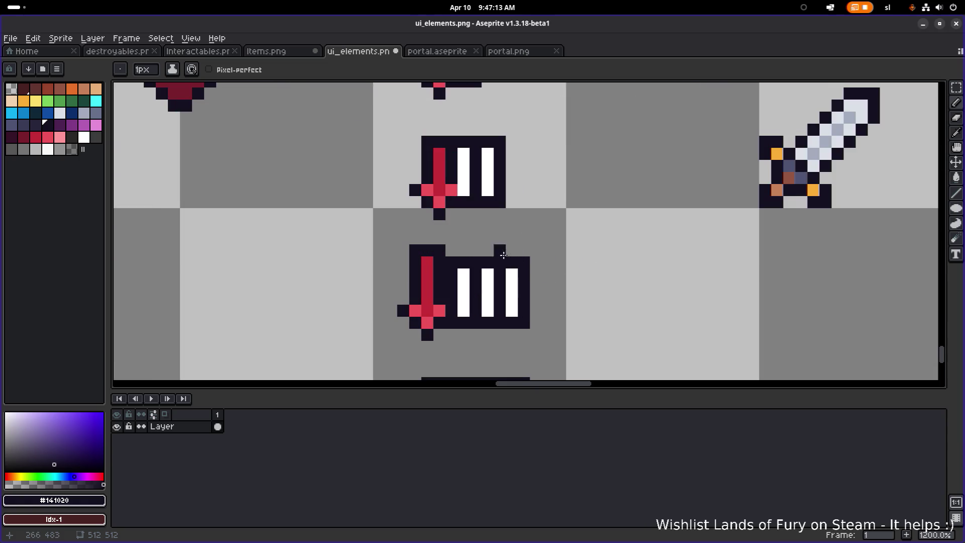
scroll(534, 241, down, 4)
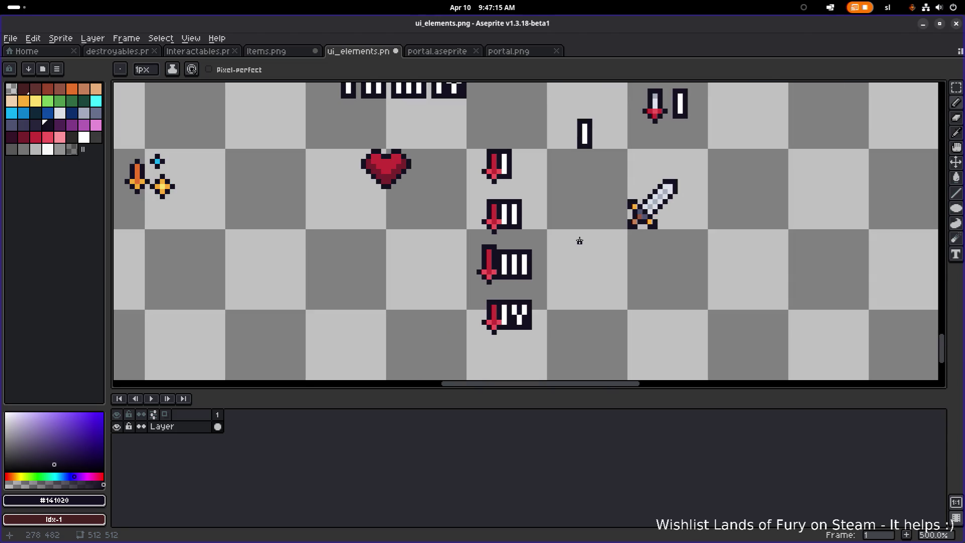
scroll(575, 241, down, 2)
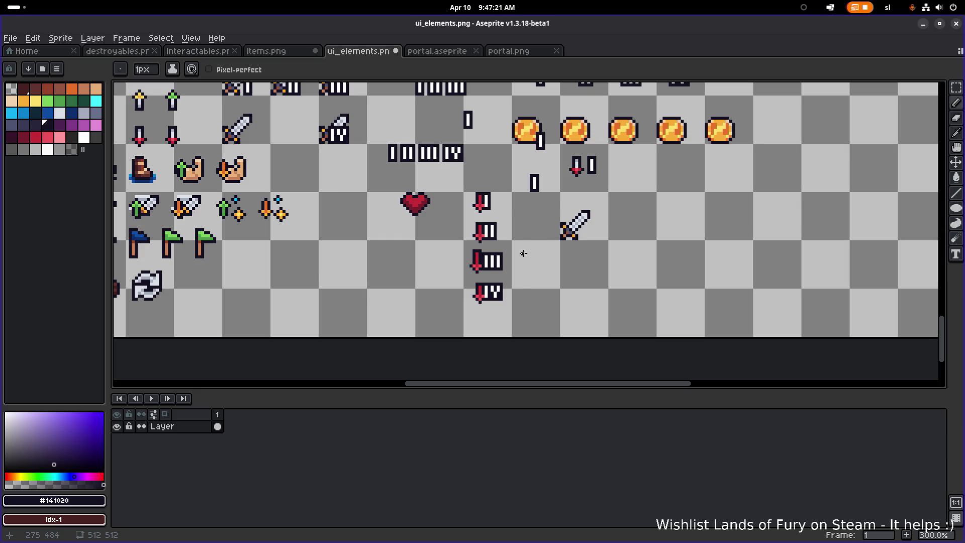
scroll(501, 247, up, 4)
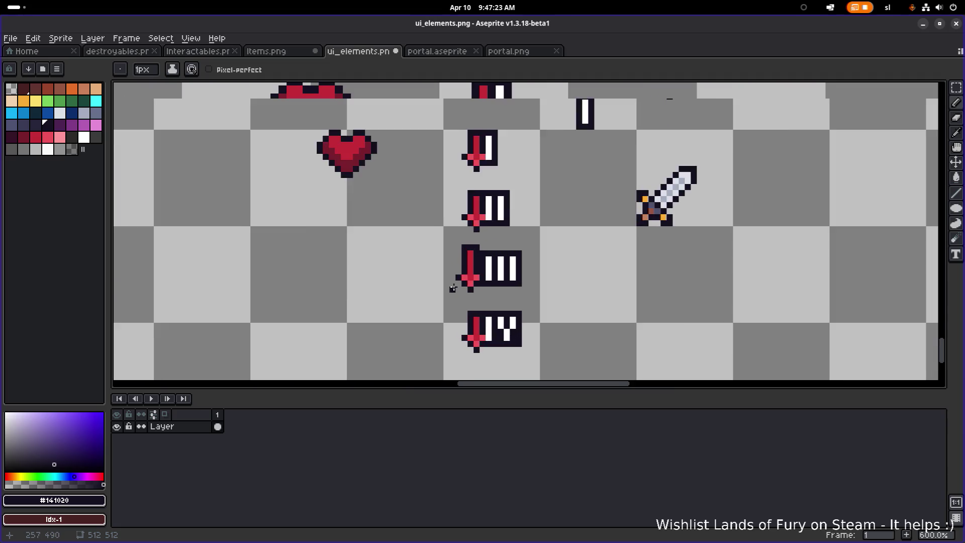
key(m)
drag(440, 301, 495, 224)
drag(471, 269, 462, 269)
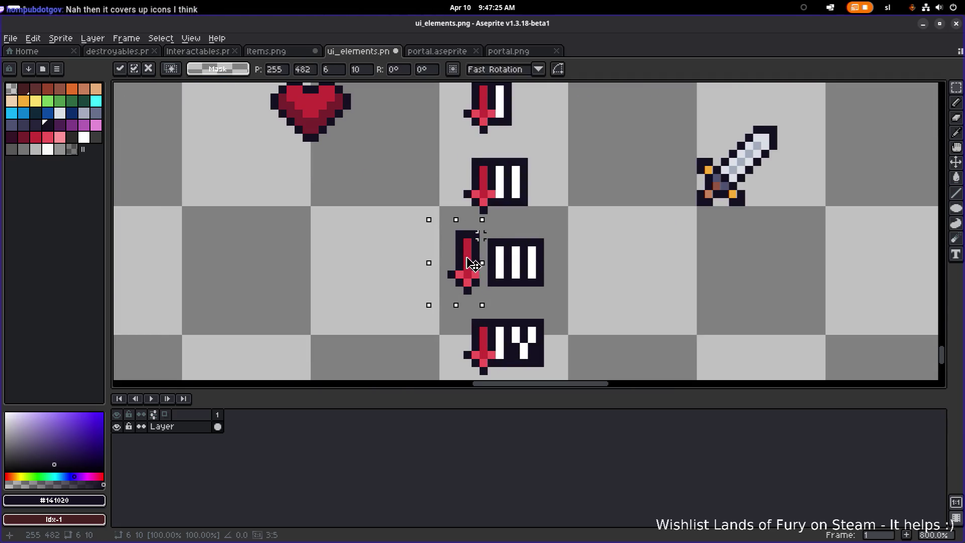
click(516, 272)
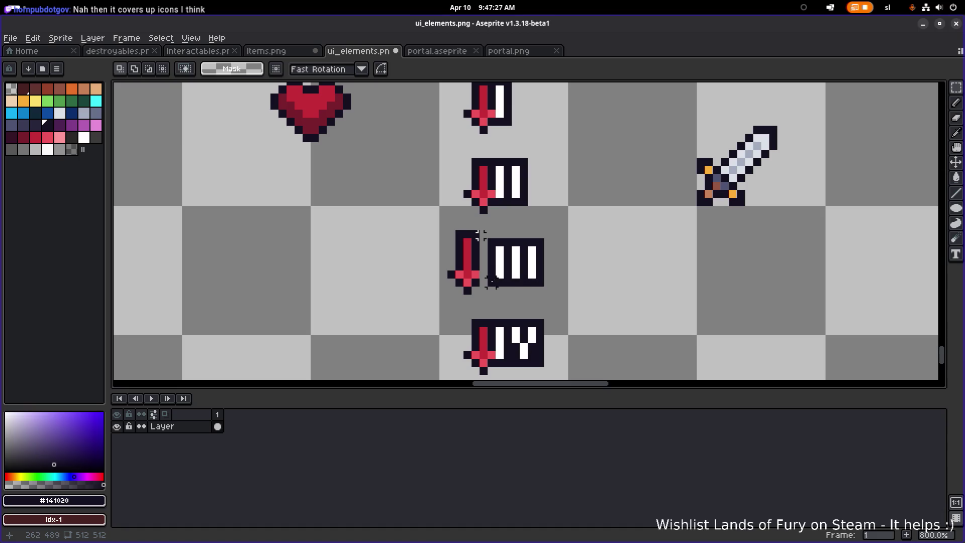
Return to the Pencil tool and pan across the sprite sheet.
key(b)
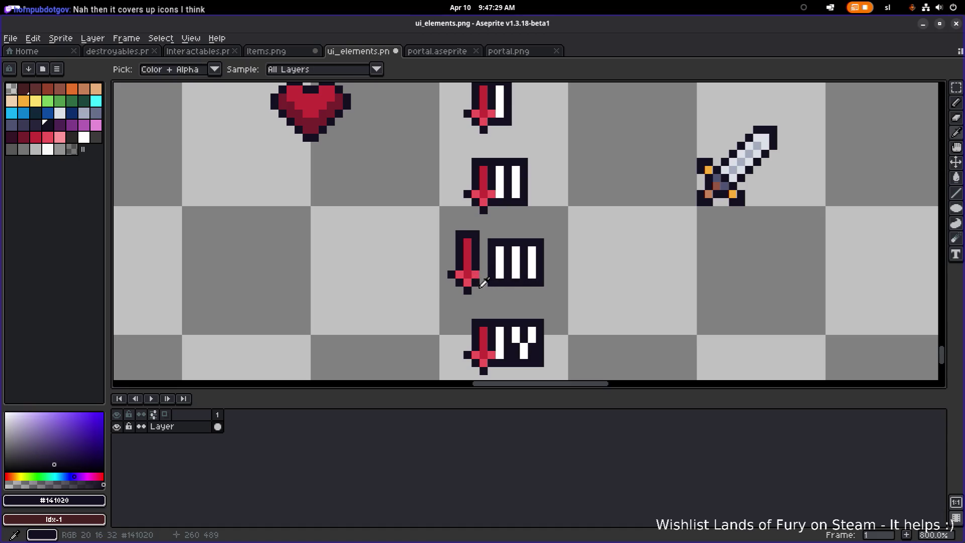
scroll(506, 254, down, 4)
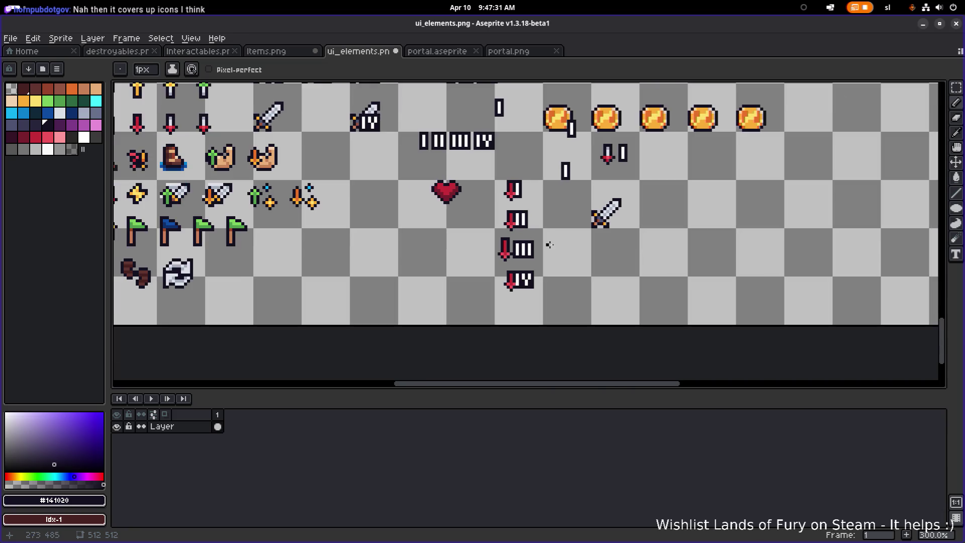
drag(571, 240, 494, 294)
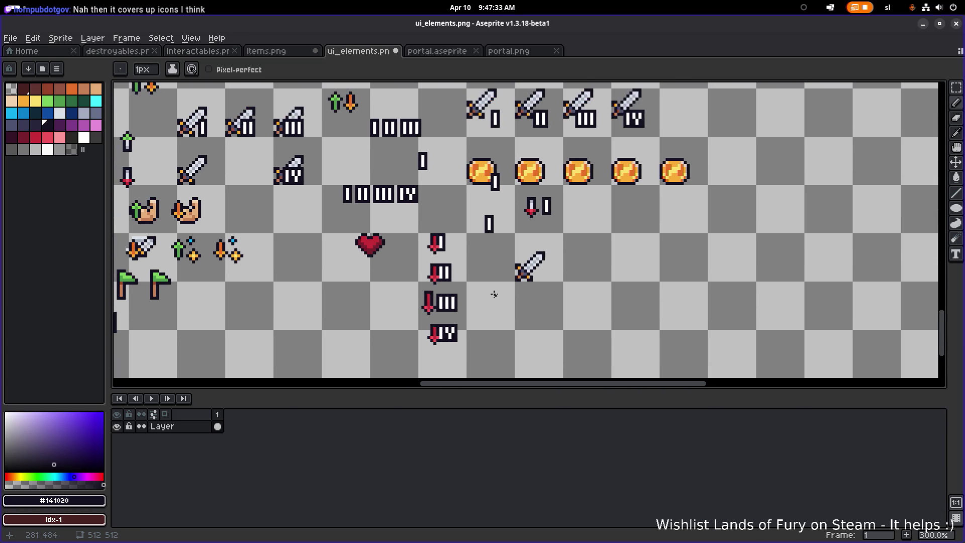
scroll(513, 273, down, 1)
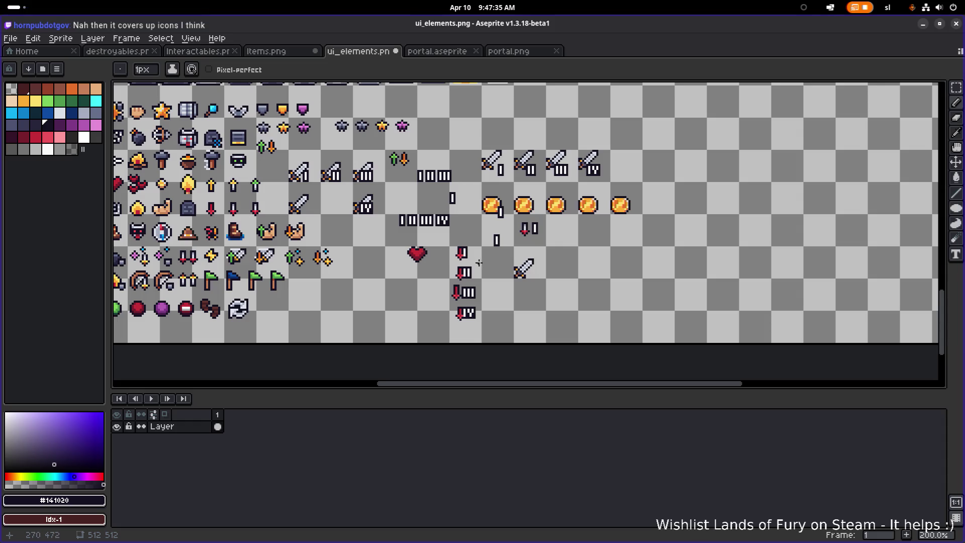
Copy the heart to an empty spot on the right of the sprite sheet.
drag(504, 264, 483, 292)
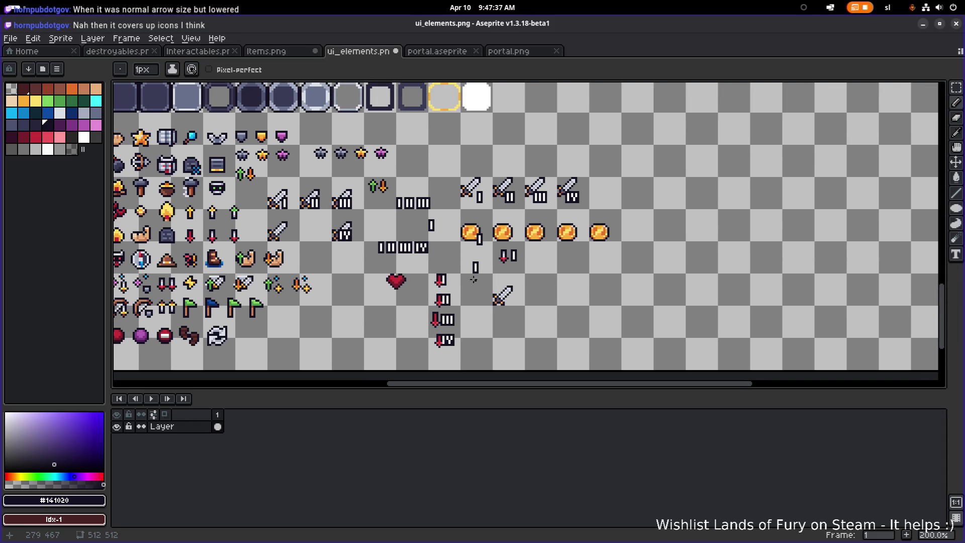
scroll(427, 288, up, 1)
key(m)
mouse_move(347, 306)
mouse_down()
mouse_move(400, 253)
mouse_move(626, 254)
mouse_move(613, 260)
mouse_up()
scroll(481, 235, right, 3)
click(497, 239)
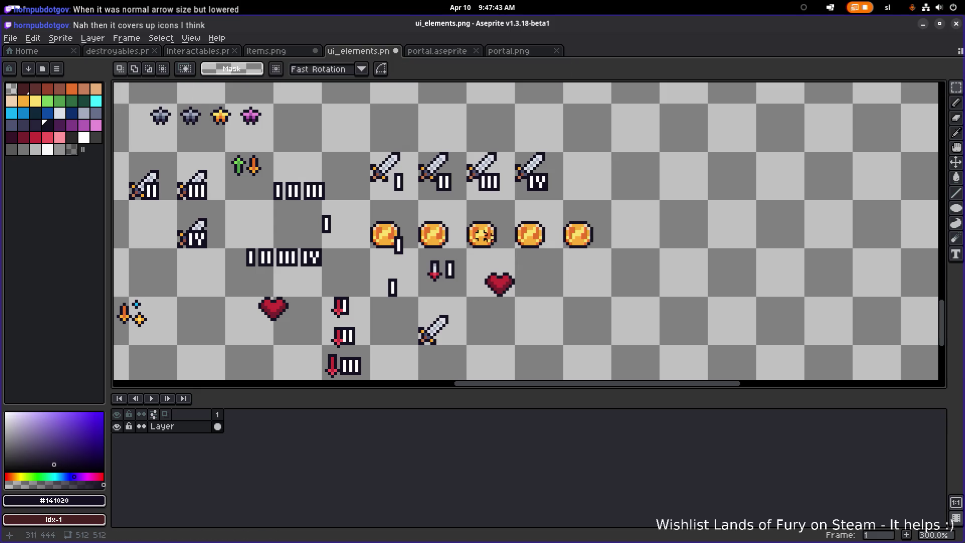
Copy an I bar and arrange it snugly beside the new heart.
mouse_move(404, 199)
mouse_down()
mouse_move(387, 163)
mouse_move(523, 286)
mouse_move(525, 303)
mouse_move(544, 302)
mouse_move(518, 301)
mouse_move(537, 284)
mouse_move(564, 305)
mouse_up()
scroll(503, 300, up, 2)
click(481, 235)
mouse_move(467, 253)
mouse_down()
mouse_move(515, 306)
mouse_move(554, 278)
mouse_up()
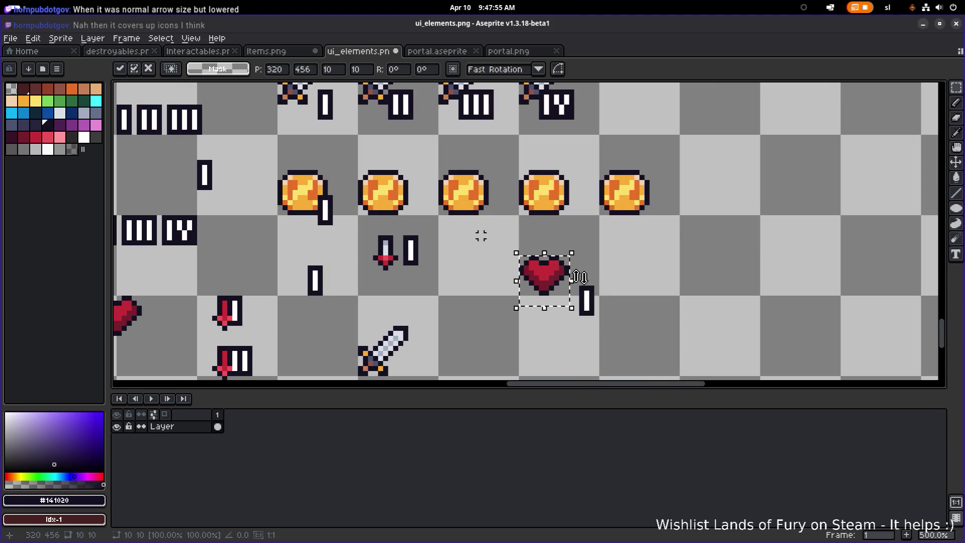
drag(567, 332, 621, 274)
mouse_move(592, 305)
mouse_down()
mouse_move(568, 298)
mouse_move(647, 291)
mouse_up()
key(Return)
Copy the red arrow from the sword pair onto the new heart.
mouse_move(375, 283)
mouse_down()
mouse_move(426, 233)
mouse_move(479, 230)
mouse_up()
key(Escape)
mouse_move(196, 284)
mouse_down()
mouse_move(266, 342)
mouse_move(566, 294)
mouse_up()
scroll(653, 277, down, 1)
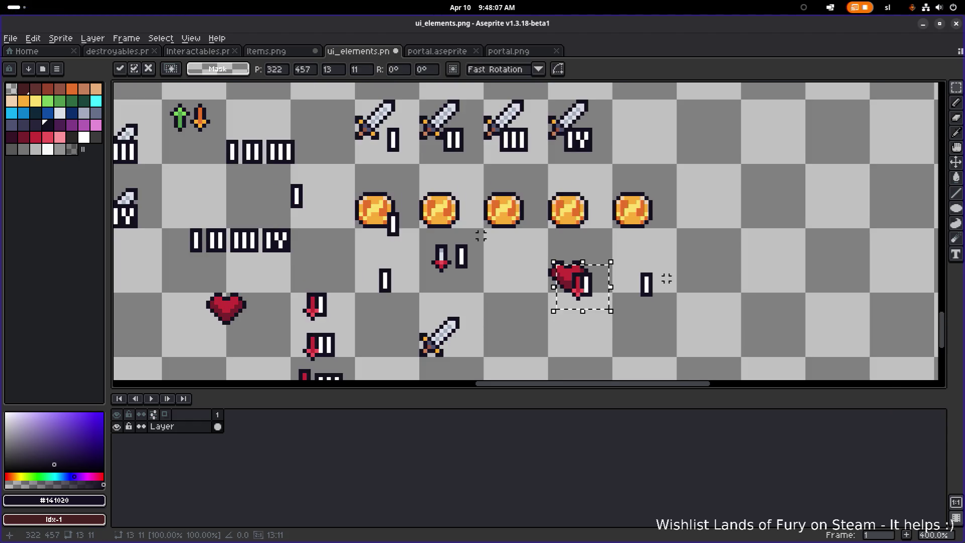
click(688, 268)
scroll(685, 270, down, 1)
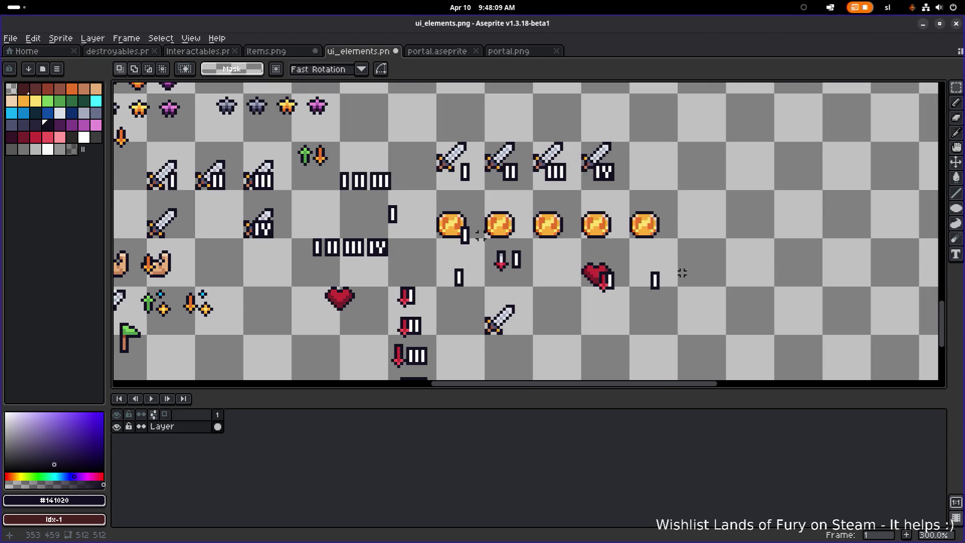
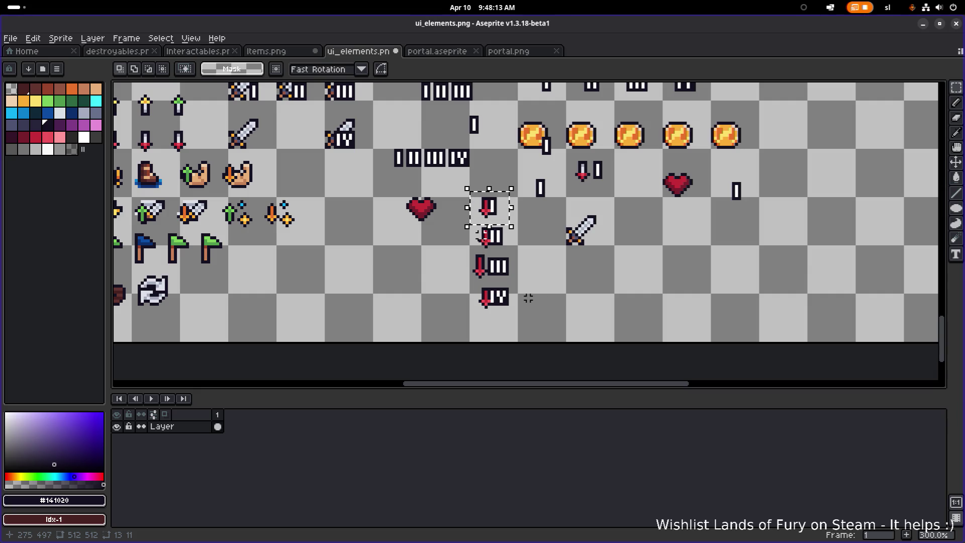
Move the red arrow-and-numeral piece onto the first sword and commit it.
scroll(514, 231, up, 1)
scroll(514, 231, right, 1)
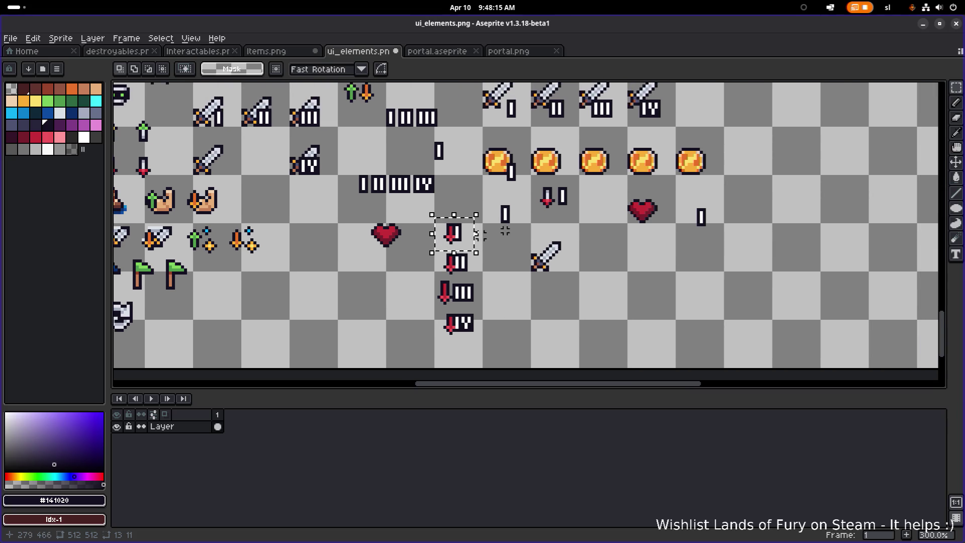
mouse_move(461, 249)
mouse_down()
mouse_move(674, 230)
mouse_move(556, 275)
mouse_move(563, 285)
mouse_up()
click(609, 273)
scroll(609, 274, up, 1)
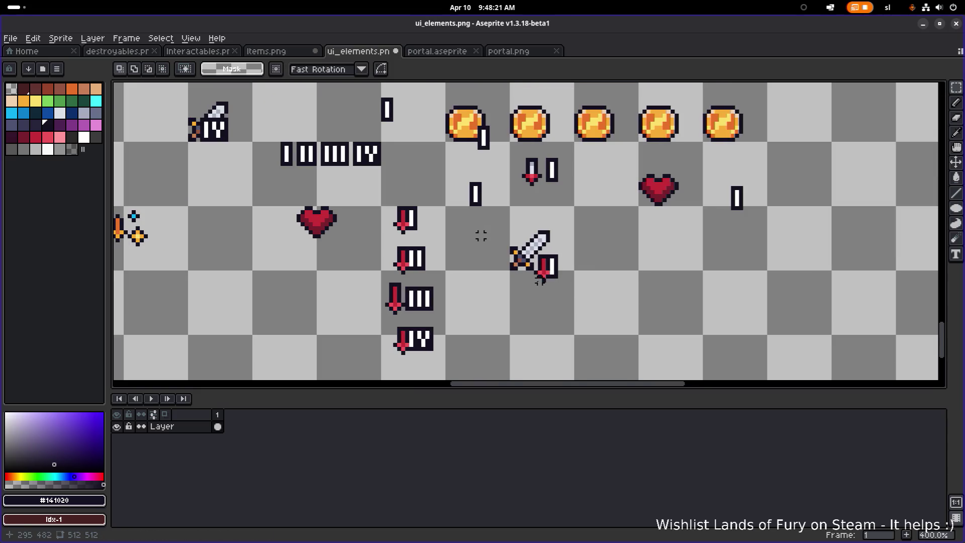
scroll(481, 235, down, 2)
Reposition the second sword, nudging it up one pixel into its new spot.
drag(463, 175, 500, 135)
mouse_move(500, 179)
mouse_down()
mouse_move(537, 137)
mouse_move(562, 274)
mouse_move(529, 259)
mouse_up()
scroll(555, 268, up, 4)
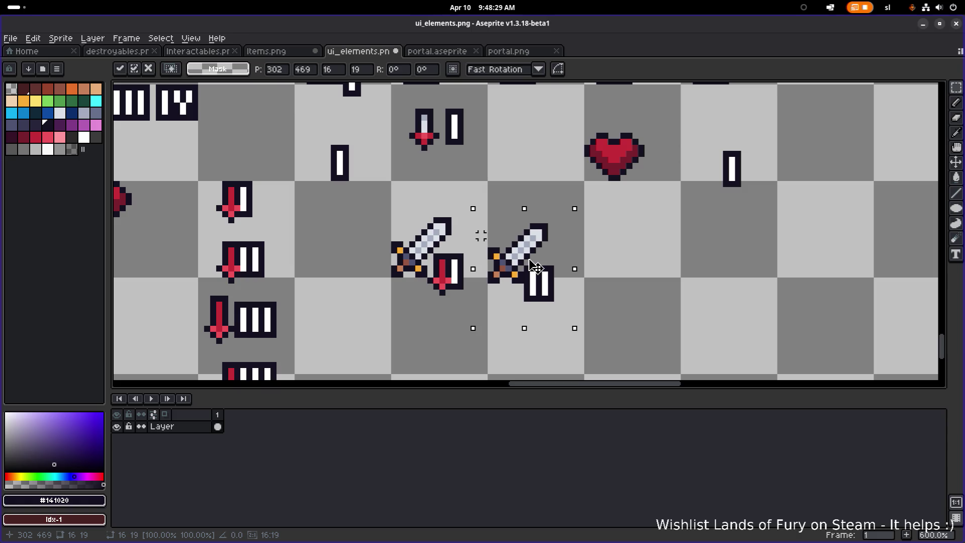
key(Up)
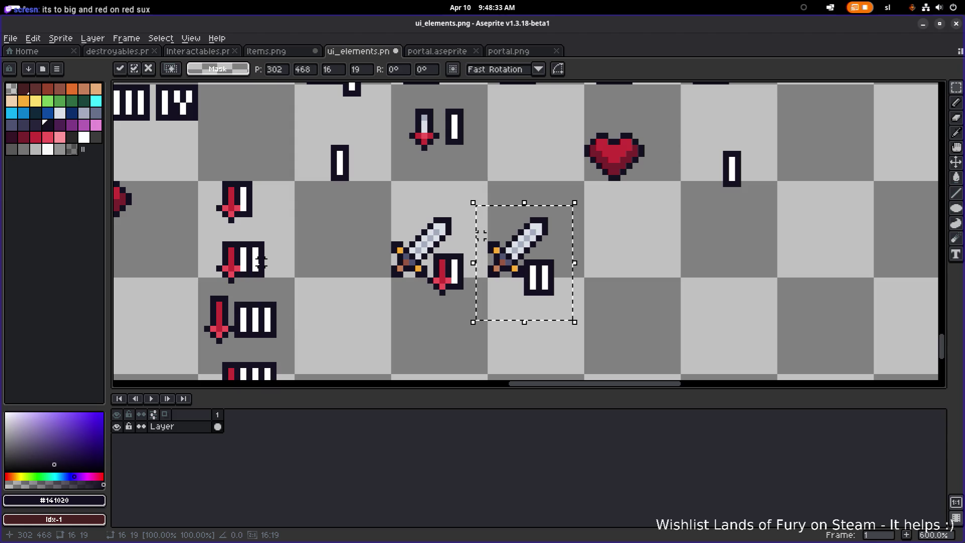
click(303, 261)
Copy the red down-arrow over the second sword's II numeral, nudged up one pixel.
mouse_move(219, 280)
mouse_down()
mouse_move(240, 242)
mouse_move(329, 268)
mouse_move(537, 291)
mouse_up()
key(Up)
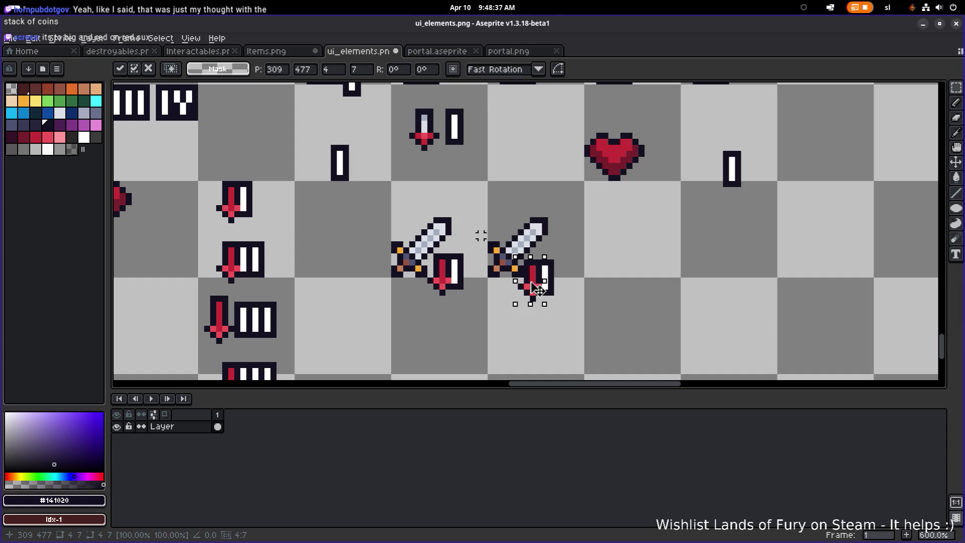
click(598, 280)
scroll(599, 281, down, 3)
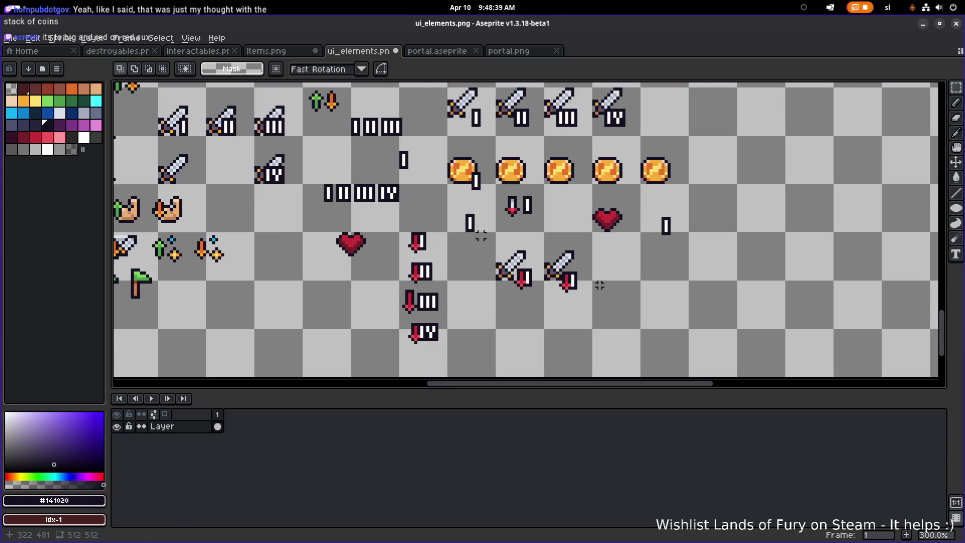
Undo the pasted arrow, the arrow move, selection edits and the heart repositioning, then zoom out.
key(ctrl+z)
key(ctrl+z)
key(ctrl+z)
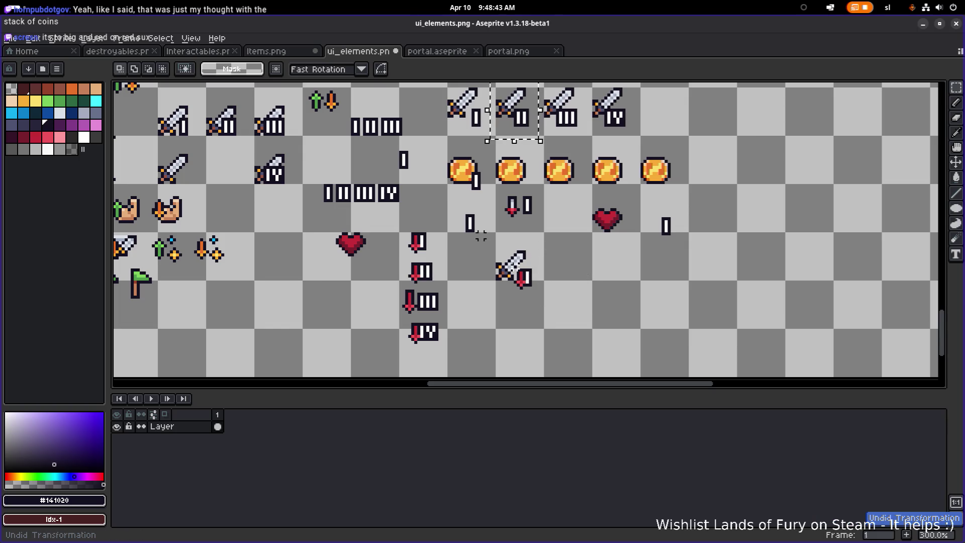
key(ctrl+z)
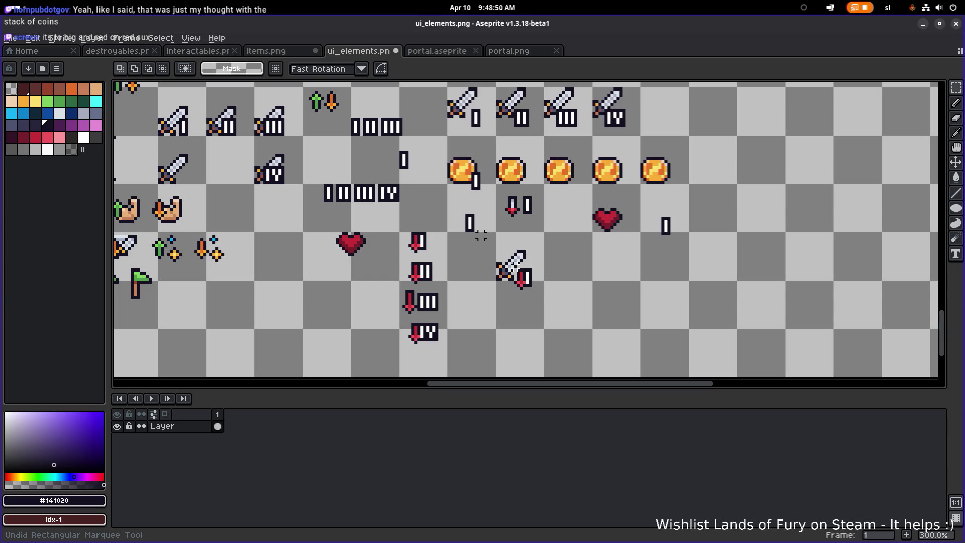
key(ctrl+z)
key(ctrl+z)
key(ctrl+z)
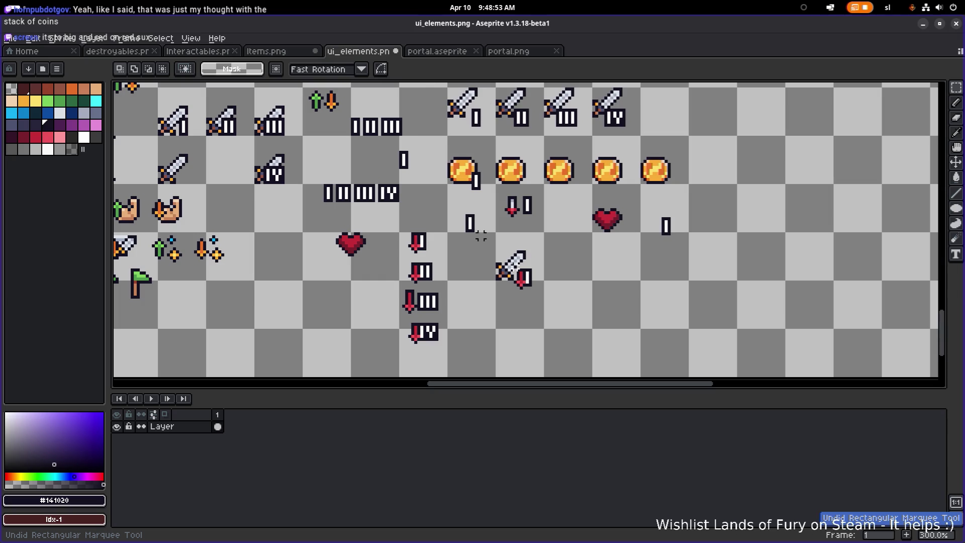
key(ctrl+z)
key(ctrl+z)
key(ctrl+z)
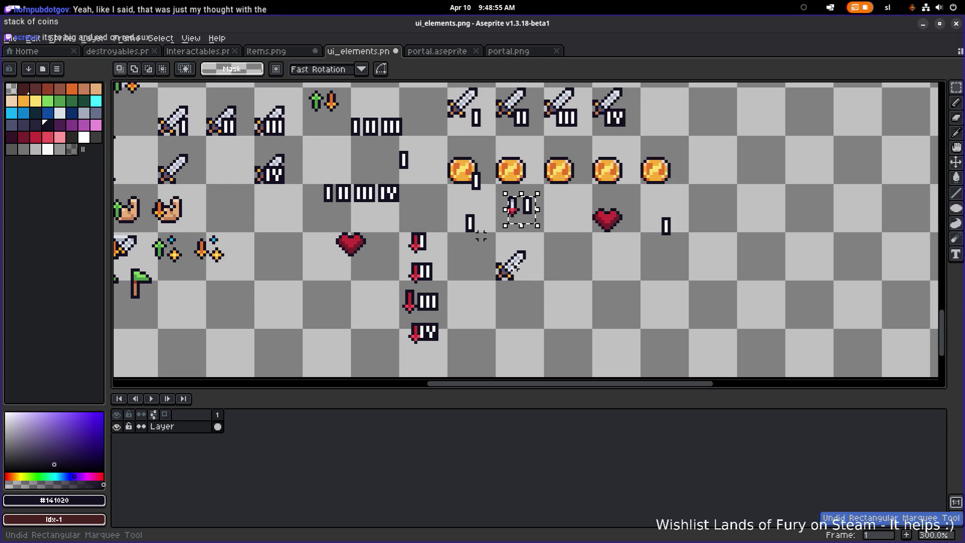
key(ctrl+z)
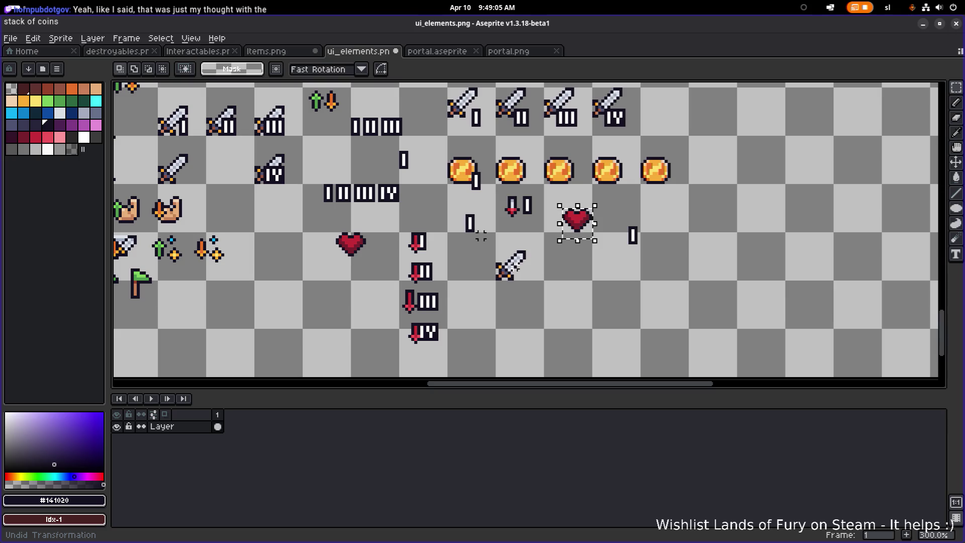
key(minus)
key(minus)
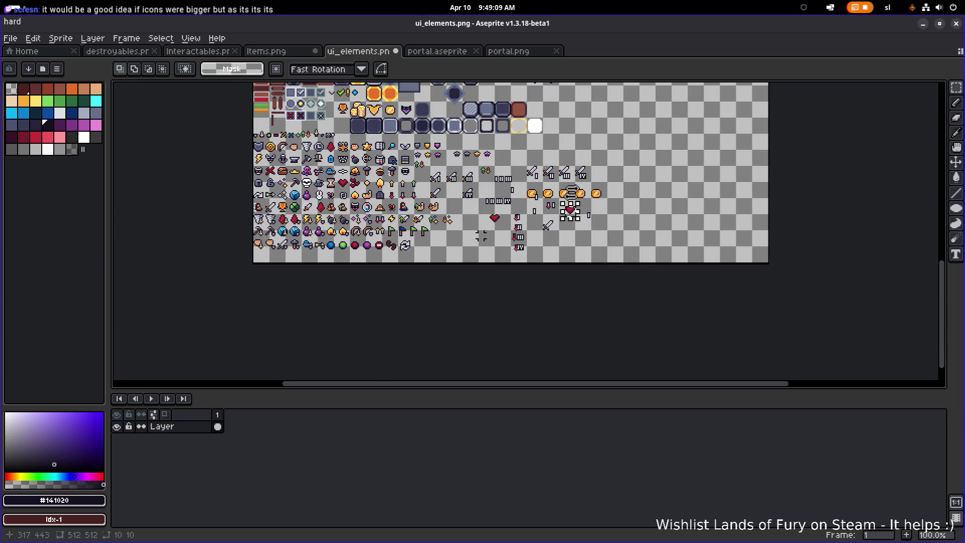
Zoom in, then shift the small coin right and down-left onto the stack, forming a second stack.
key(plus)
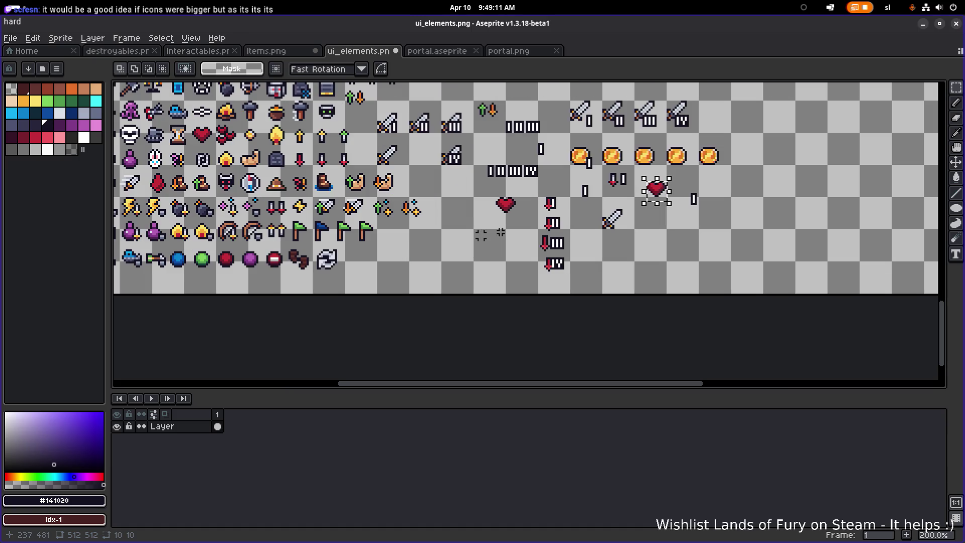
key(plus)
key(plus)
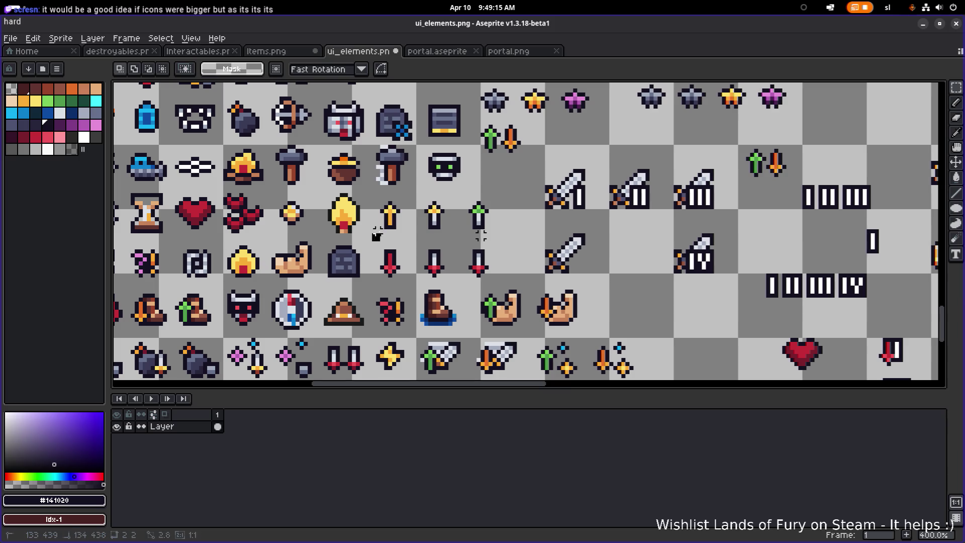
mouse_move(310, 236)
mouse_down()
mouse_move(273, 192)
mouse_move(669, 269)
mouse_move(398, 250)
mouse_move(698, 303)
mouse_move(525, 264)
mouse_move(432, 262)
mouse_move(552, 330)
mouse_move(516, 329)
mouse_move(484, 308)
mouse_move(481, 286)
mouse_move(485, 296)
mouse_move(521, 278)
mouse_move(507, 270)
mouse_move(549, 299)
mouse_move(536, 321)
mouse_move(536, 312)
mouse_move(654, 305)
mouse_up()
scroll(514, 328, up, 3)
drag(716, 337, 617, 263)
mouse_move(659, 291)
mouse_down()
mouse_move(532, 326)
mouse_move(532, 290)
mouse_up()
click(631, 270)
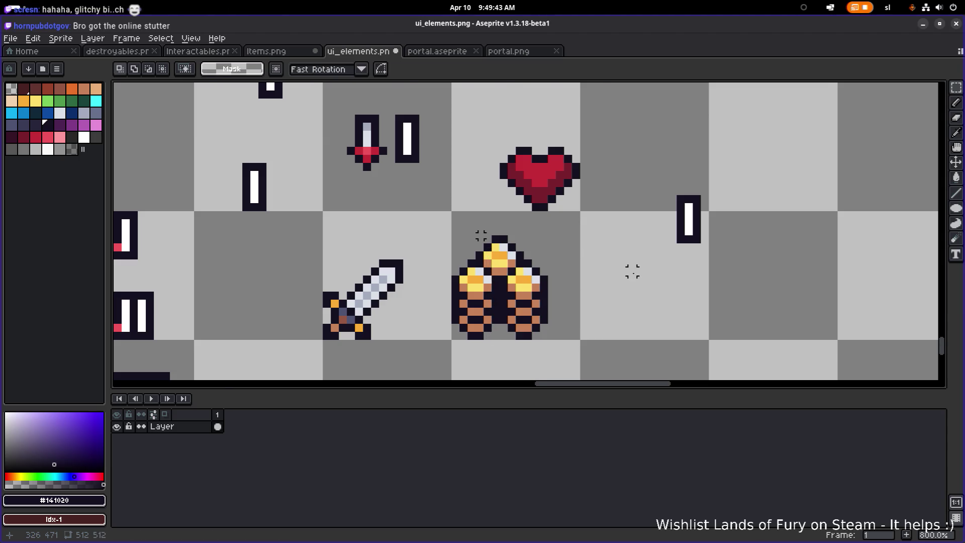
Select the paired coin stack and move it beside the IV sword at the row's end.
scroll(550, 320, down, 7)
scroll(550, 320, up, 1)
scroll(550, 320, up, 1)
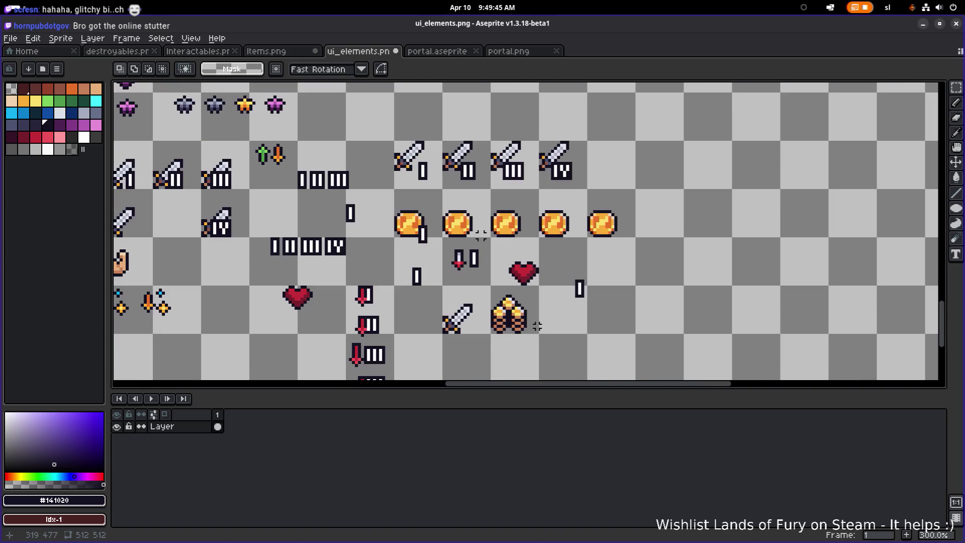
scroll(519, 325, up, 2)
scroll(559, 322, down, 1)
drag(572, 316, 639, 252)
scroll(587, 271, down, 4)
scroll(586, 272, up, 4)
mouse_move(481, 343)
mouse_down()
mouse_move(540, 286)
mouse_move(618, 181)
mouse_move(597, 197)
mouse_up()
scroll(543, 284, down, 2)
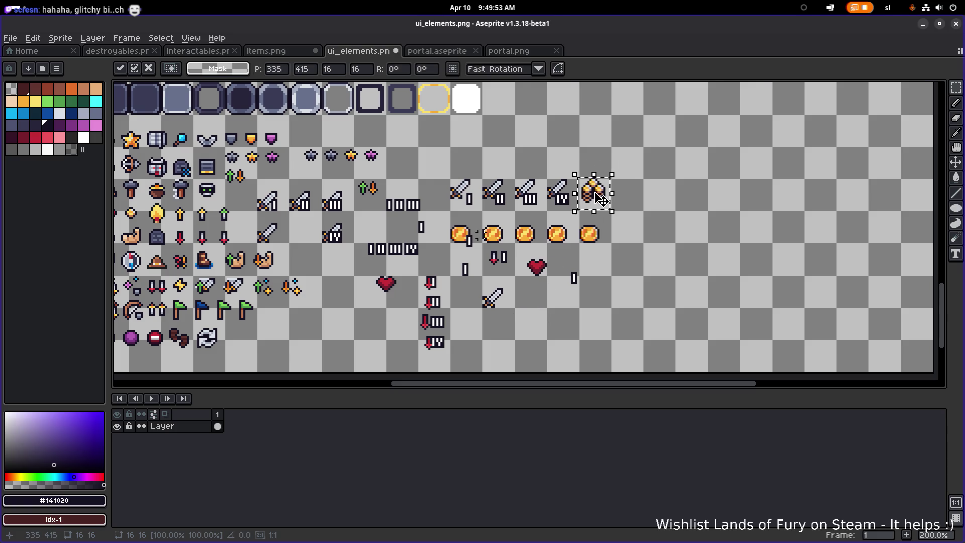